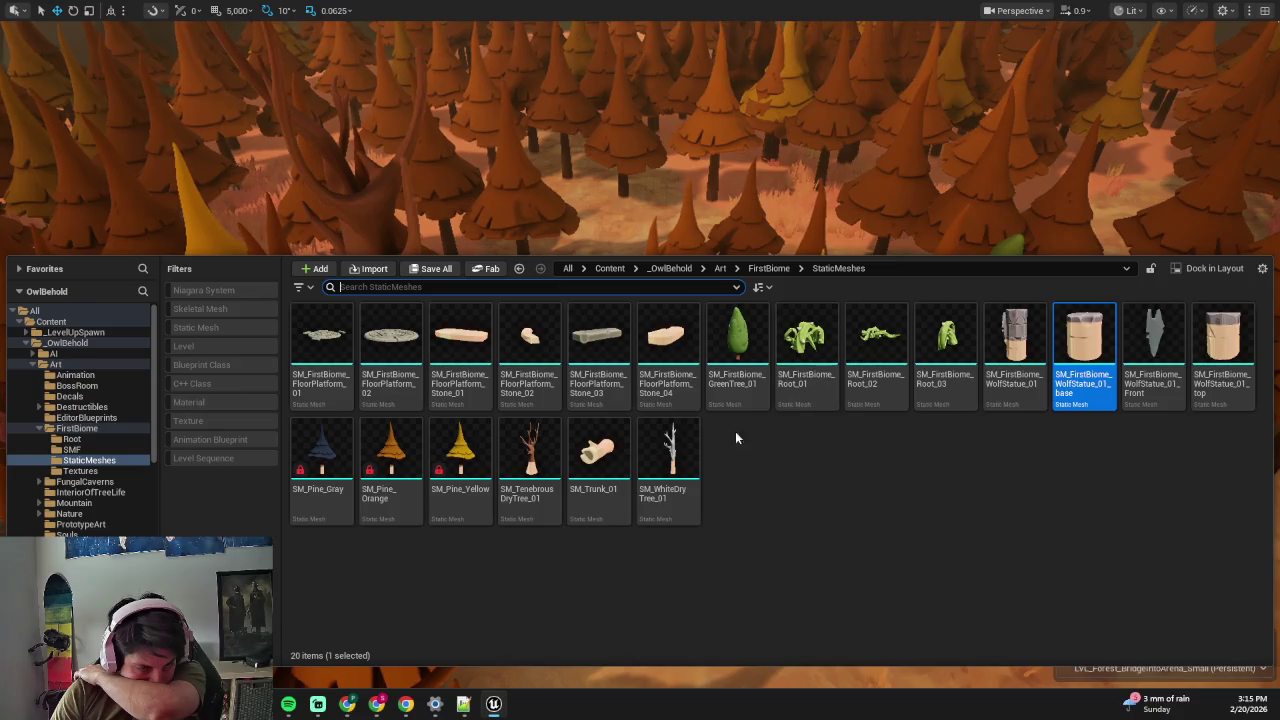
# - Place the SM_Trunk_01 log in the forest clearing
pyautogui.click(598, 455)
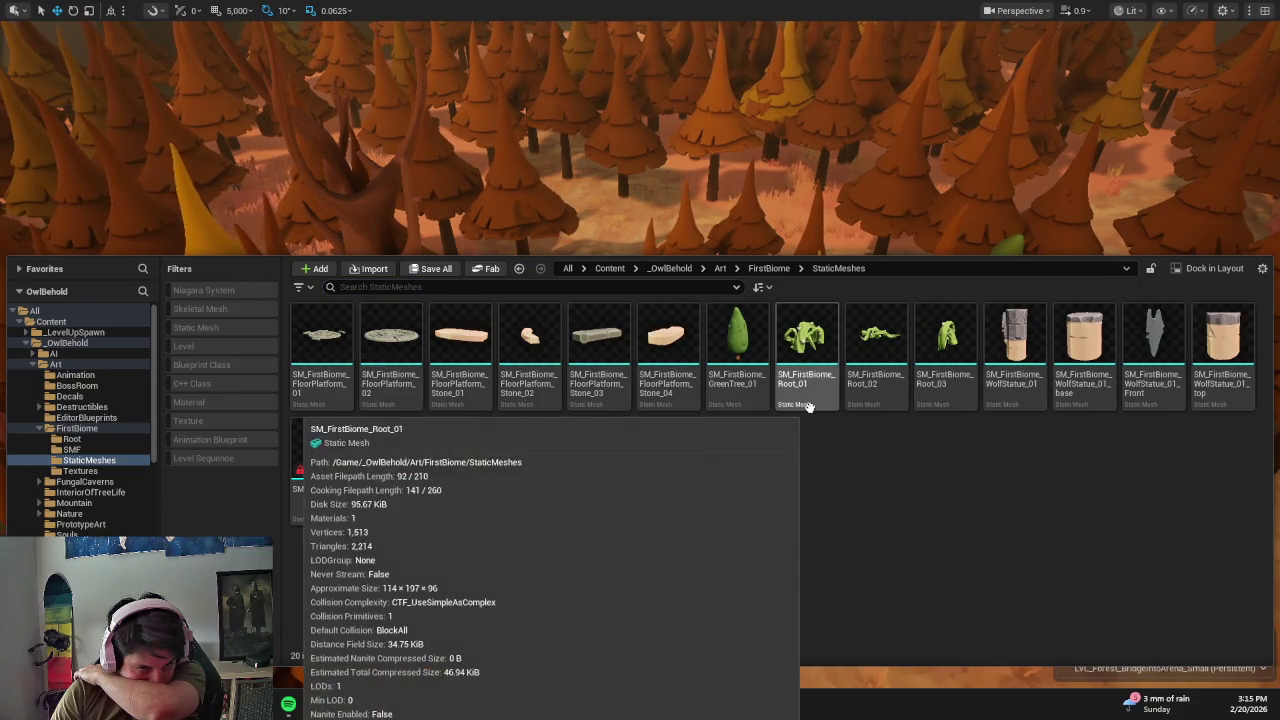
pyautogui.moveTo(605, 456)
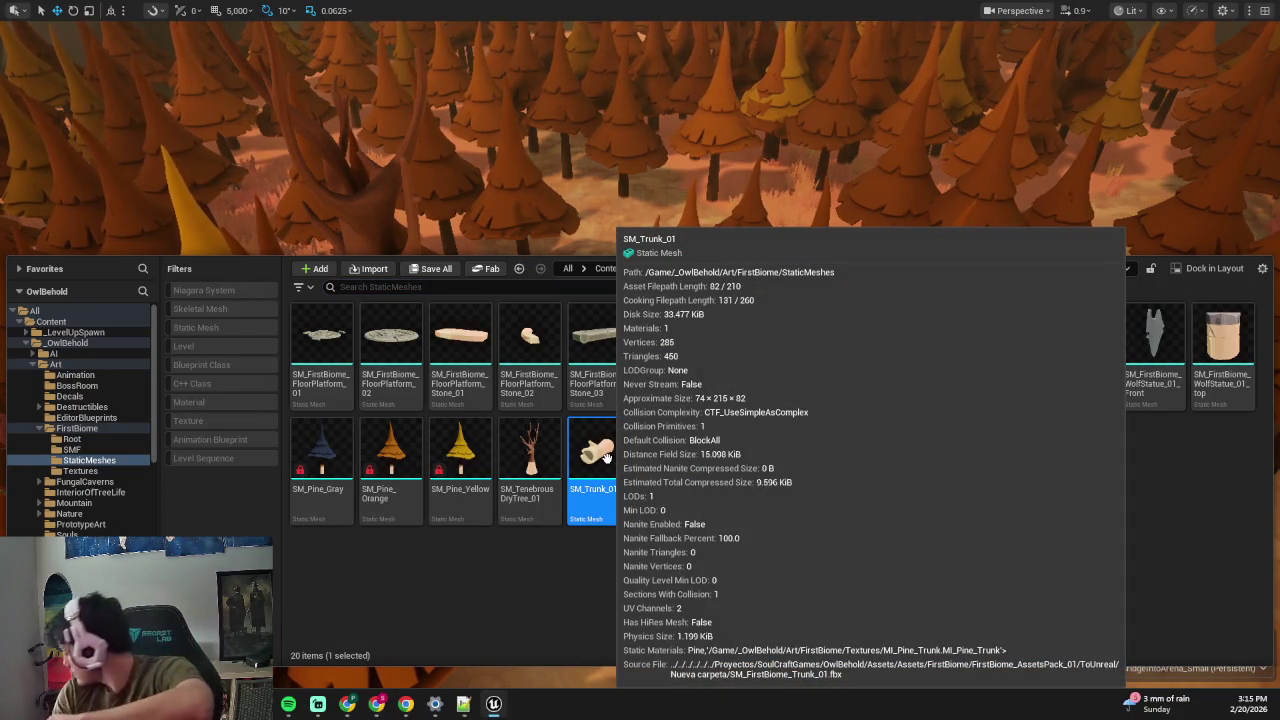
pyautogui.moveTo(605, 456)
pyautogui.mouseDown()
pyautogui.moveTo(614, 206)
pyautogui.moveTo(590, 303)
pyautogui.moveTo(638, 450)
pyautogui.mouseUp()
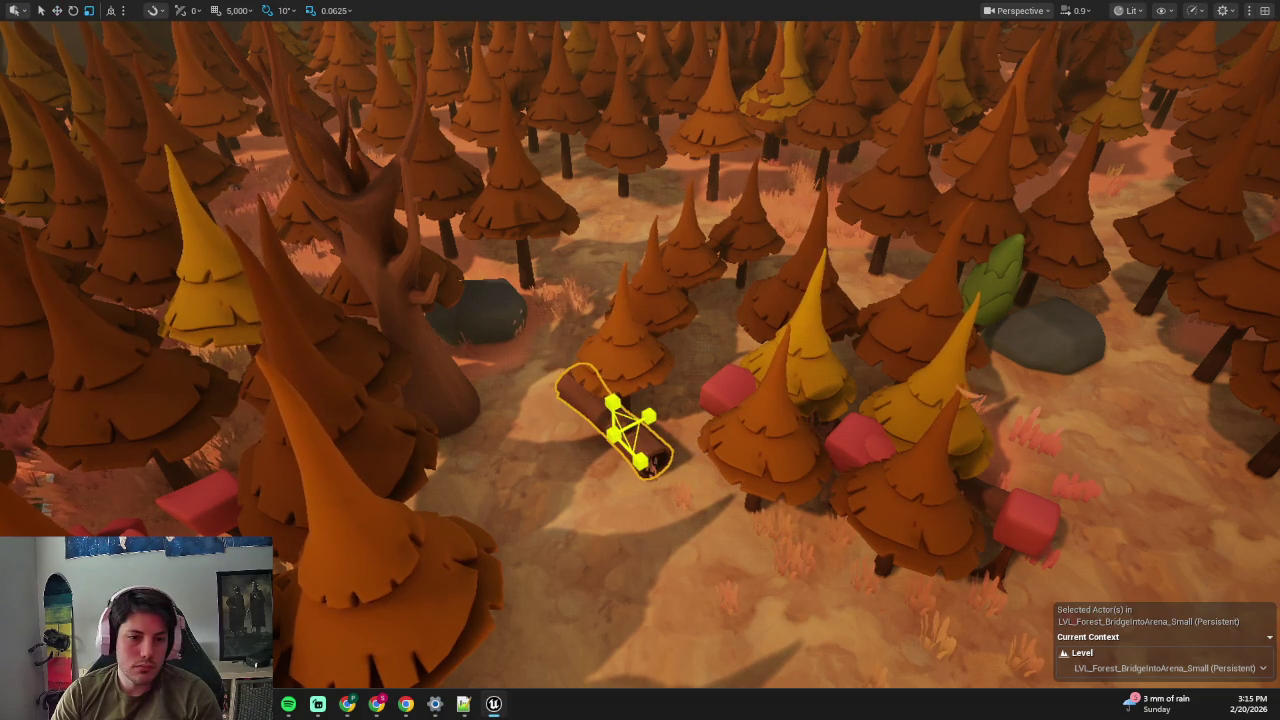
# - Frame the view on the tree and grass cluster from a lower angle
pyautogui.click(744, 455)
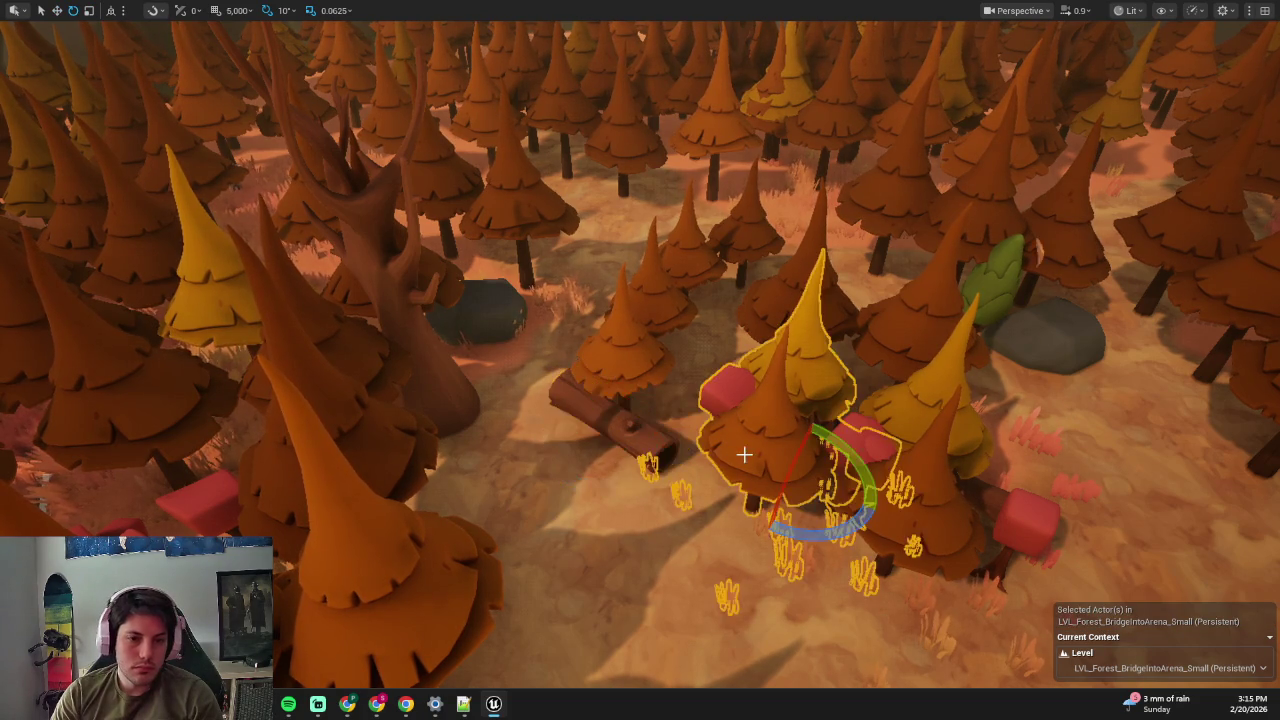
pyautogui.press('f')
pyautogui.moveTo(919, 502); pyautogui.dragTo(919, 440)
# - Browse the Content Drawer up to the Art folder, filtered to Static Mesh assets
pyautogui.hotkey('ctrl', 'space')
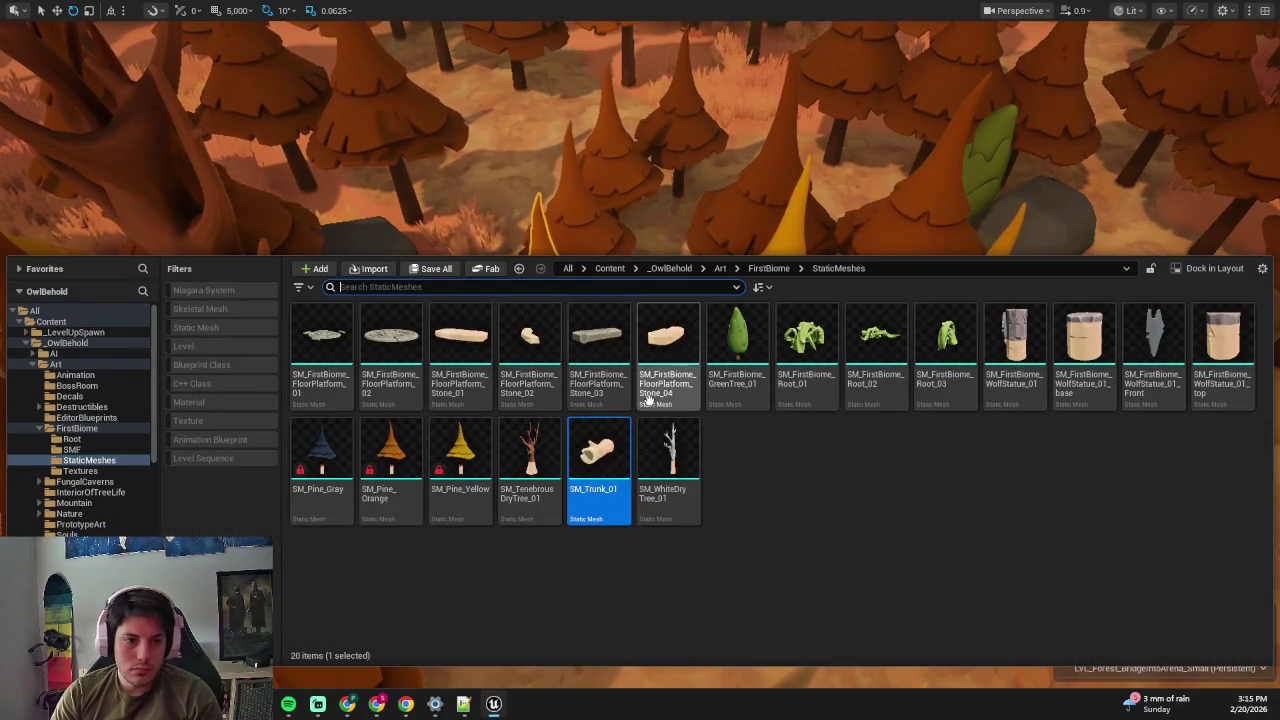
pyautogui.click(766, 269)
pyautogui.click(719, 269)
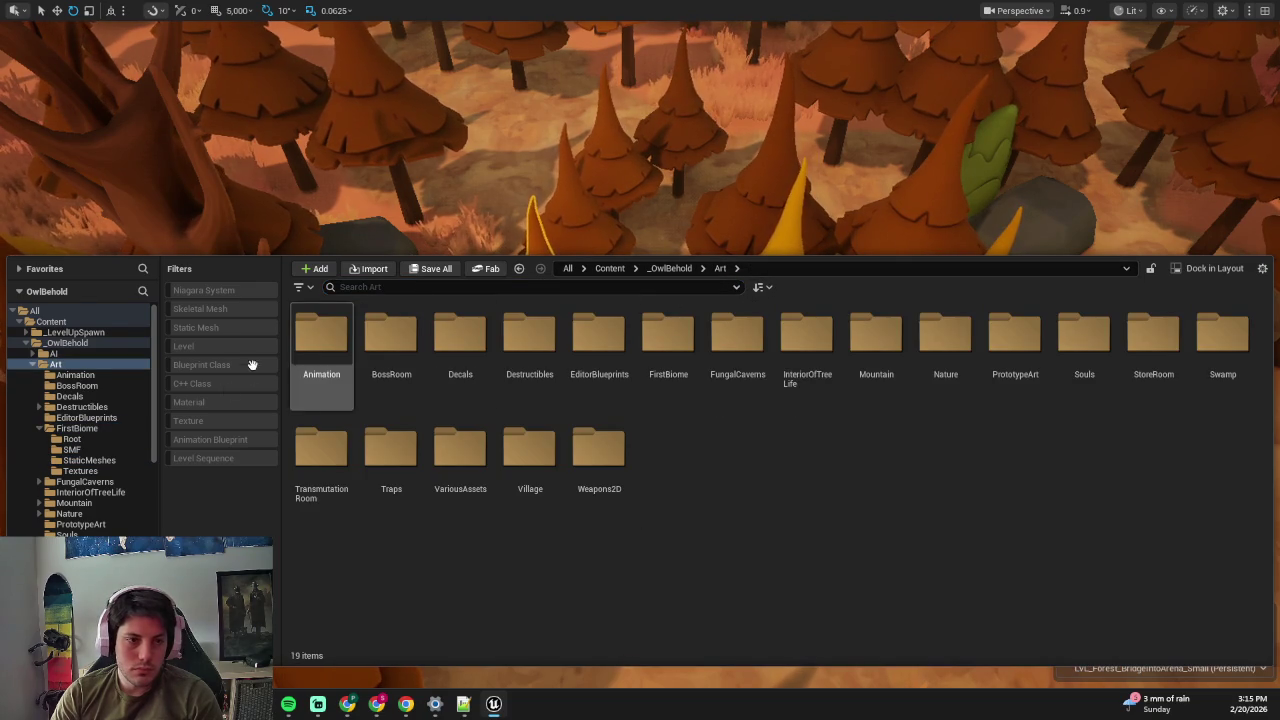
pyautogui.click(211, 328)
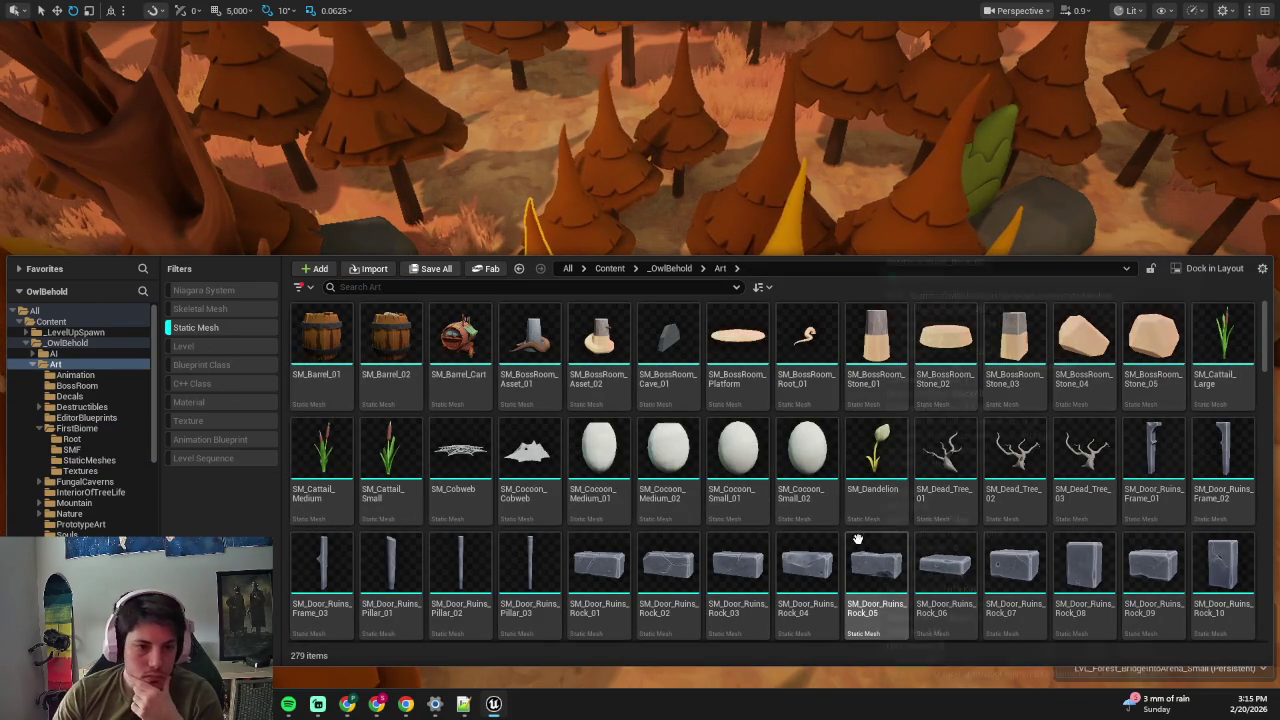
# - Drop the first grey ruin rock next to the fallen log
pyautogui.scroll(-1, 640, 480)
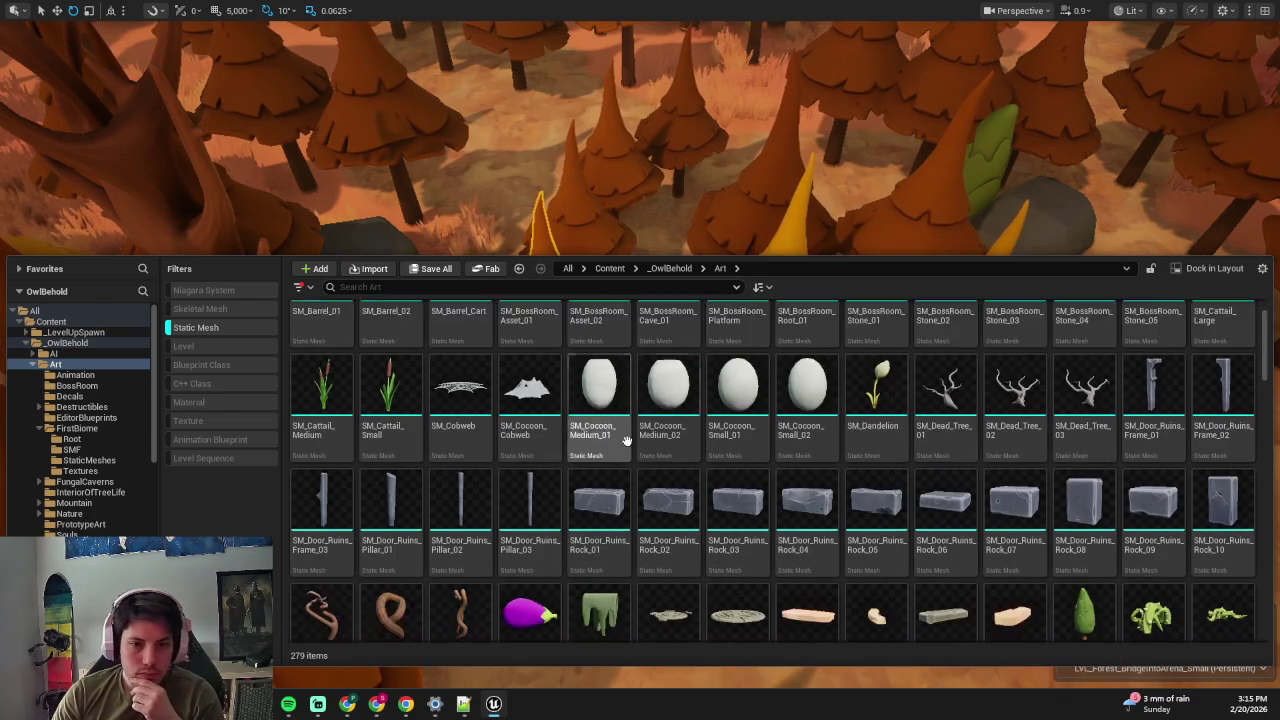
pyautogui.scroll(-1, 640, 537)
pyautogui.moveTo(598, 410)
pyautogui.mouseDown()
pyautogui.moveTo(565, 290)
pyautogui.moveTo(563, 500)
pyautogui.mouseUp()
pyautogui.scroll(3, 726, 511)
pyautogui.click(726, 511)
pyautogui.moveTo(726, 511); pyautogui.dragTo(726, 450)
pyautogui.click(720, 514)
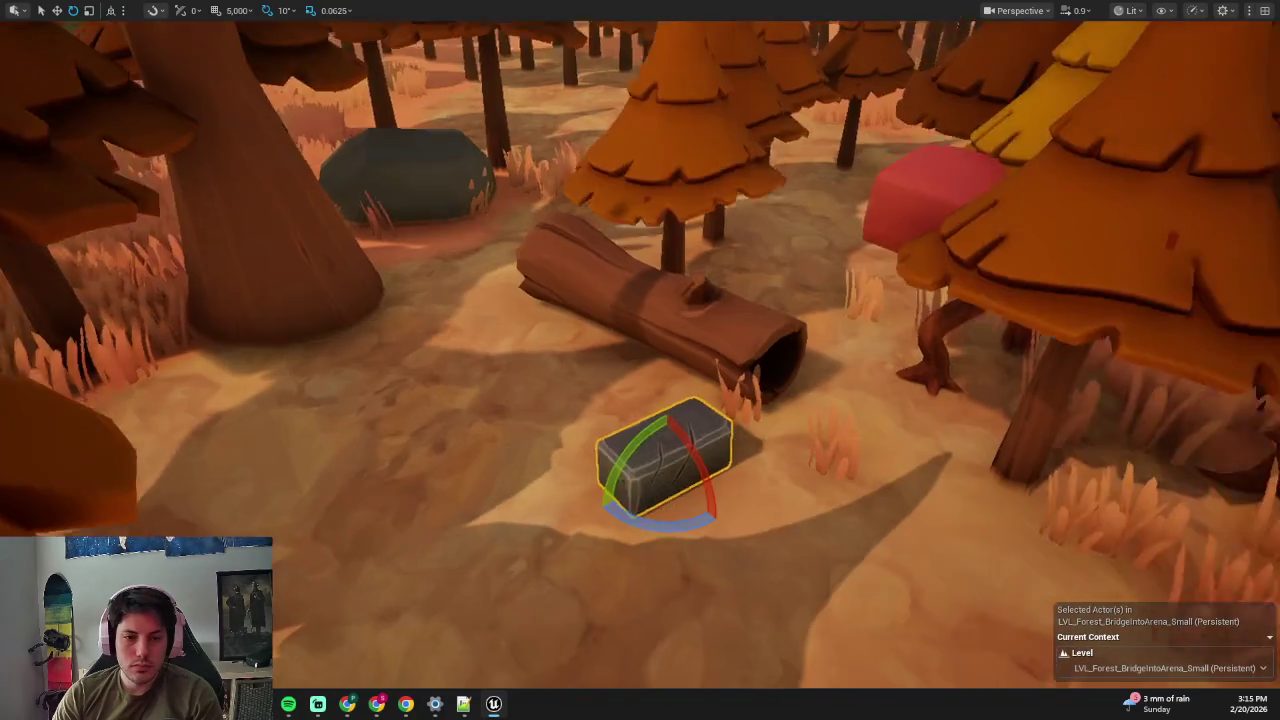
# - Add a tall ruin rock and another ruin rock to the pile beside the log
pyautogui.hotkey('ctrl', 'space')
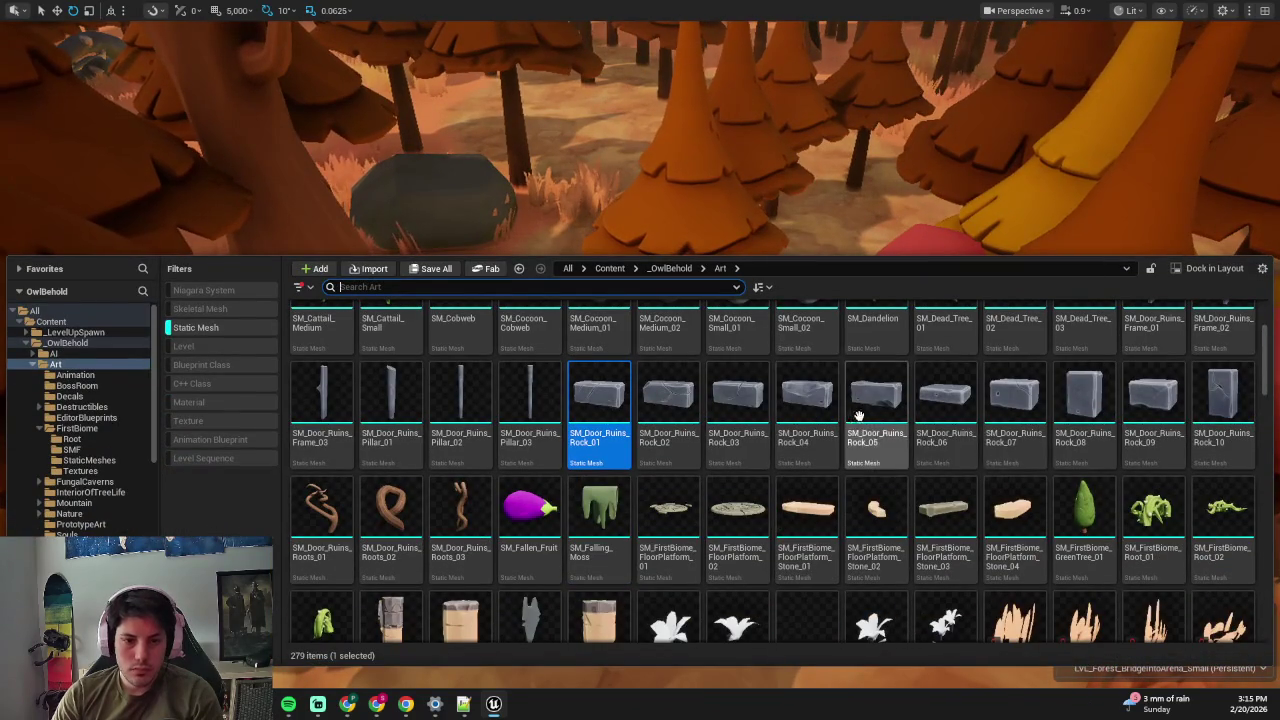
pyautogui.moveTo(1087, 384)
pyautogui.mouseDown()
pyautogui.moveTo(850, 400)
pyautogui.moveTo(582, 449)
pyautogui.moveTo(582, 462)
pyautogui.mouseUp()
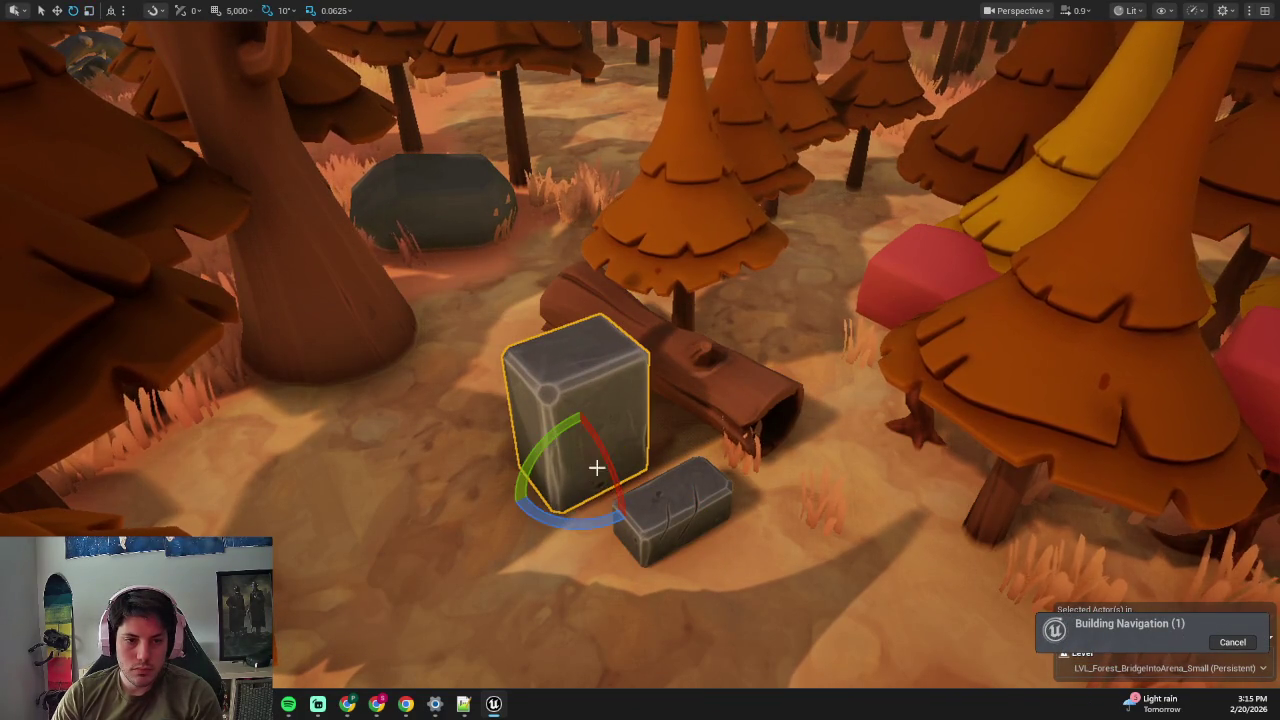
pyautogui.hotkey('ctrl', 'space')
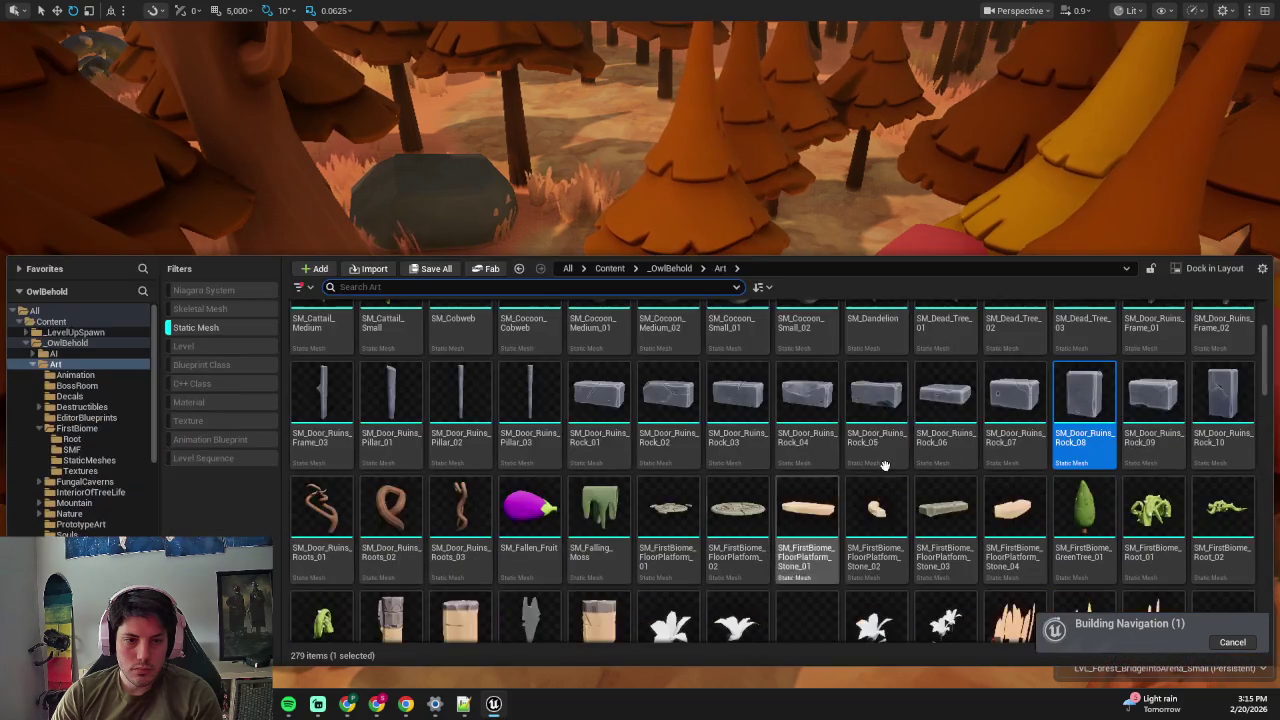
pyautogui.moveTo(1222, 420)
pyautogui.mouseDown()
pyautogui.moveTo(1080, 320)
pyautogui.moveTo(642, 406)
pyautogui.moveTo(663, 434)
pyautogui.mouseUp()
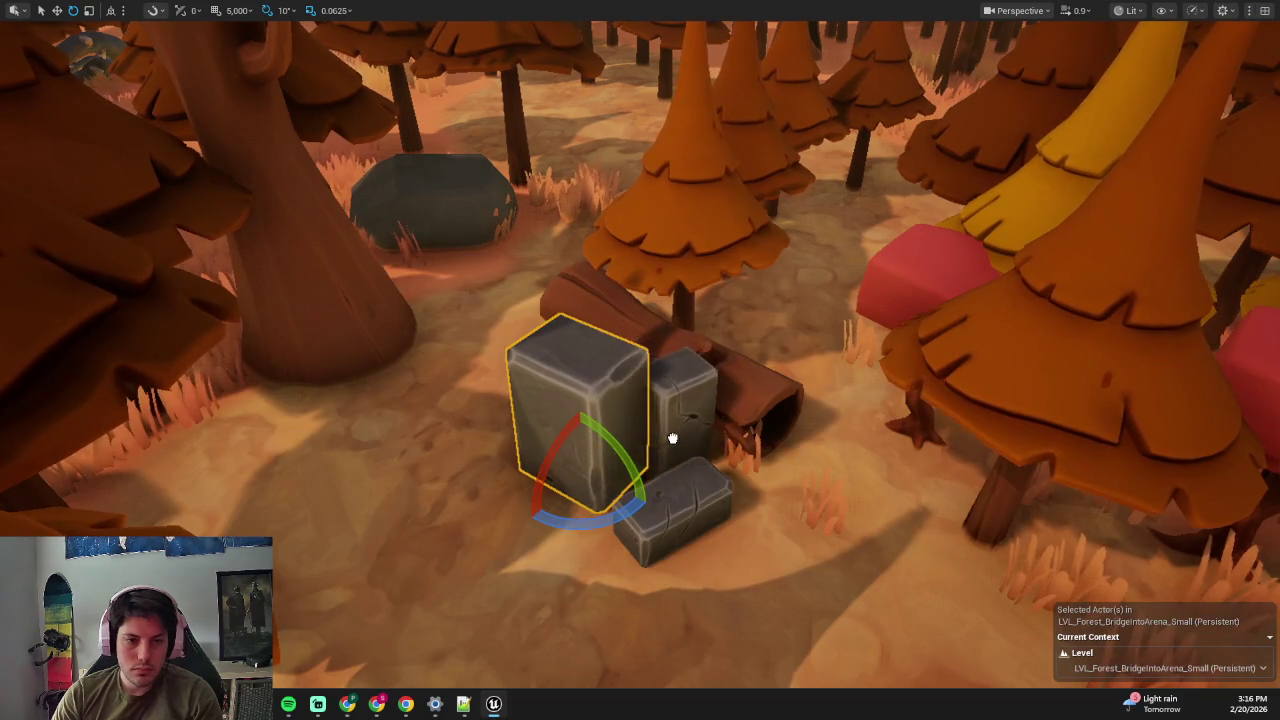
# - Delete the tree standing over the rock pile
pyautogui.scroll(-5, 663, 434)
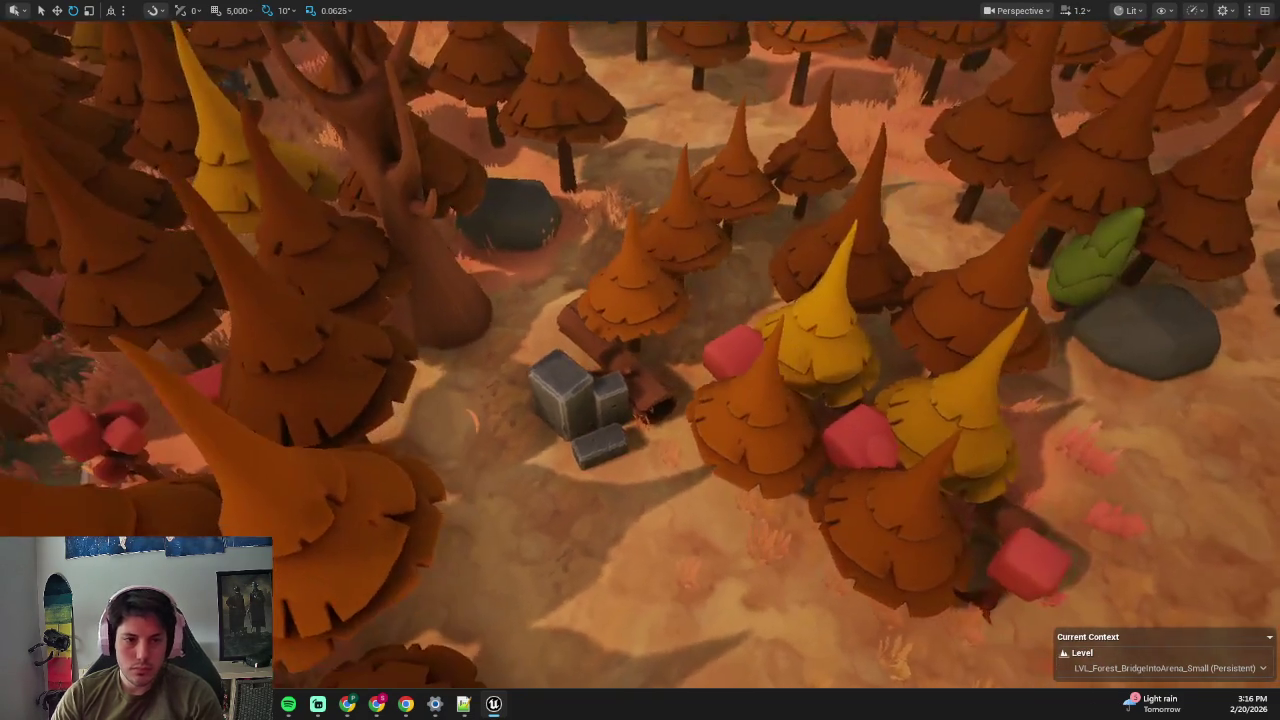
pyautogui.scroll(3, 543, 409)
pyautogui.click(545, 410)
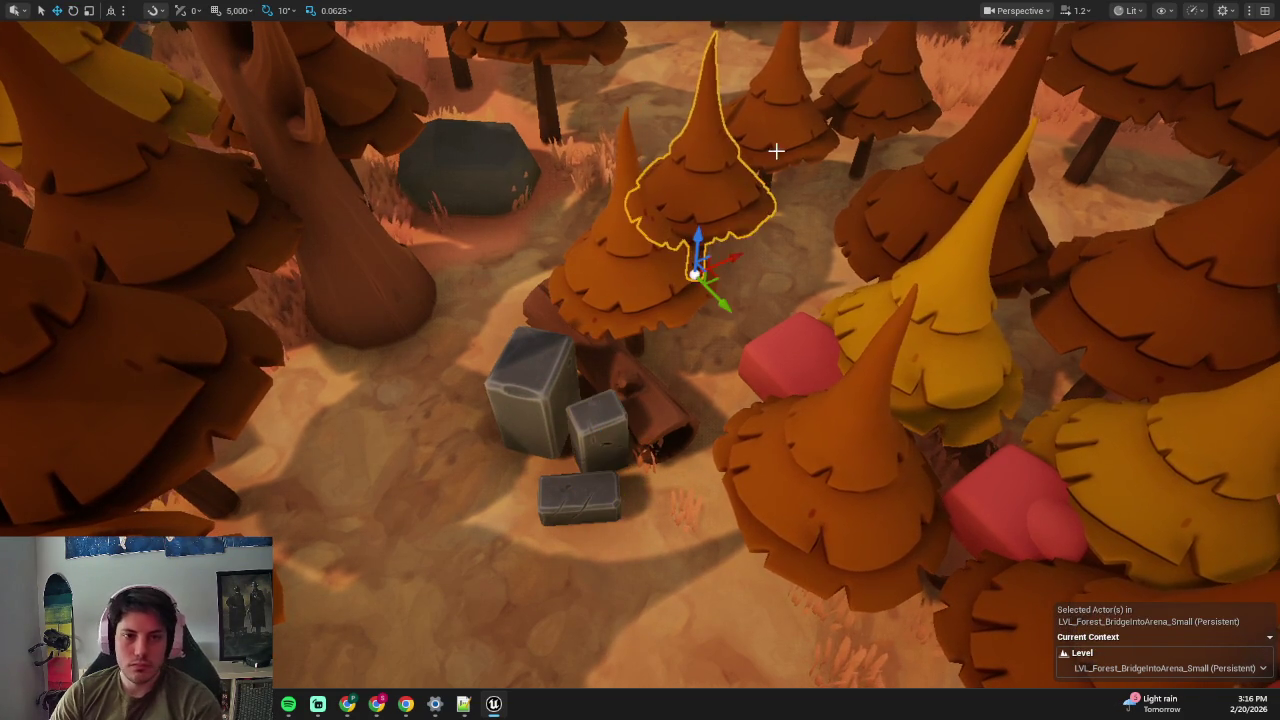
pyautogui.press('Delete')
pyautogui.scroll(-5, 746, 281)
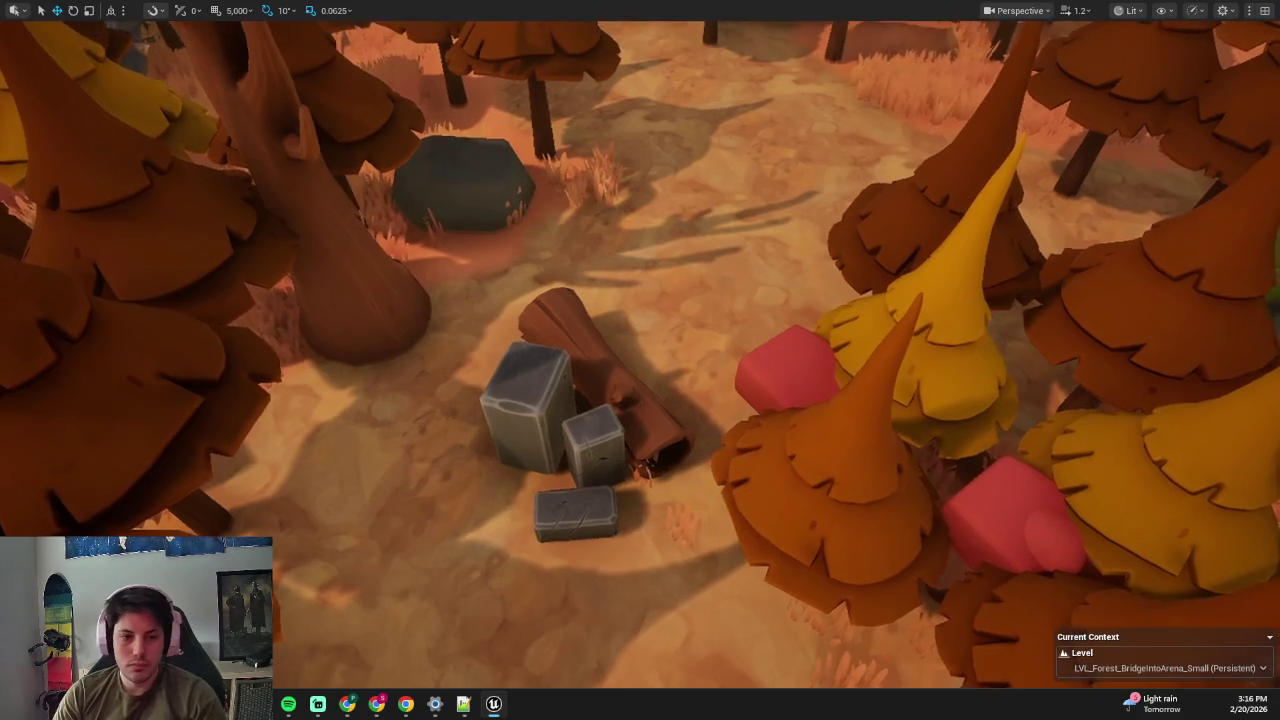
pyautogui.hotkey('alt', 'p')
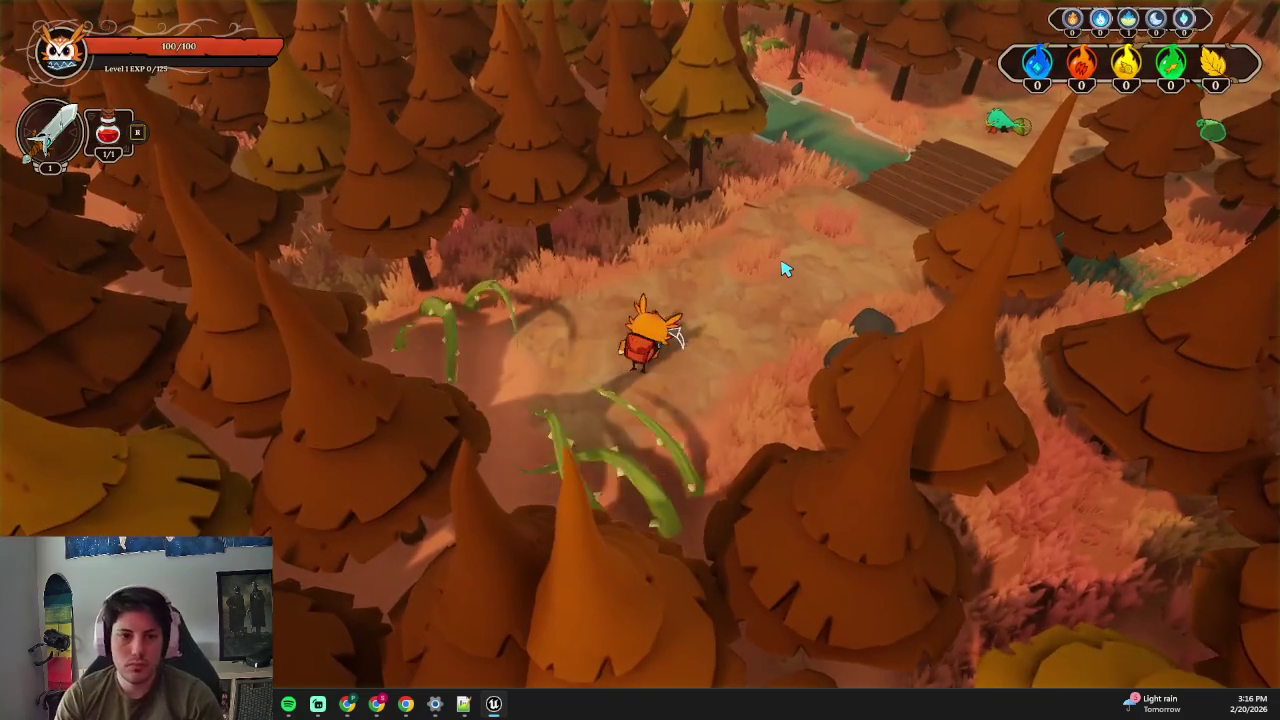
pyautogui.press('d')
pyautogui.press('a')
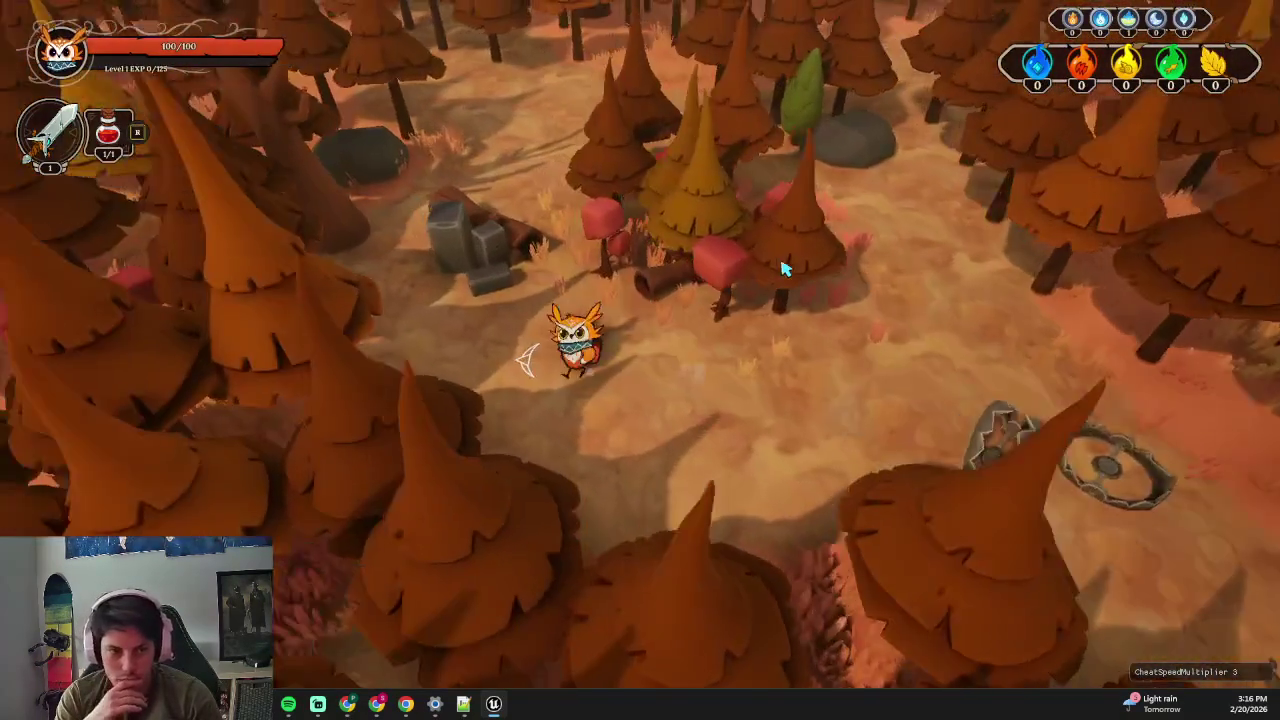
pyautogui.press('d')
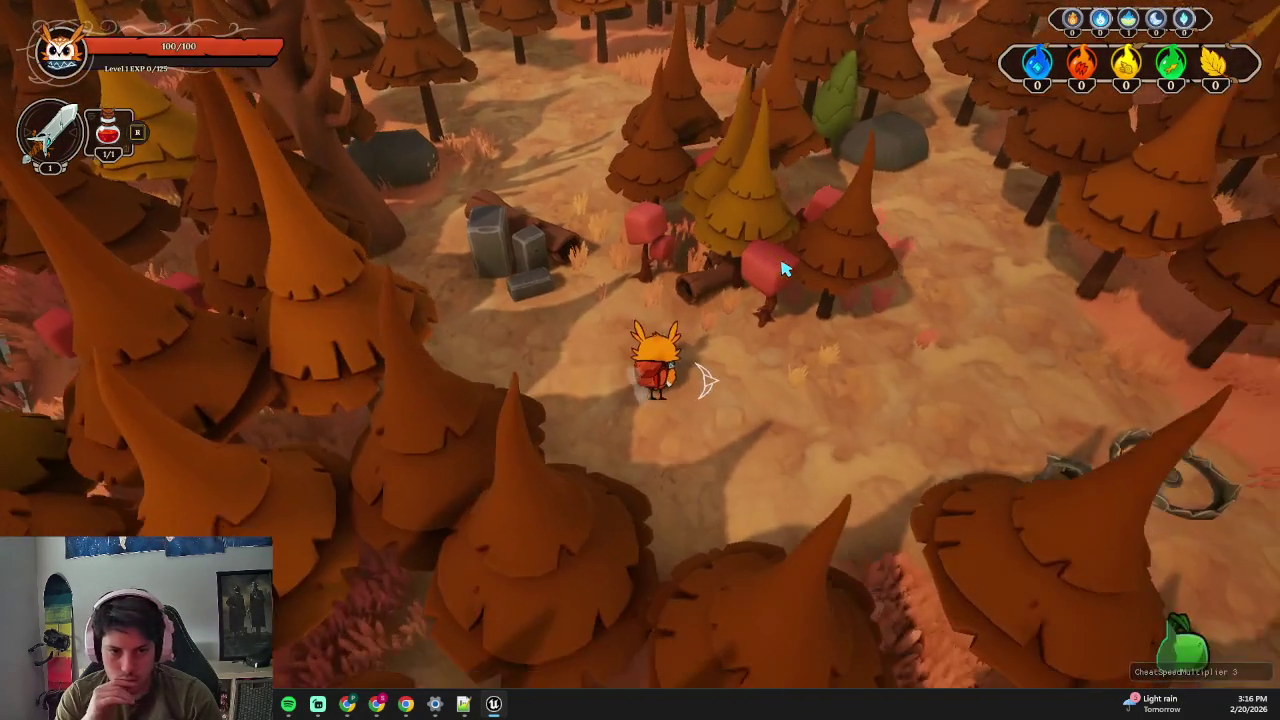
pyautogui.press('w')
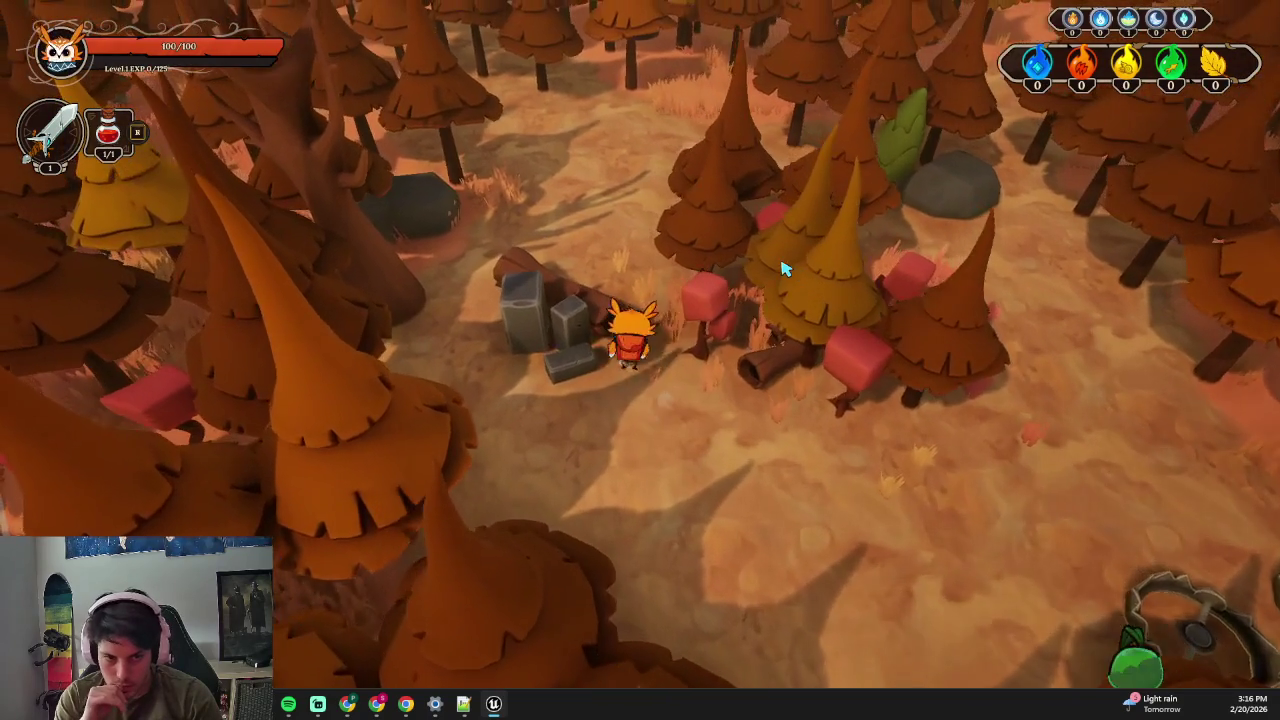
pyautogui.press('Escape')
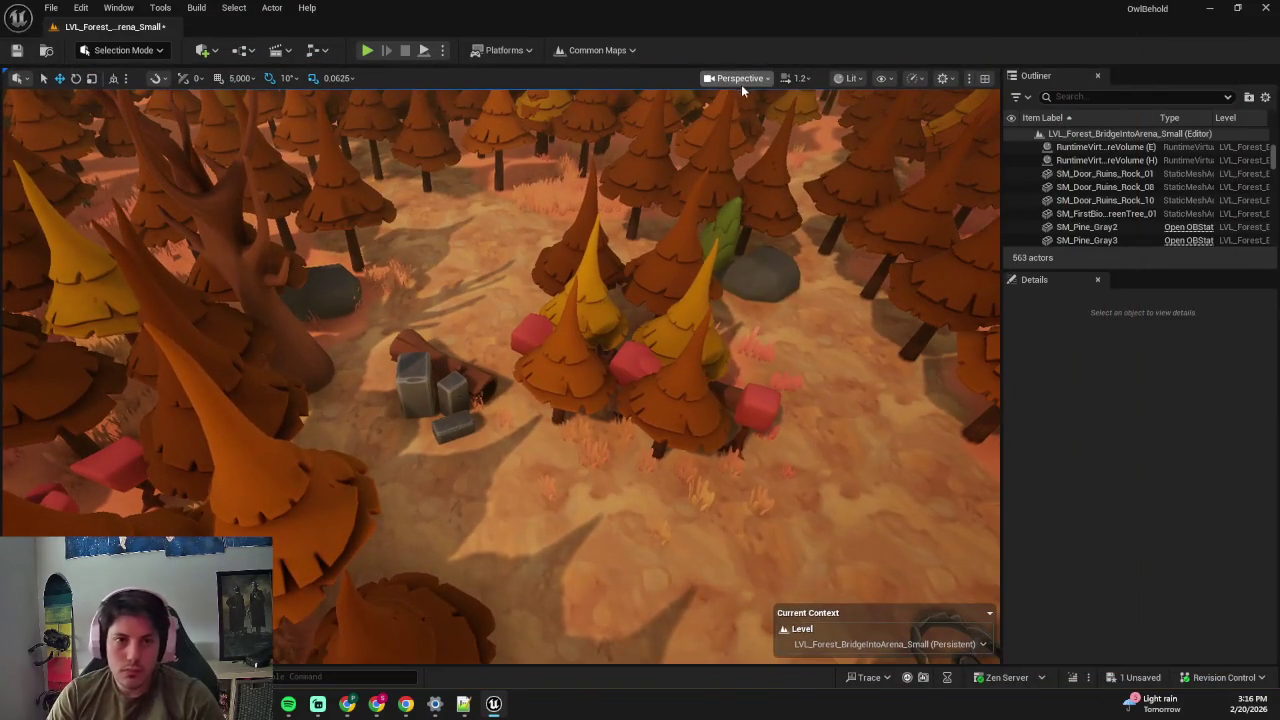
pyautogui.click(741, 80)
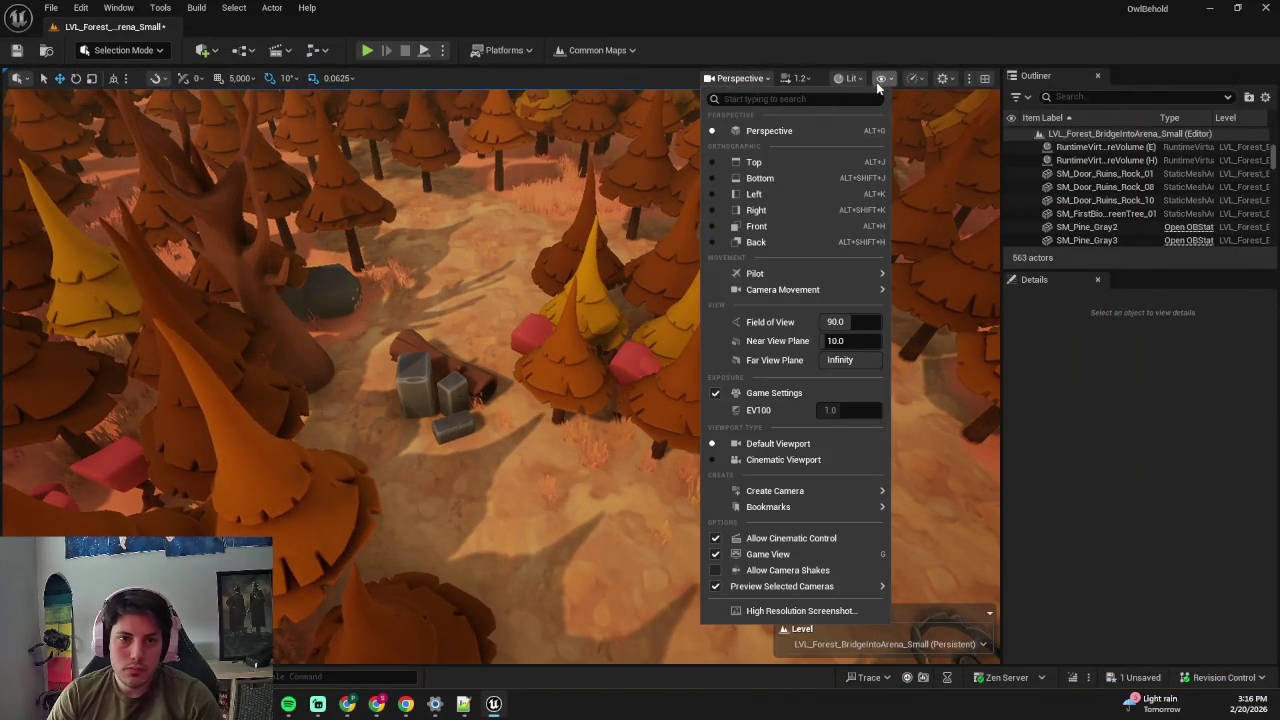
pyautogui.click(870, 88)
pyautogui.click(898, 228)
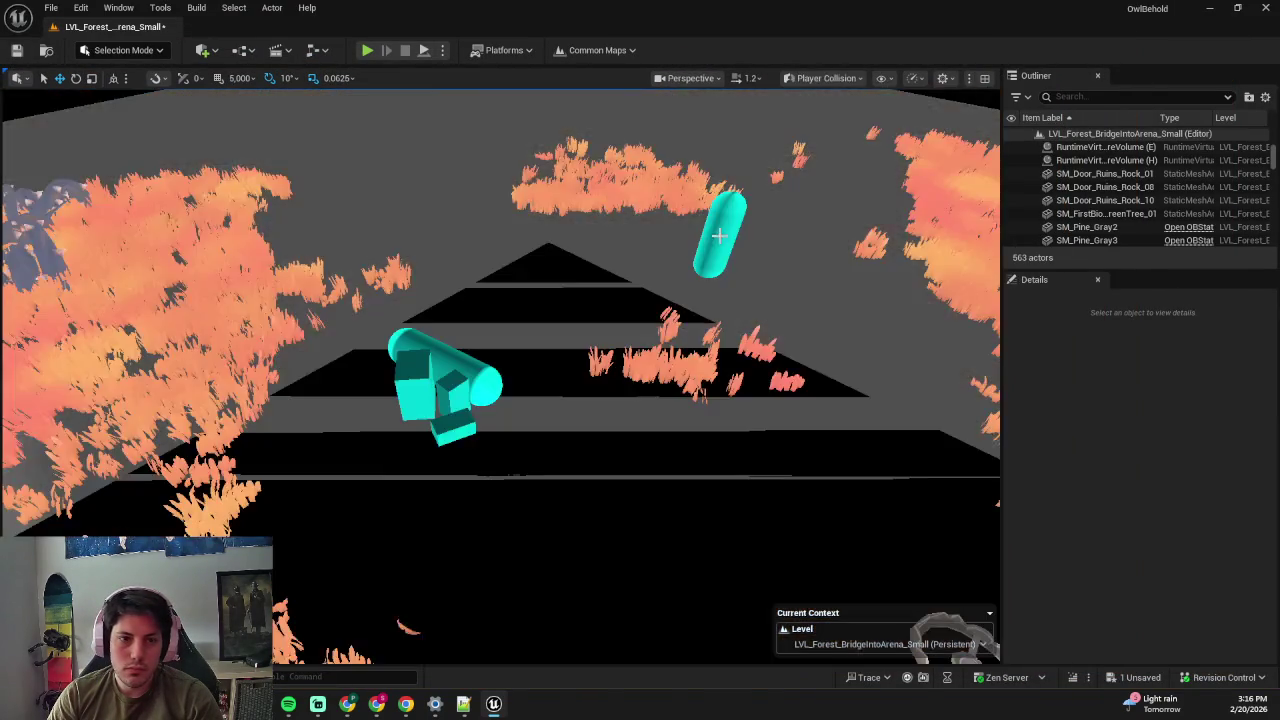
pyautogui.scroll(2, 500, 376)
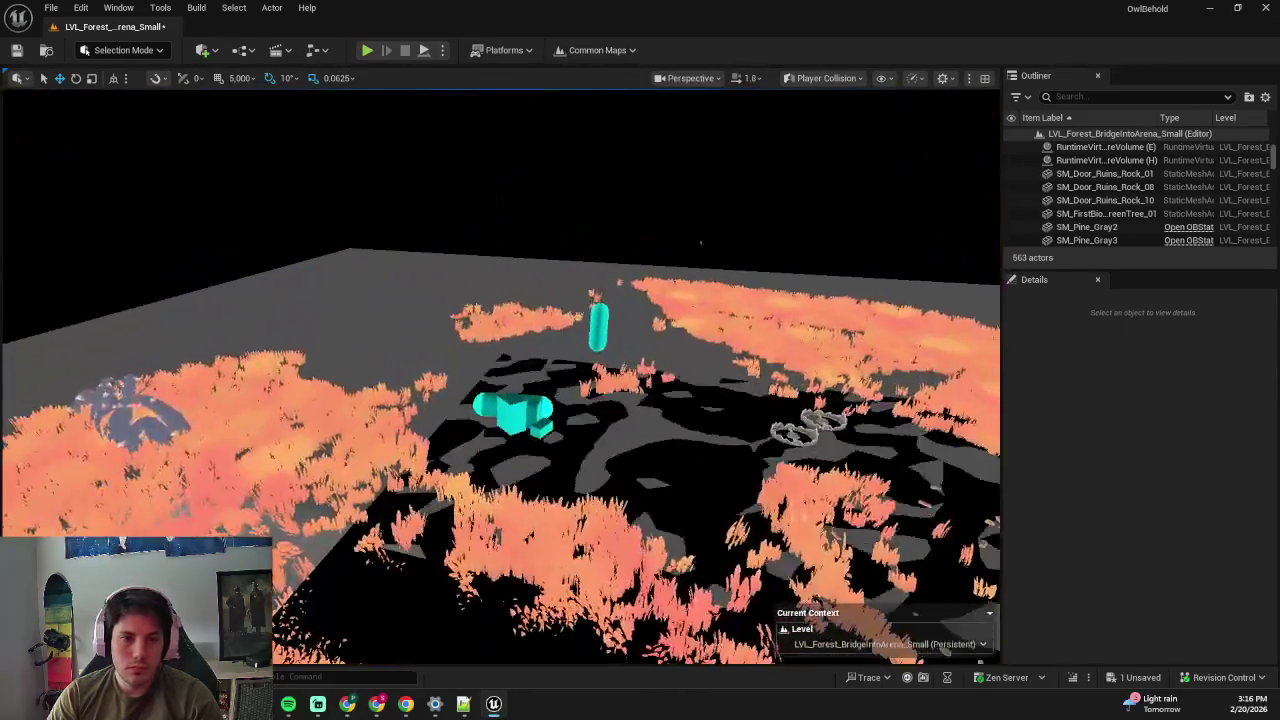
pyautogui.click(598, 325)
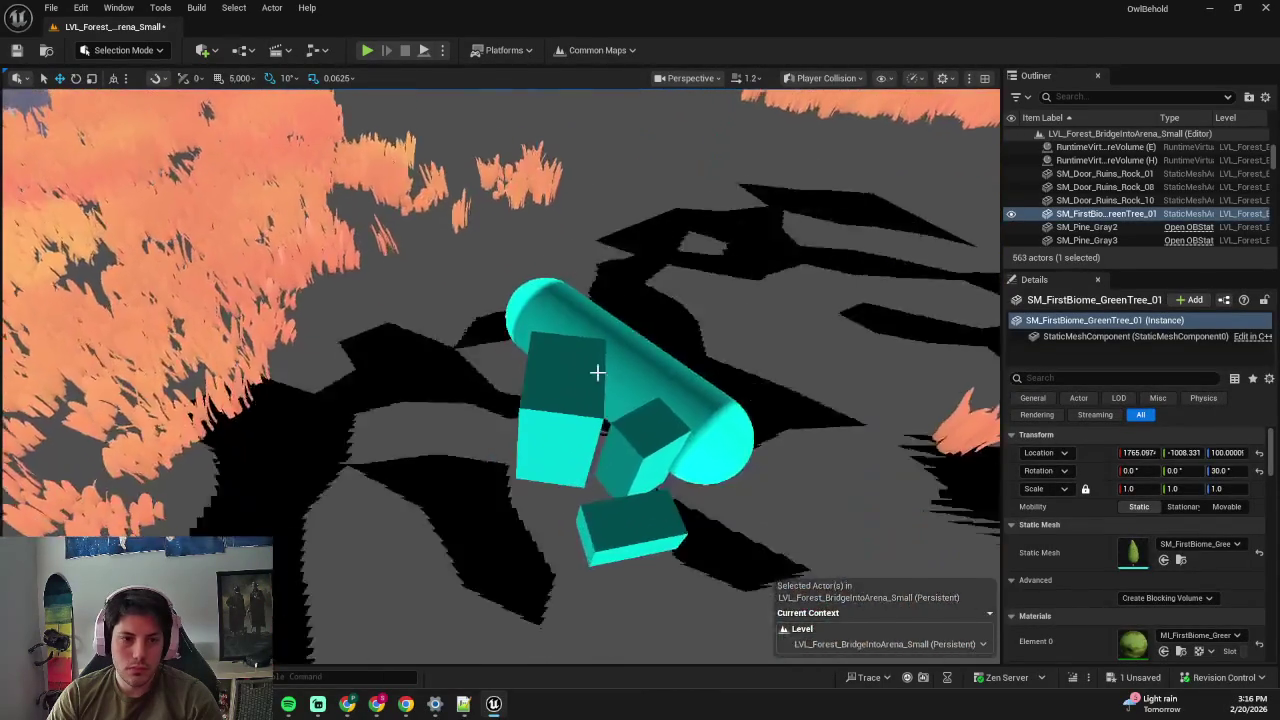
pyautogui.click(600, 370)
pyautogui.press('F11')
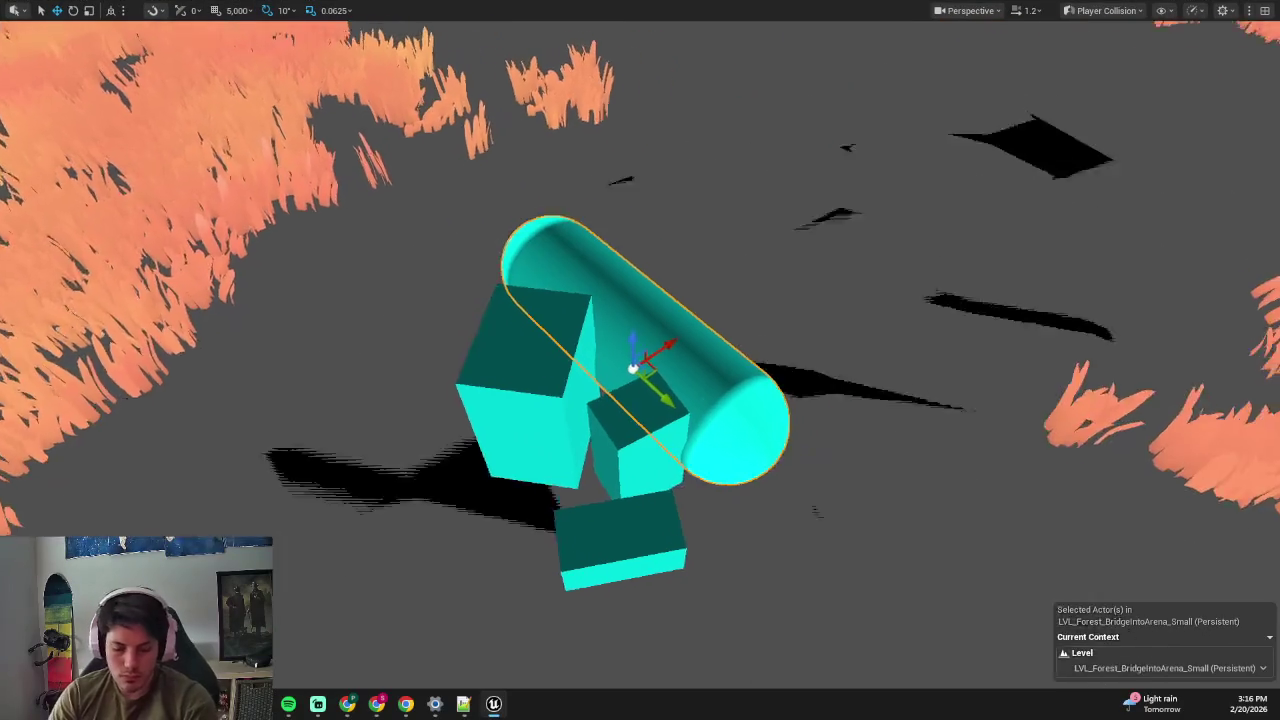
pyautogui.press('F11')
pyautogui.click(810, 80)
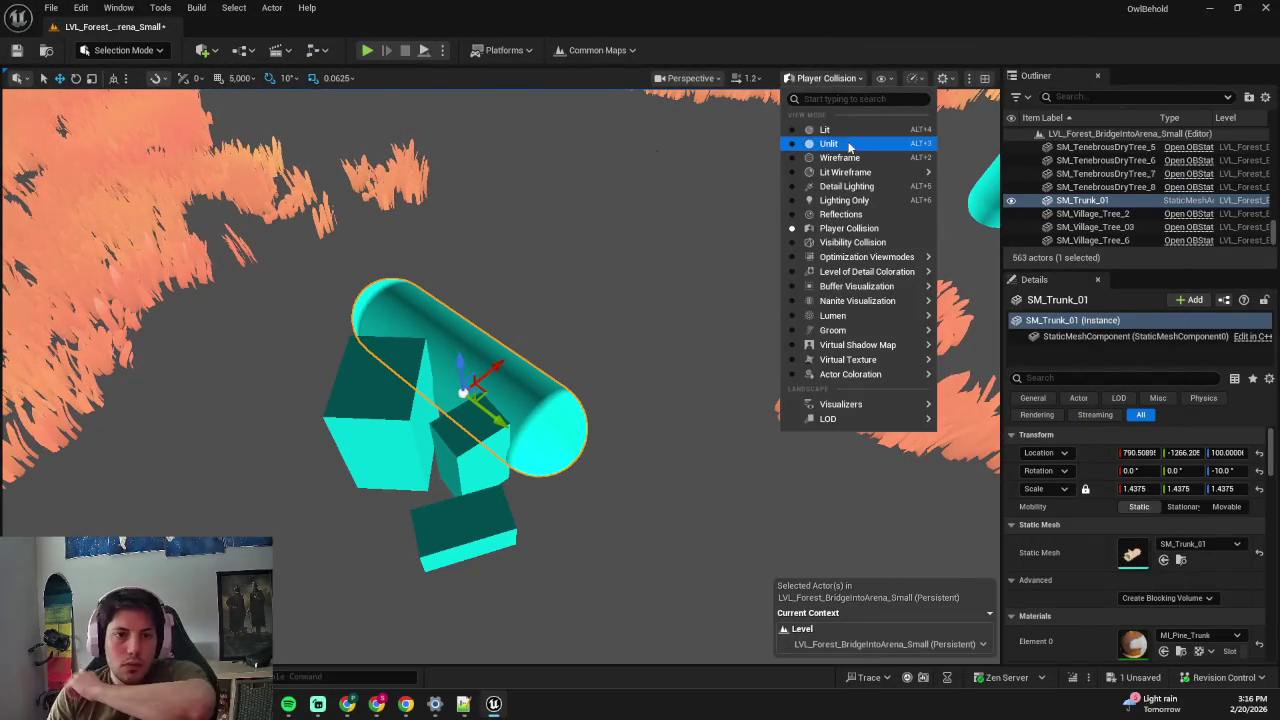
pyautogui.click(848, 131)
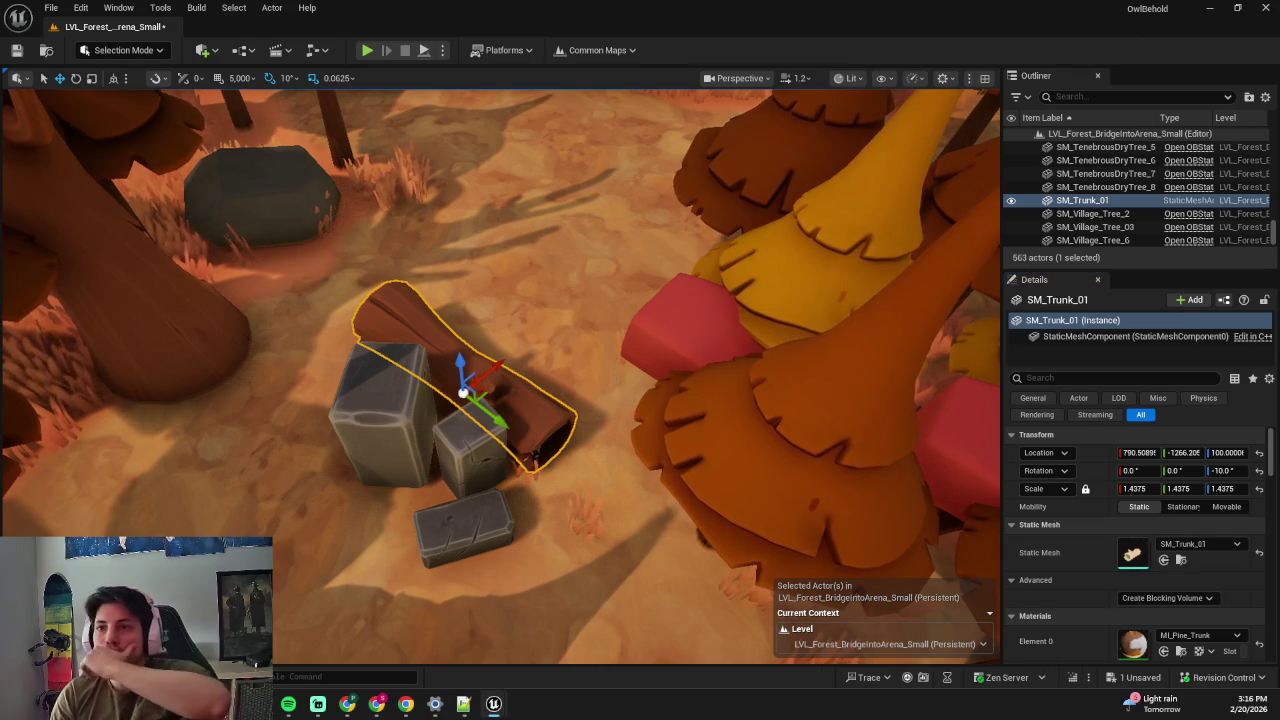
pyautogui.hotkey('ctrl', 'e')
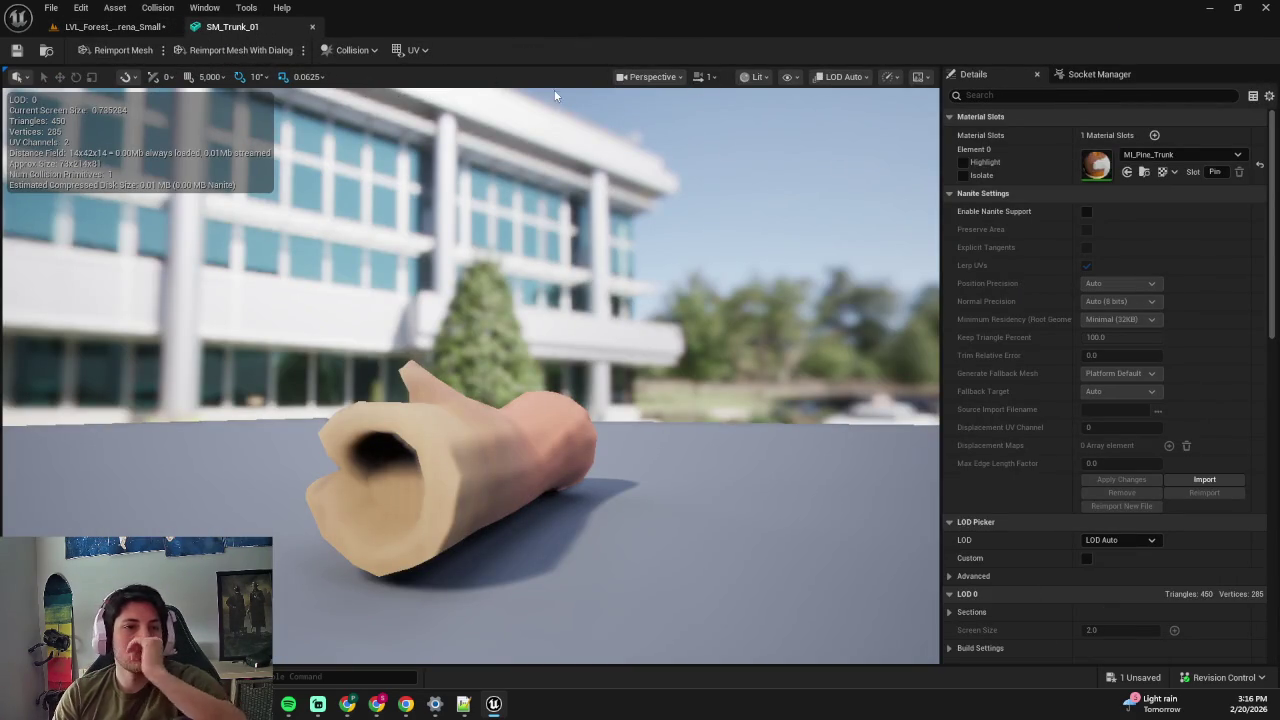
# - Show the trunk's simple collision and resize its collision capsule
pyautogui.click(789, 77)
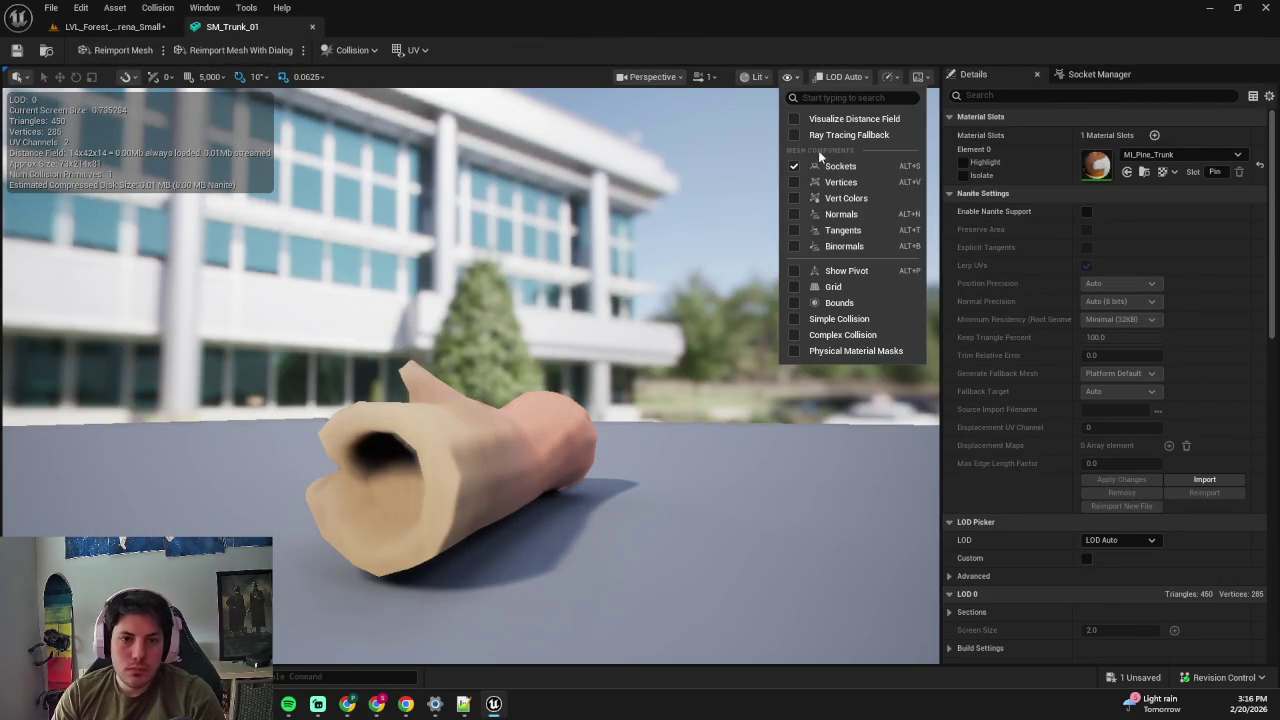
pyautogui.click(846, 323)
pyautogui.moveTo(712, 403)
pyautogui.mouseDown()
pyautogui.moveTo(686, 350)
pyautogui.moveTo(593, 347)
pyautogui.mouseUp()
pyautogui.click(686, 350)
pyautogui.press('r')
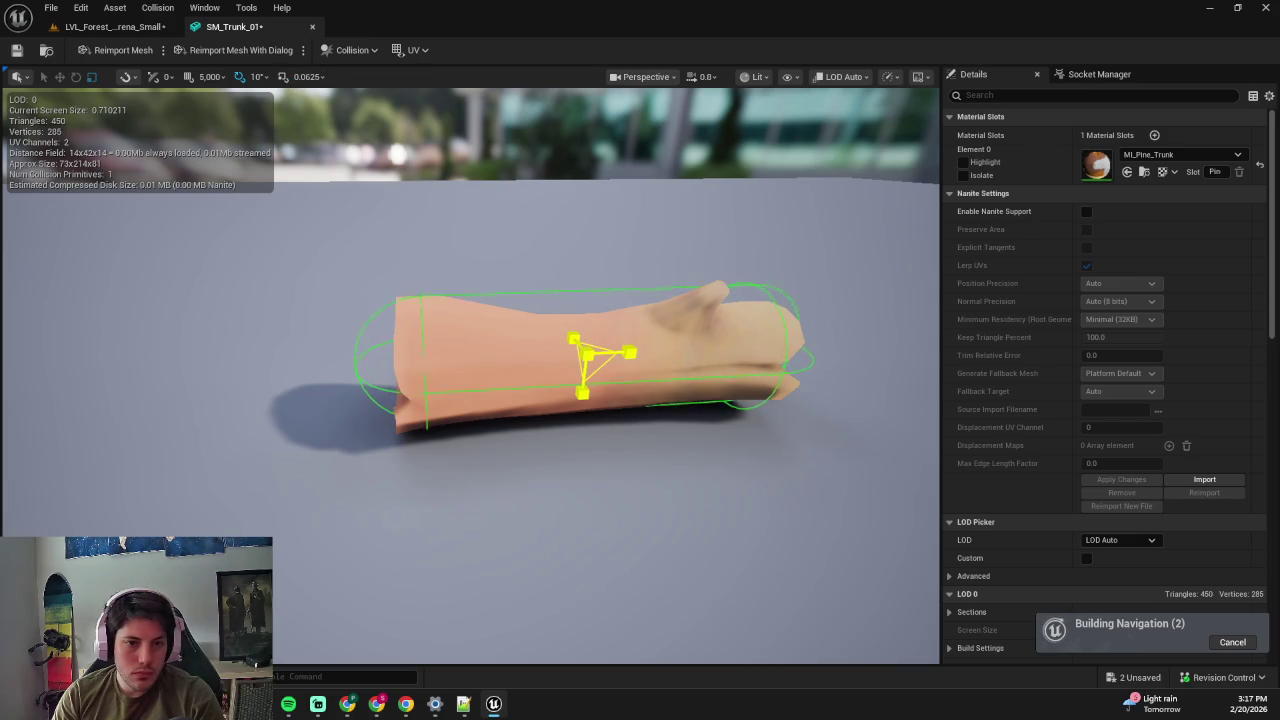
pyautogui.moveTo(590, 347)
pyautogui.mouseDown()
pyautogui.moveTo(540, 350)
pyautogui.moveTo(660, 330)
pyautogui.moveTo(520, 310)
pyautogui.moveTo(495, 215)
pyautogui.mouseUp()
# - Save SM_Trunk_01, check it out of revision control, and close its editor
pyautogui.hotkey('ctrl', 's')
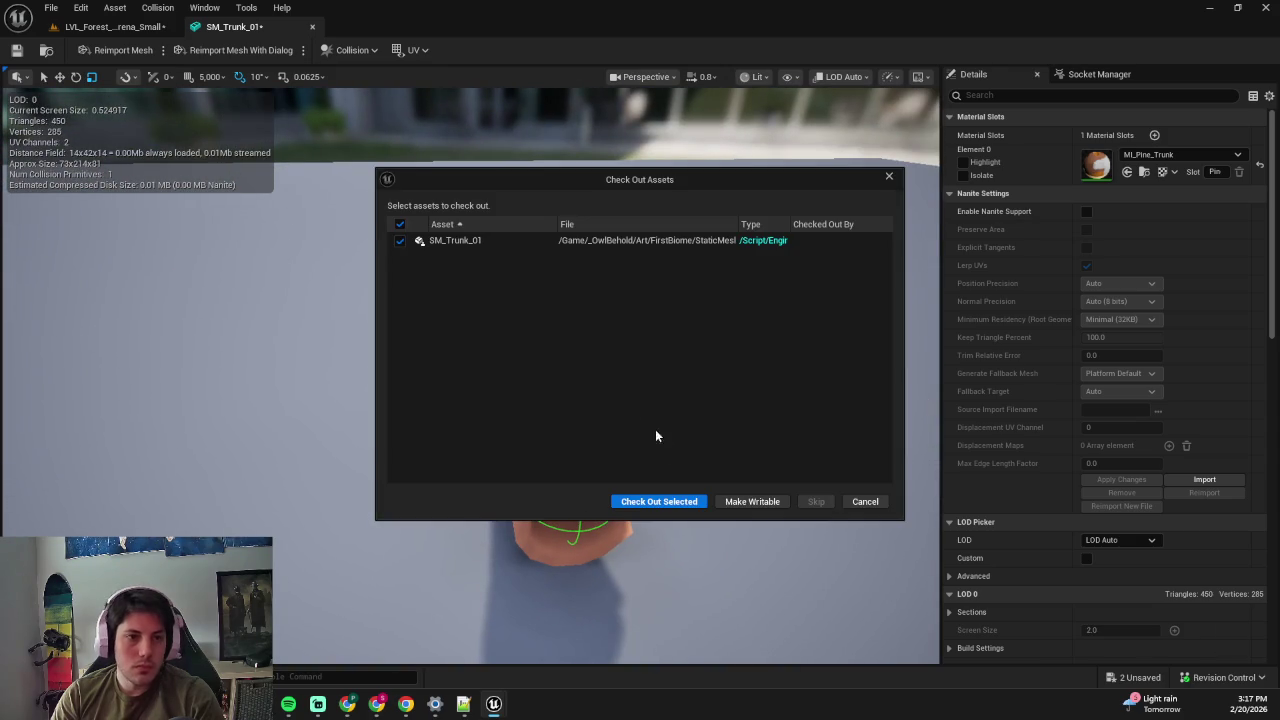
pyautogui.click(675, 501)
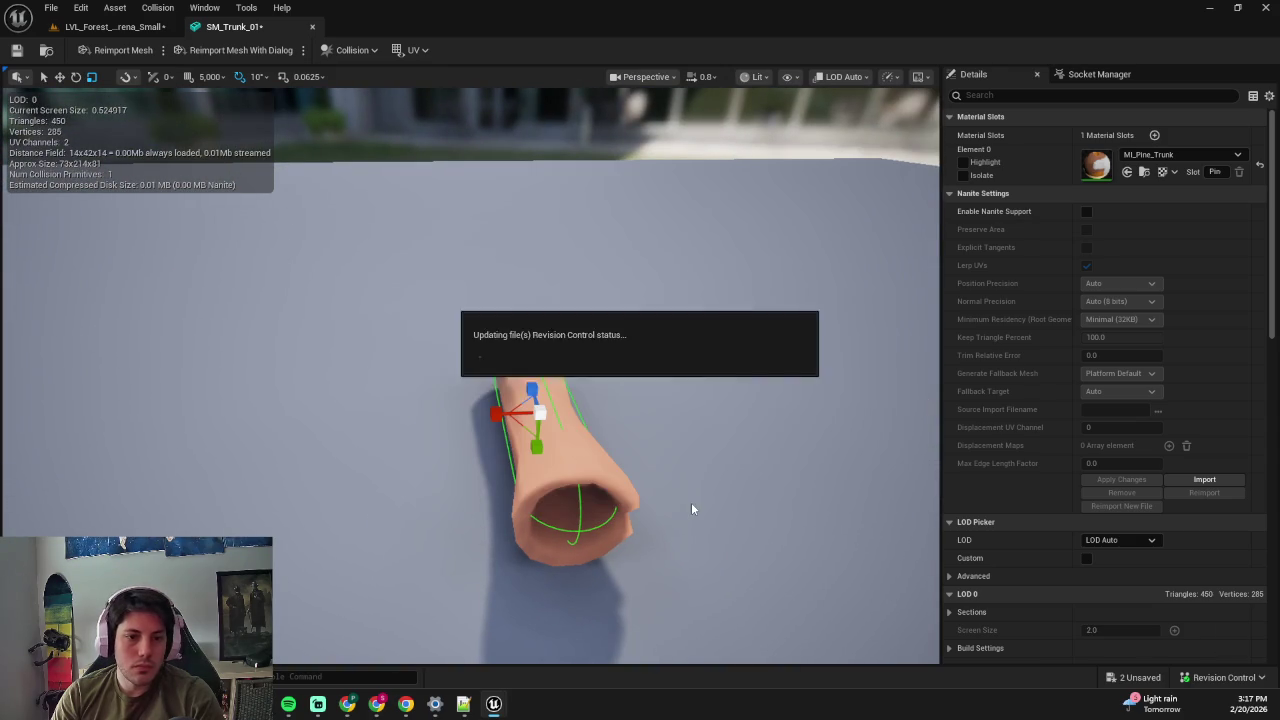
pyautogui.click(313, 27)
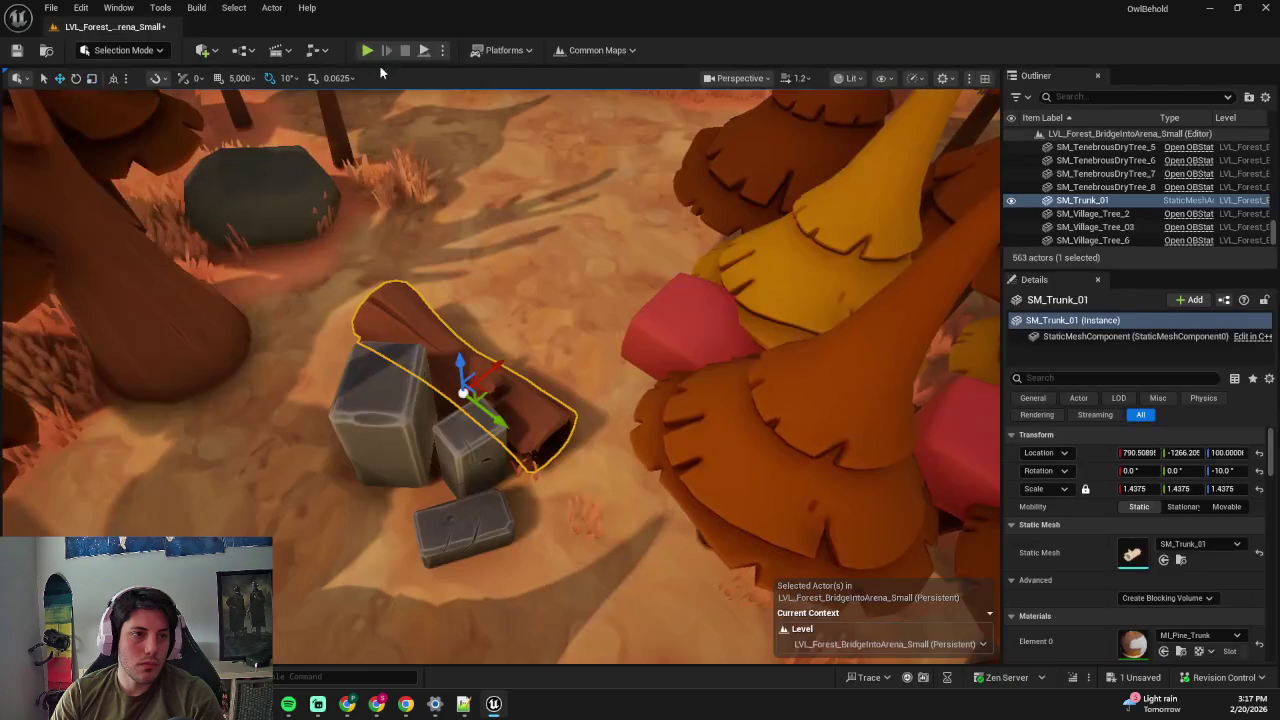
# - Play in Editor full screen, running across the bridge and through the forest, then stop
pyautogui.click(370, 50)
pyautogui.press('F11')
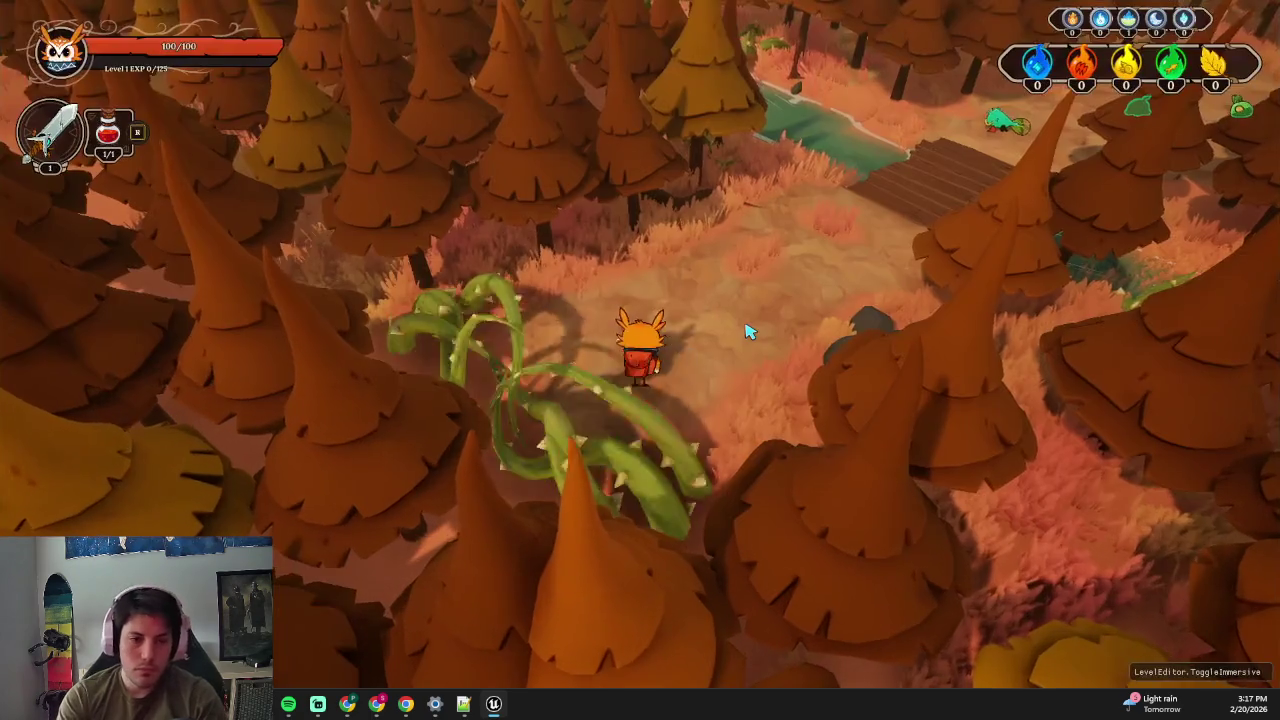
pyautogui.press('w')
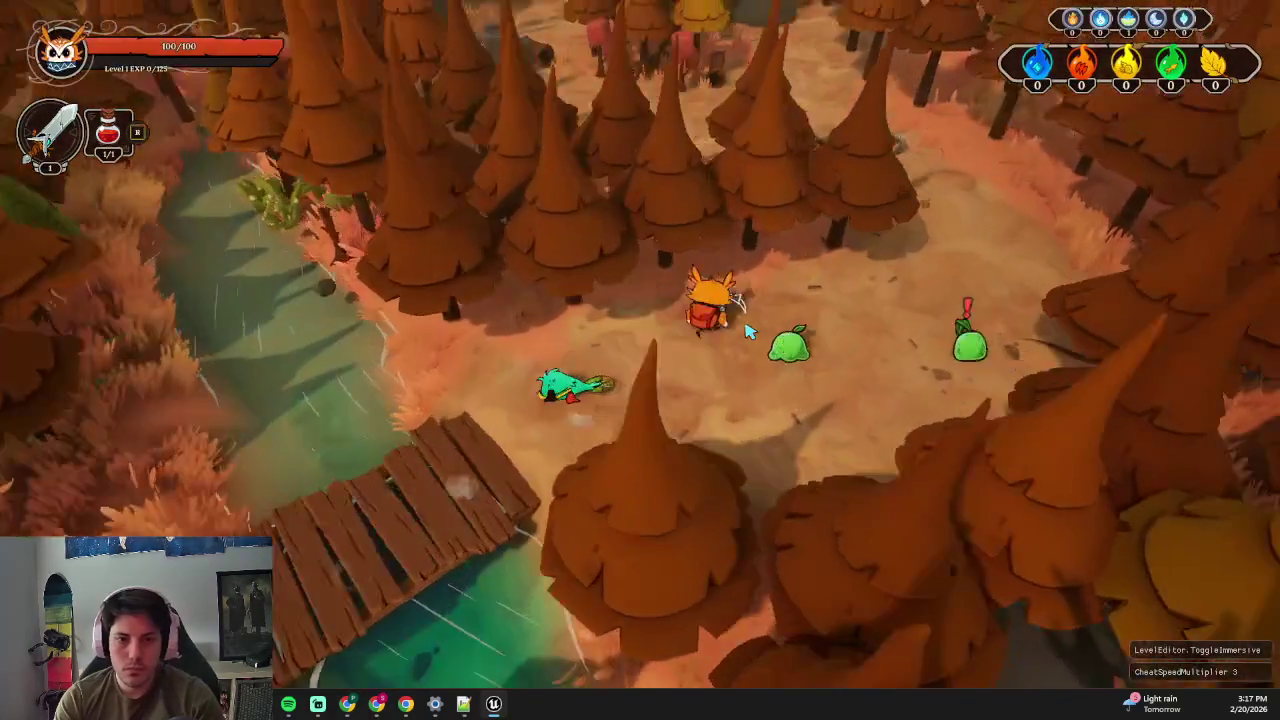
pyautogui.press('w')
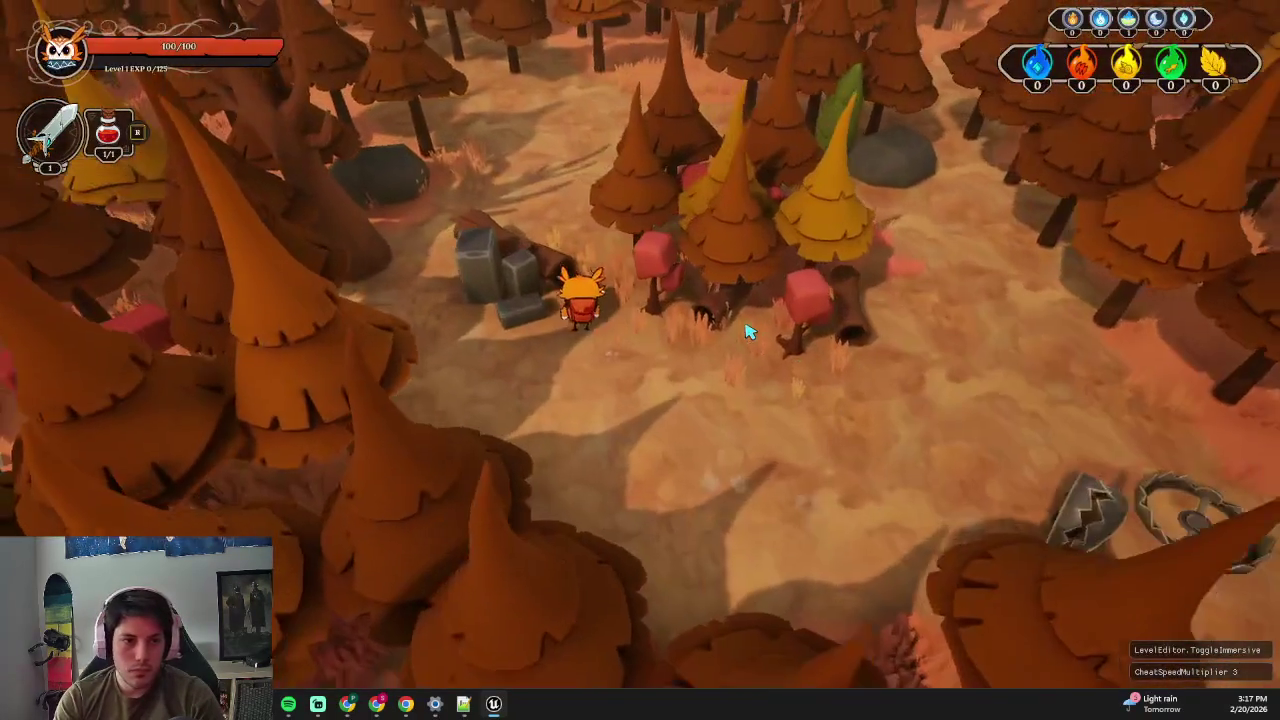
pyautogui.press('s')
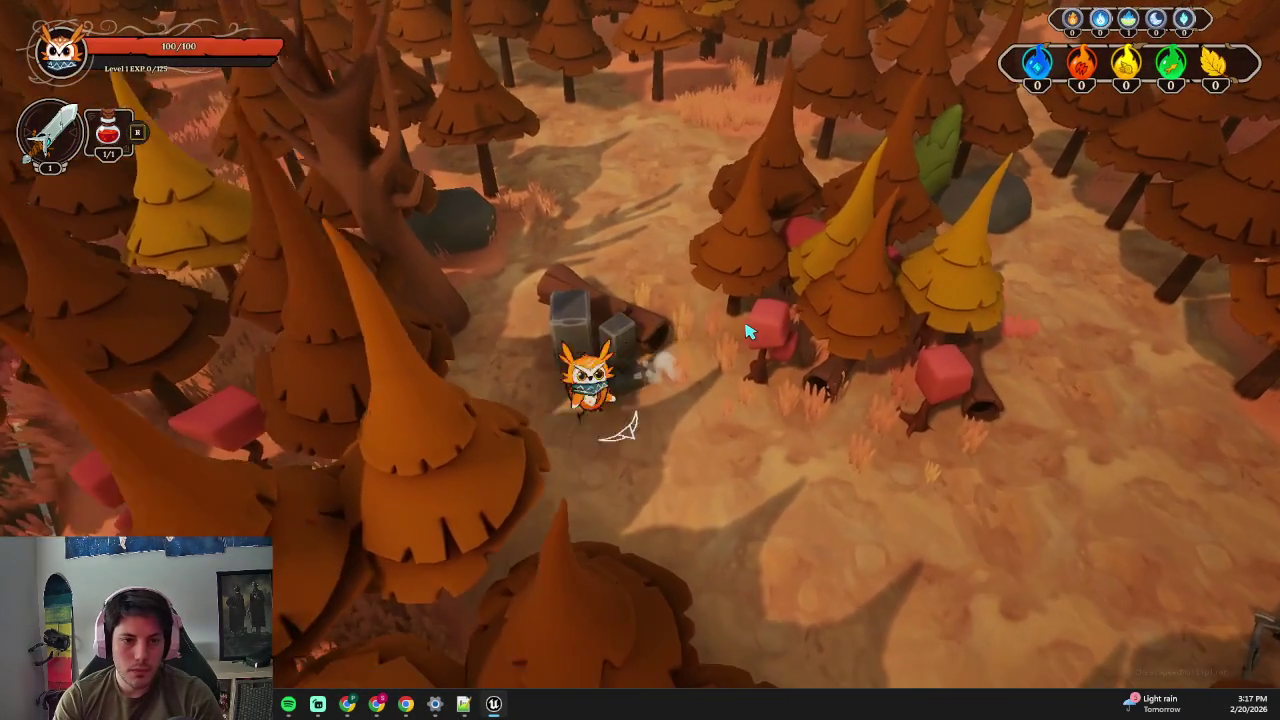
pyautogui.press('w')
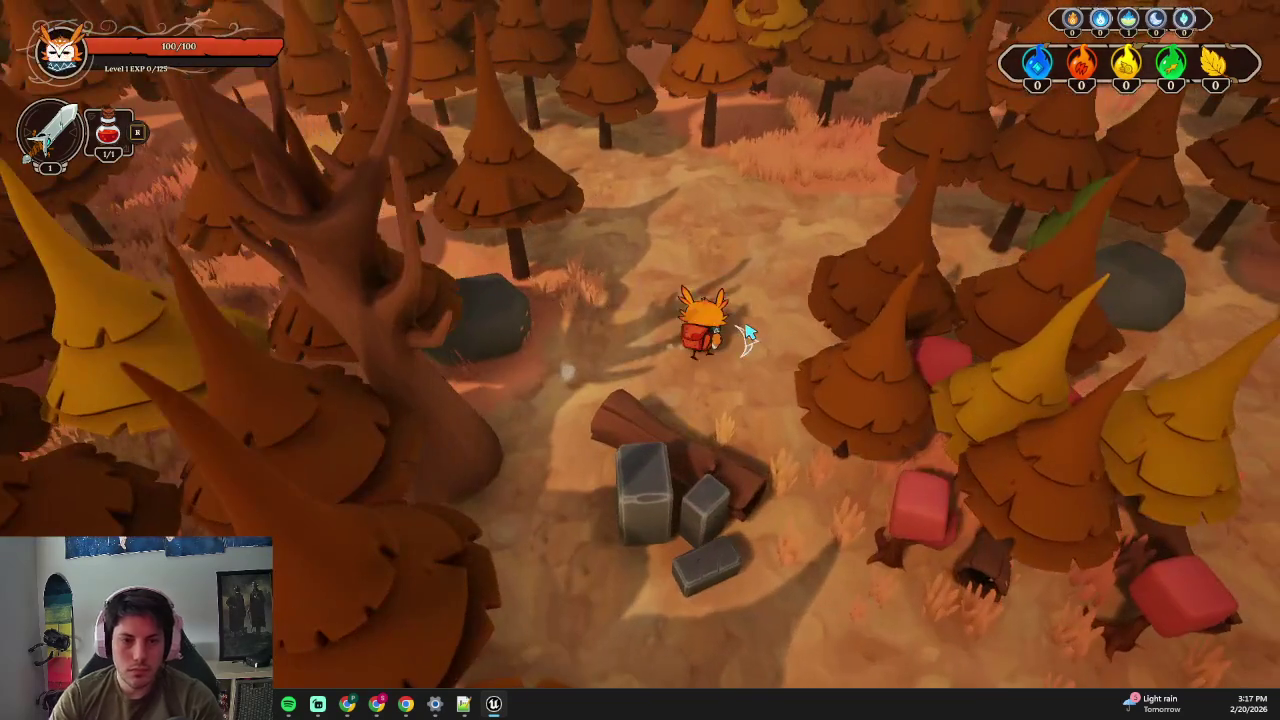
pyautogui.press('Escape')
pyautogui.scroll(-3, 759, 339)
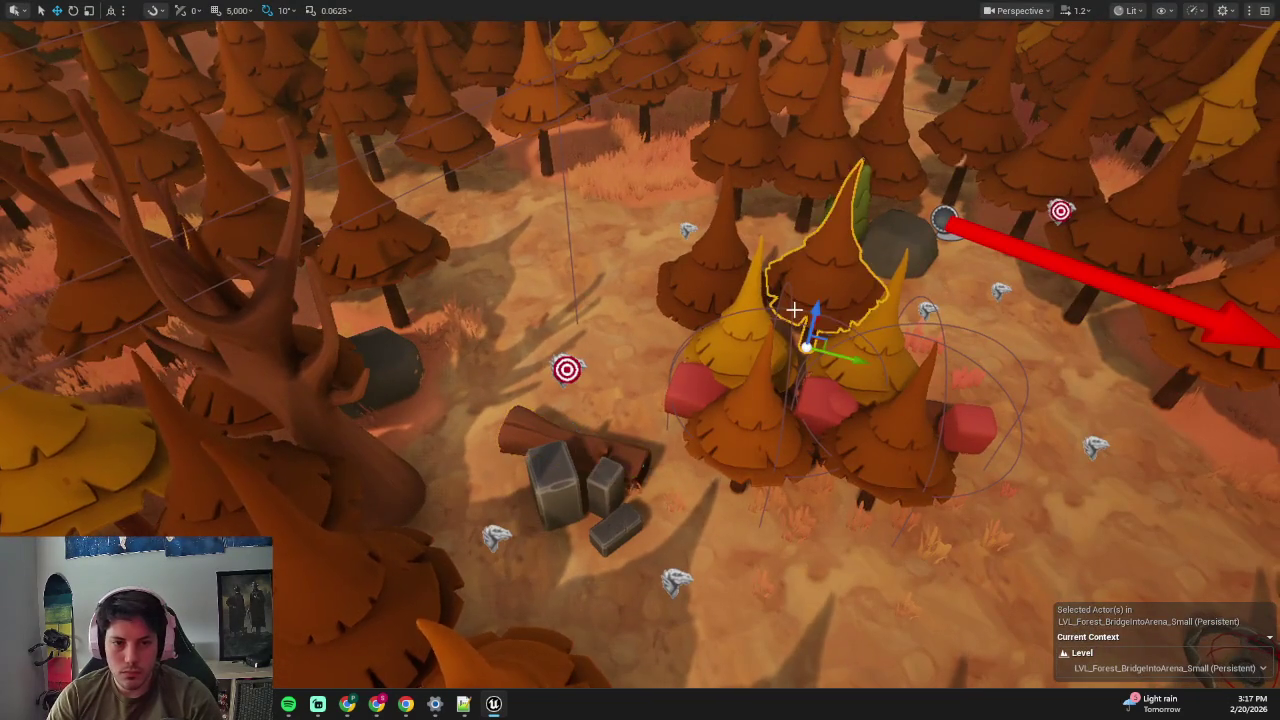
# - Exit immersive mode and select BP_ClumpOfTrees_Pine2 plus the neighbouring pine clump
pyautogui.scroll(-2, 793, 310)
pyautogui.press('F11')
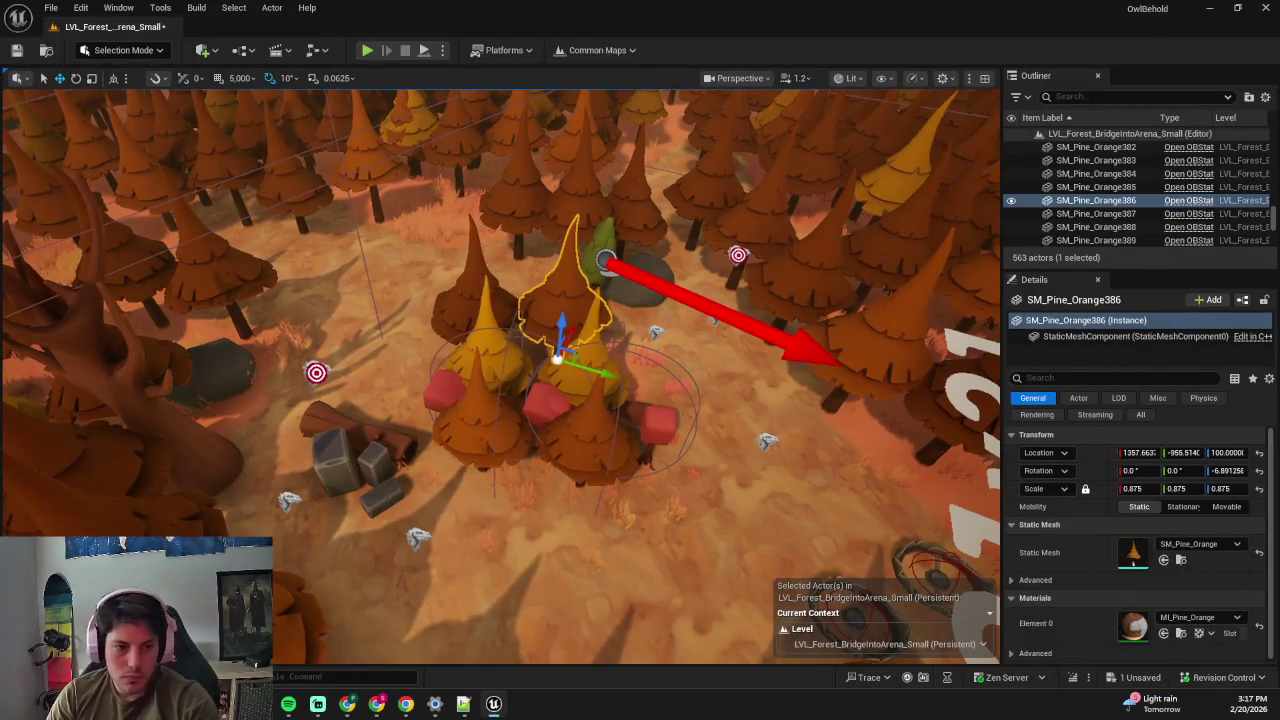
pyautogui.click(480, 397)
pyautogui.scroll(4, 686, 400)
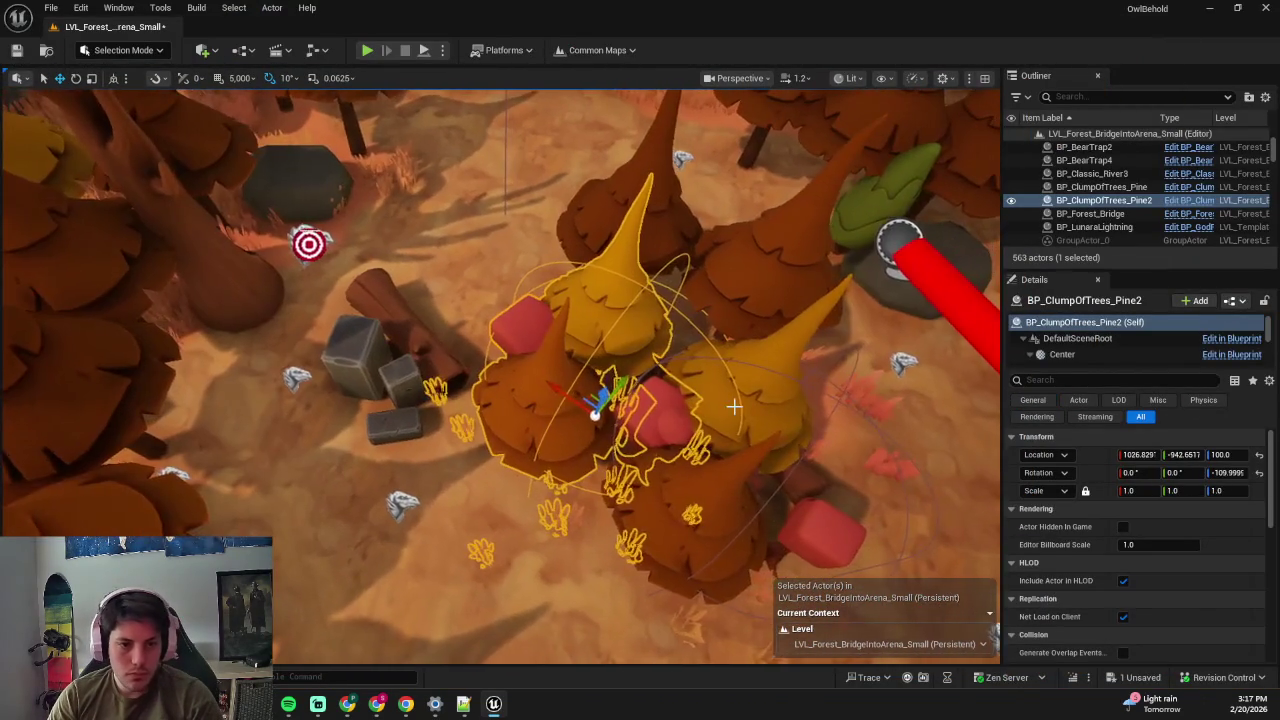
pyautogui.keyDown('ctrl'); pyautogui.click(734, 406); pyautogui.keyUp('ctrl')
pyautogui.scroll(-3, 680, 460)
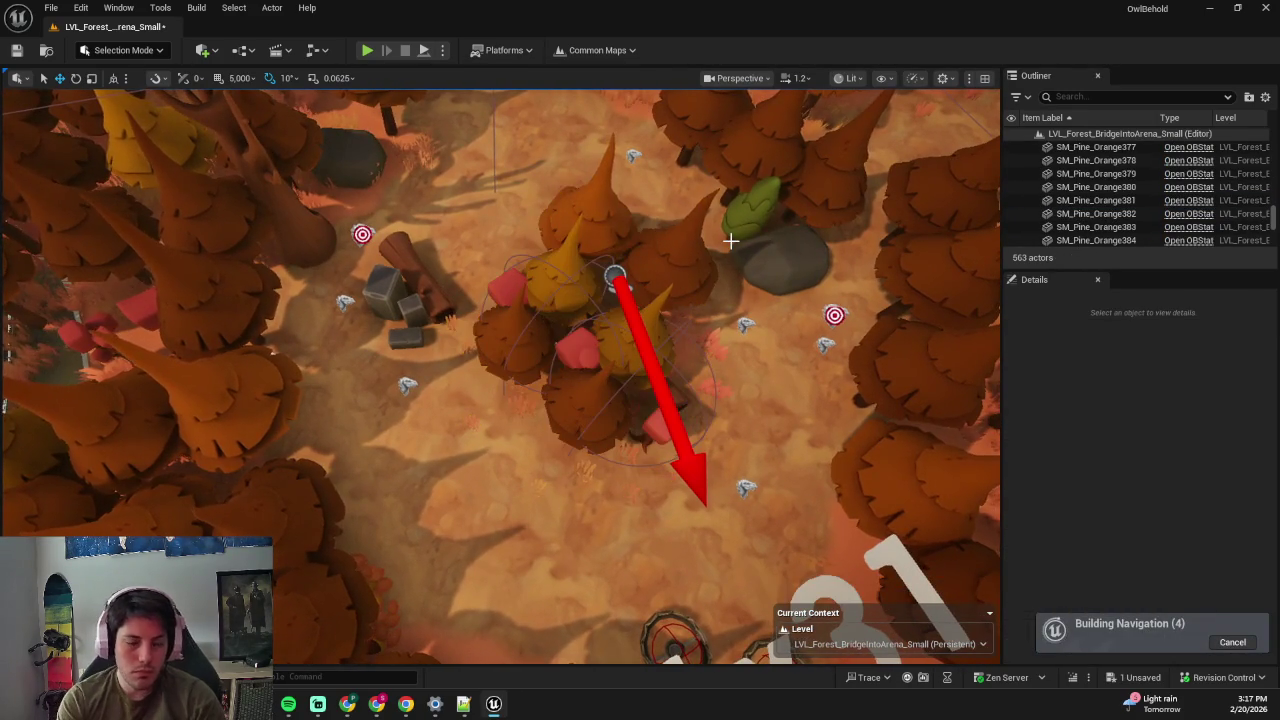
# - Play in Editor full screen, walking past the bear traps to the rocks and red cubes, then stop
pyautogui.hotkey('alt', 'p')
pyautogui.press('F11')
pyautogui.press('w')
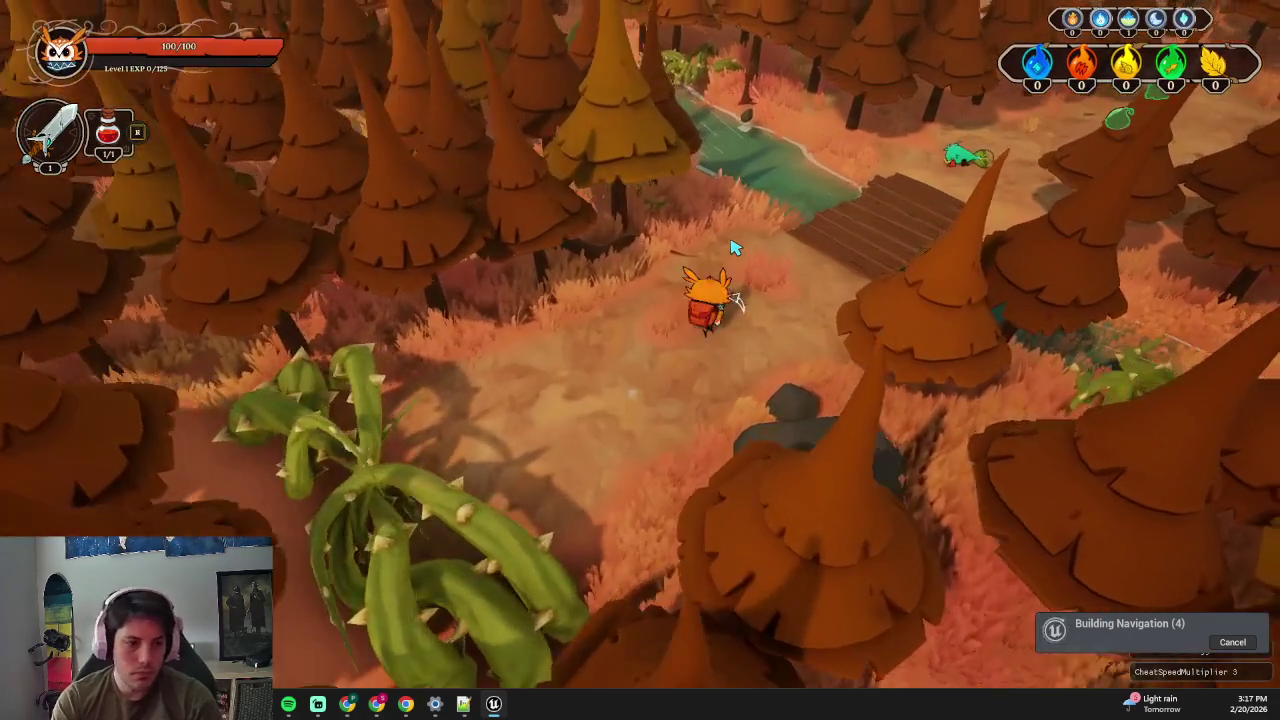
pyautogui.press('a')
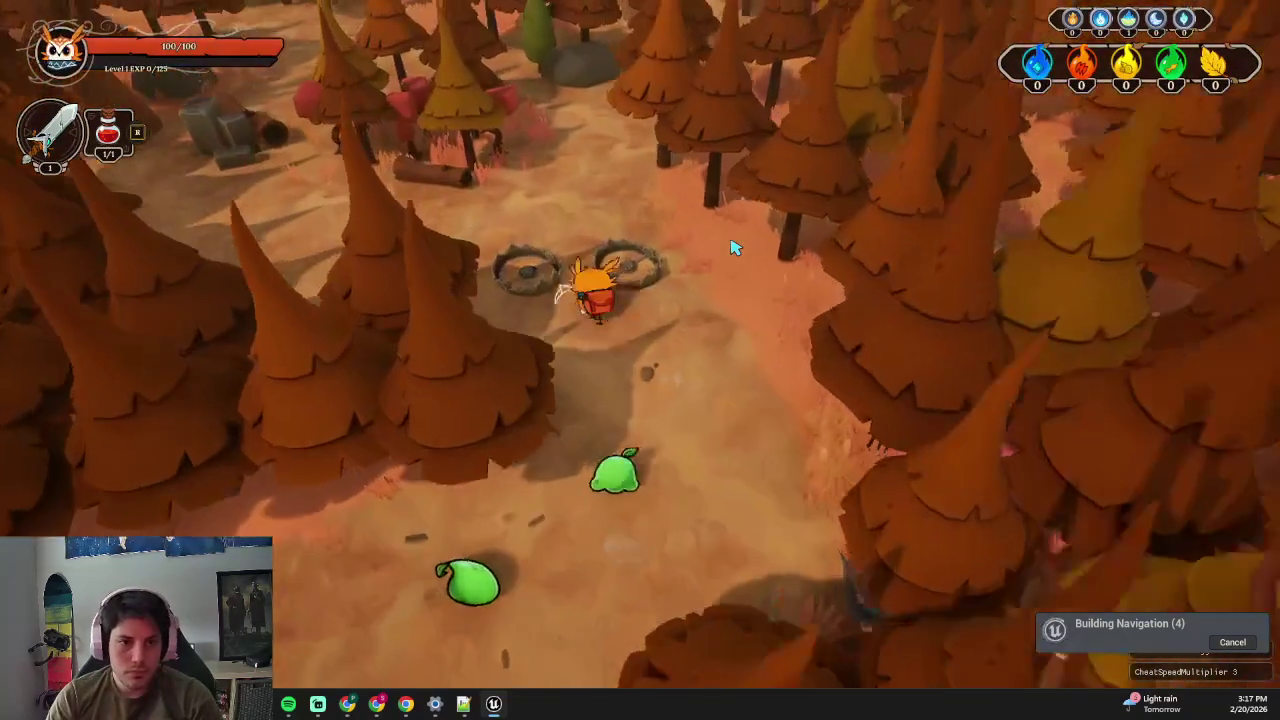
pyautogui.press('s')
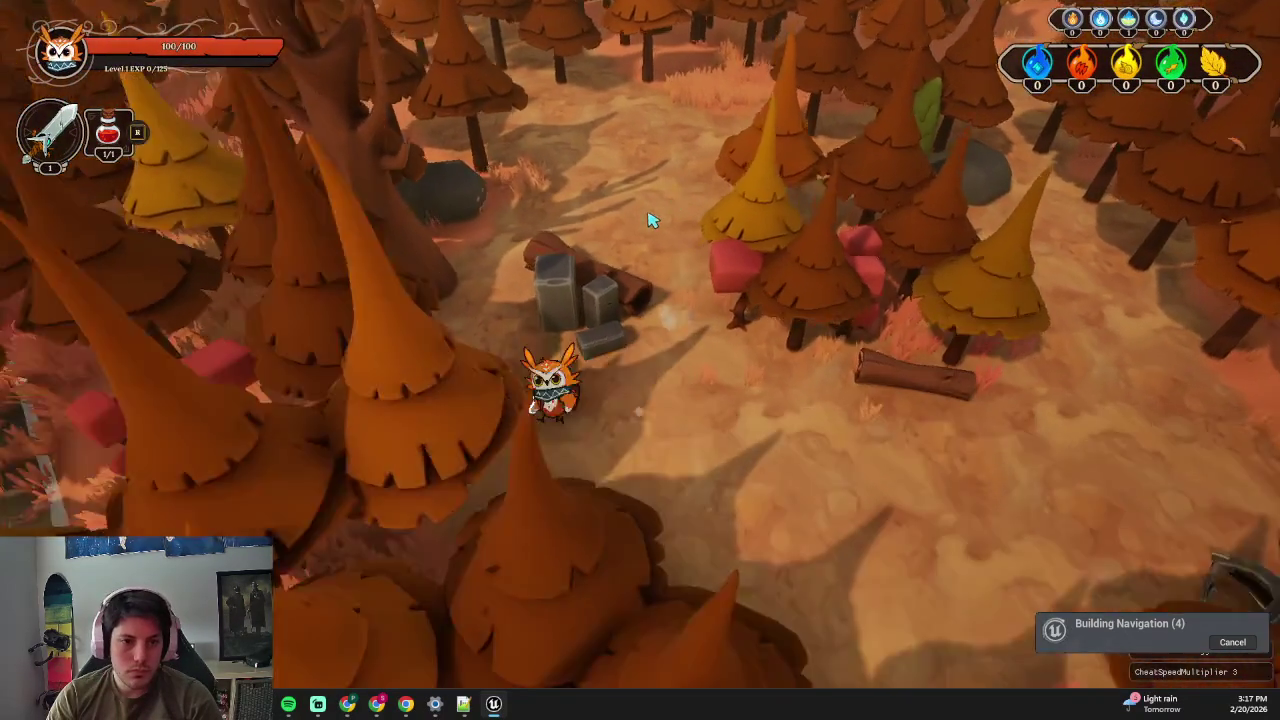
pyautogui.press('w')
pyautogui.press('a')
pyautogui.press('s')
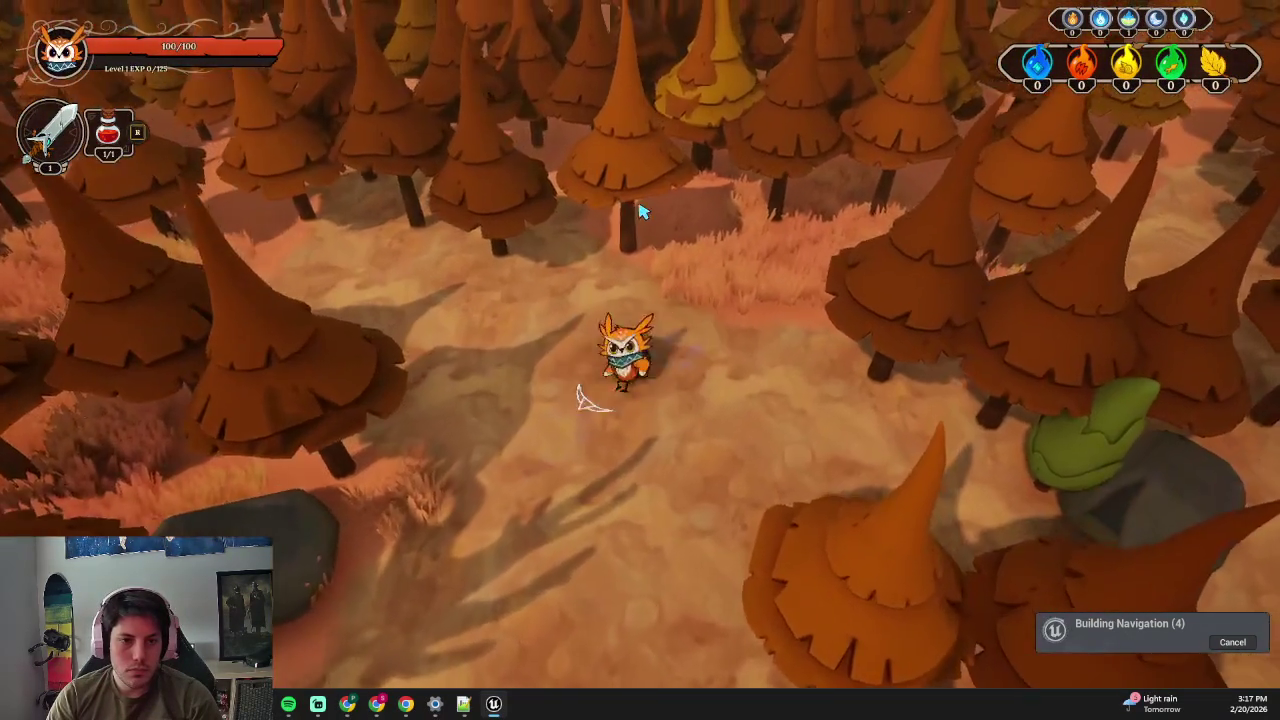
pyautogui.press('s')
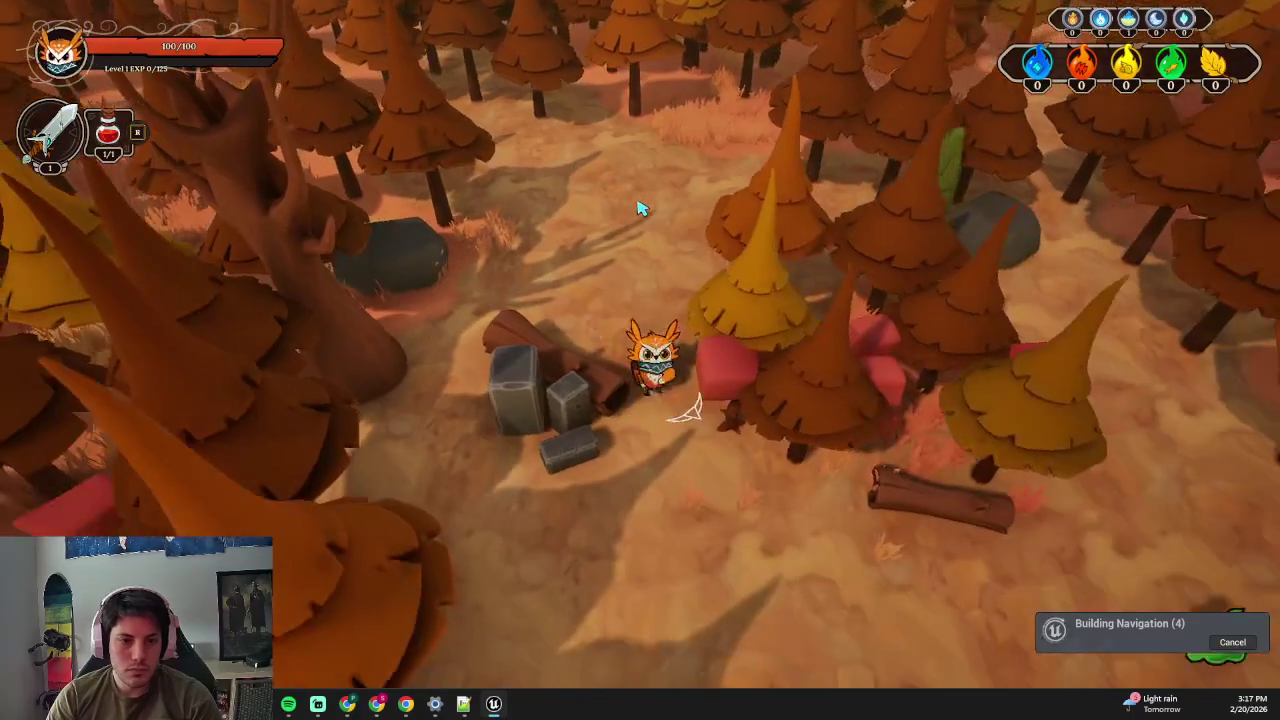
pyautogui.press('Escape')
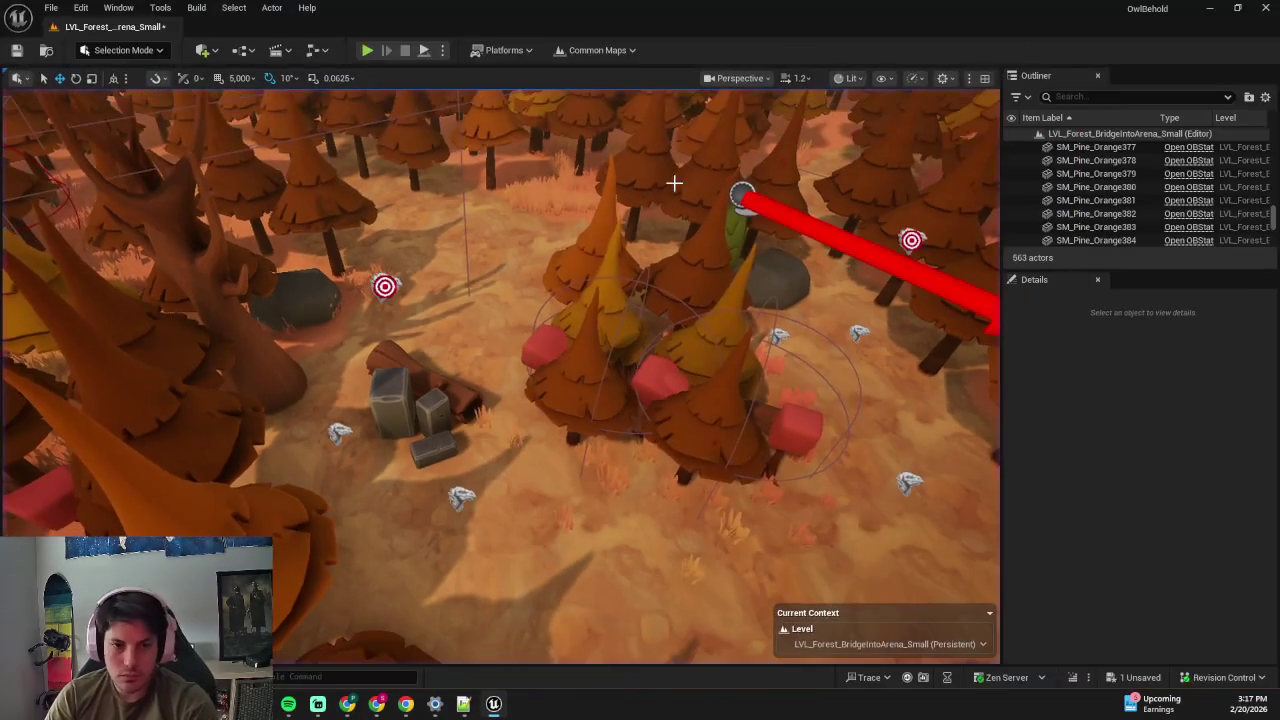
pyautogui.click(765, 79)
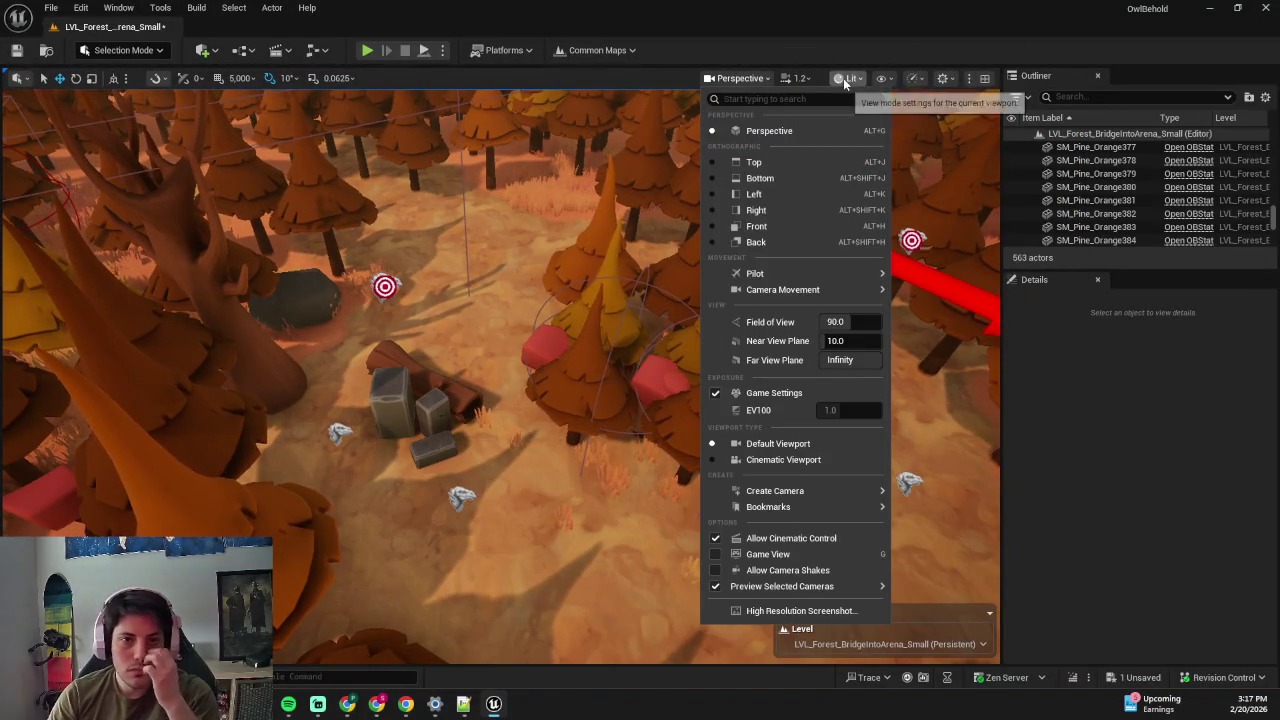
pyautogui.click(848, 78)
pyautogui.moveTo(862, 178)
pyautogui.click(902, 234)
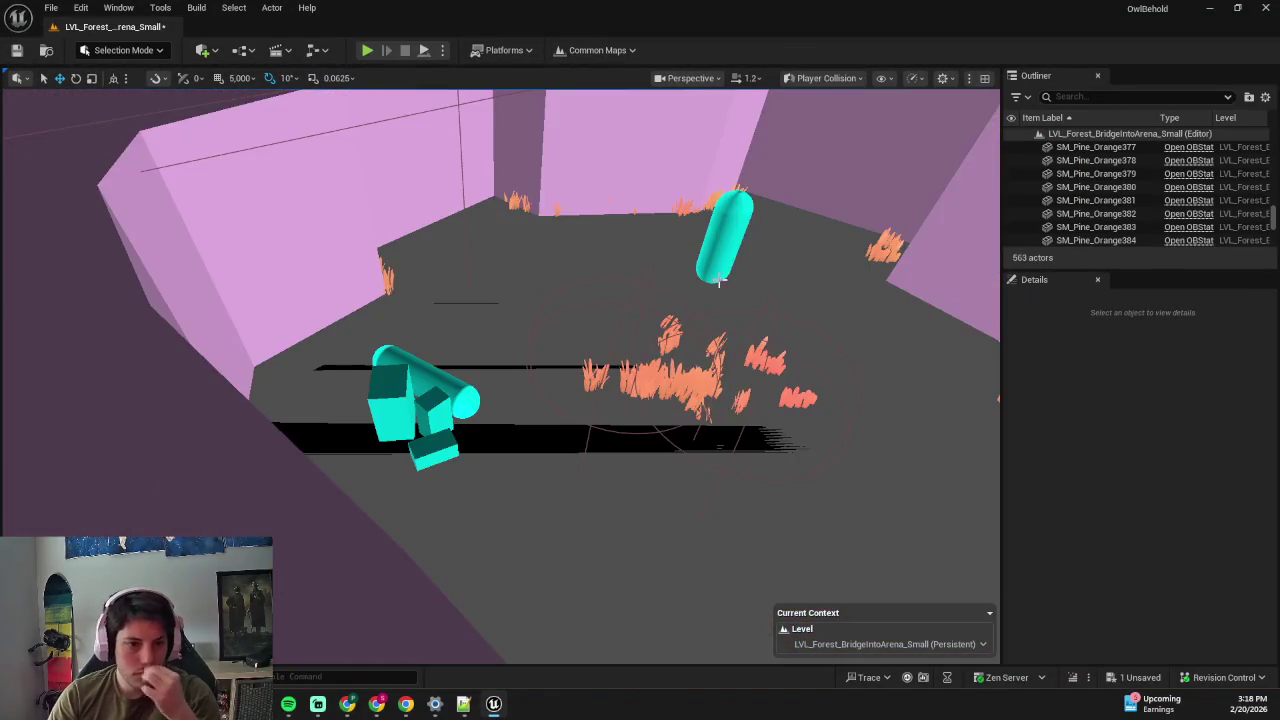
pyautogui.press('w')
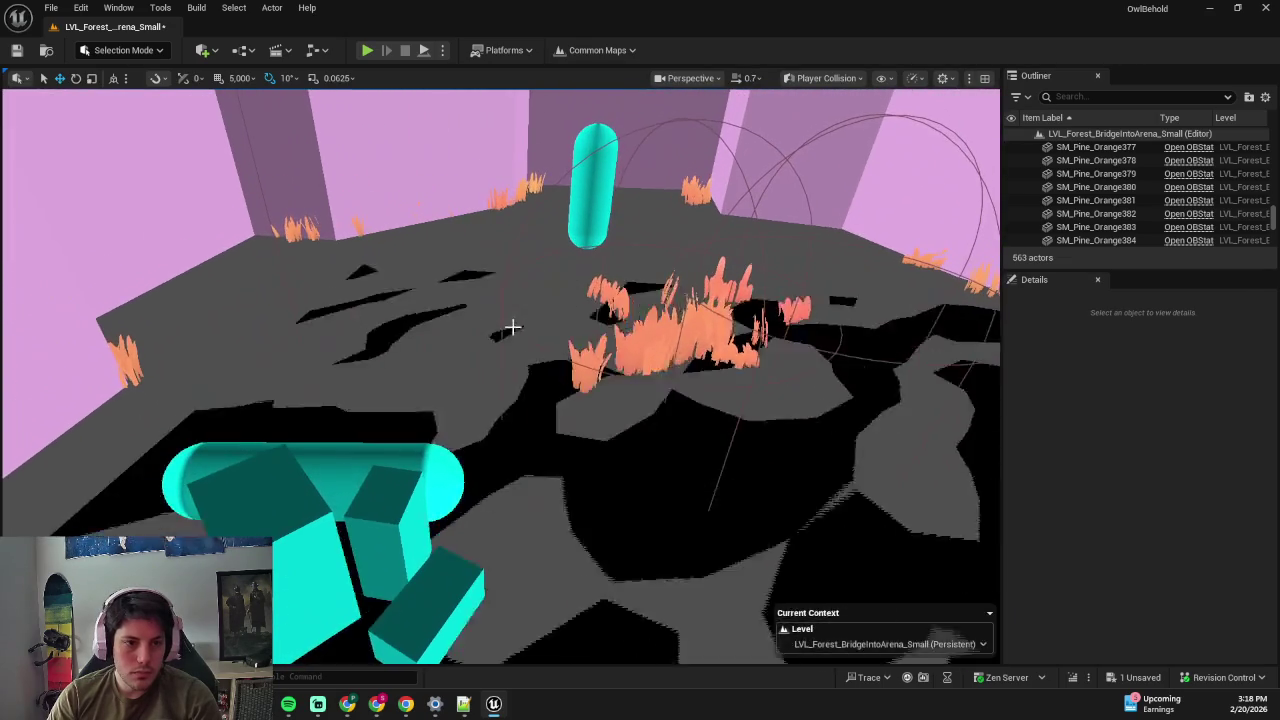
pyautogui.click(509, 329)
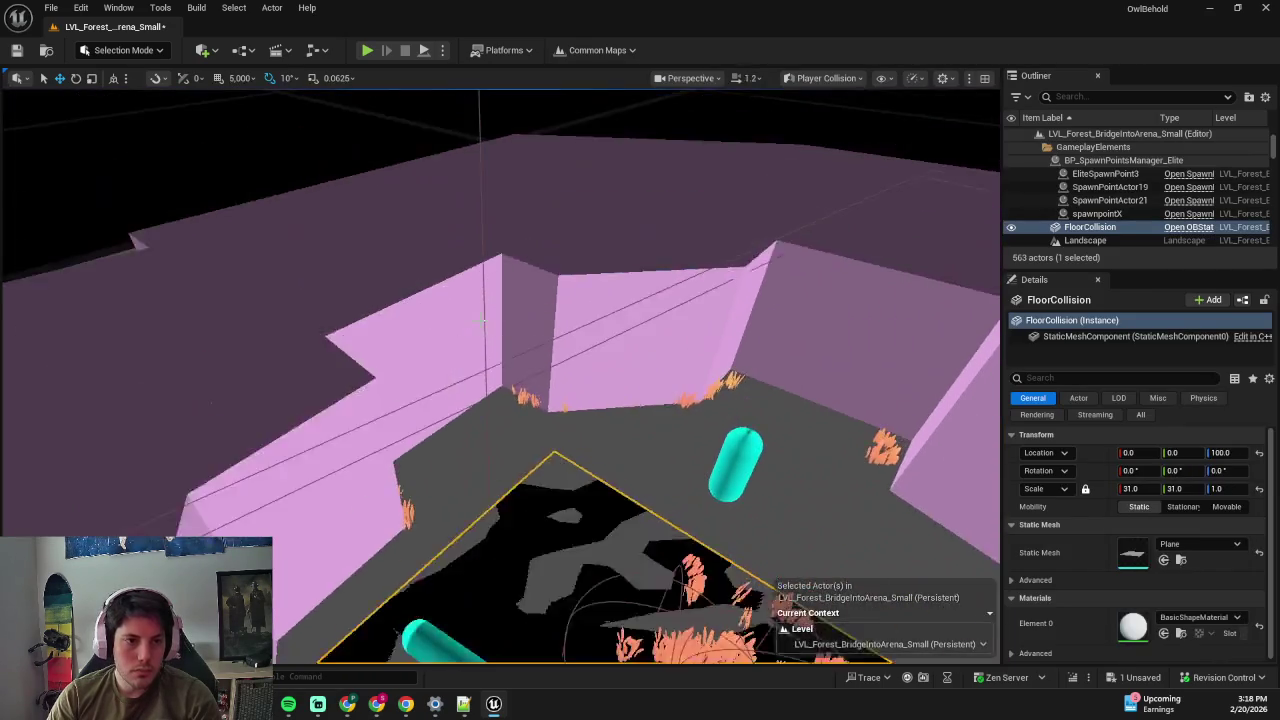
pyautogui.click(467, 322)
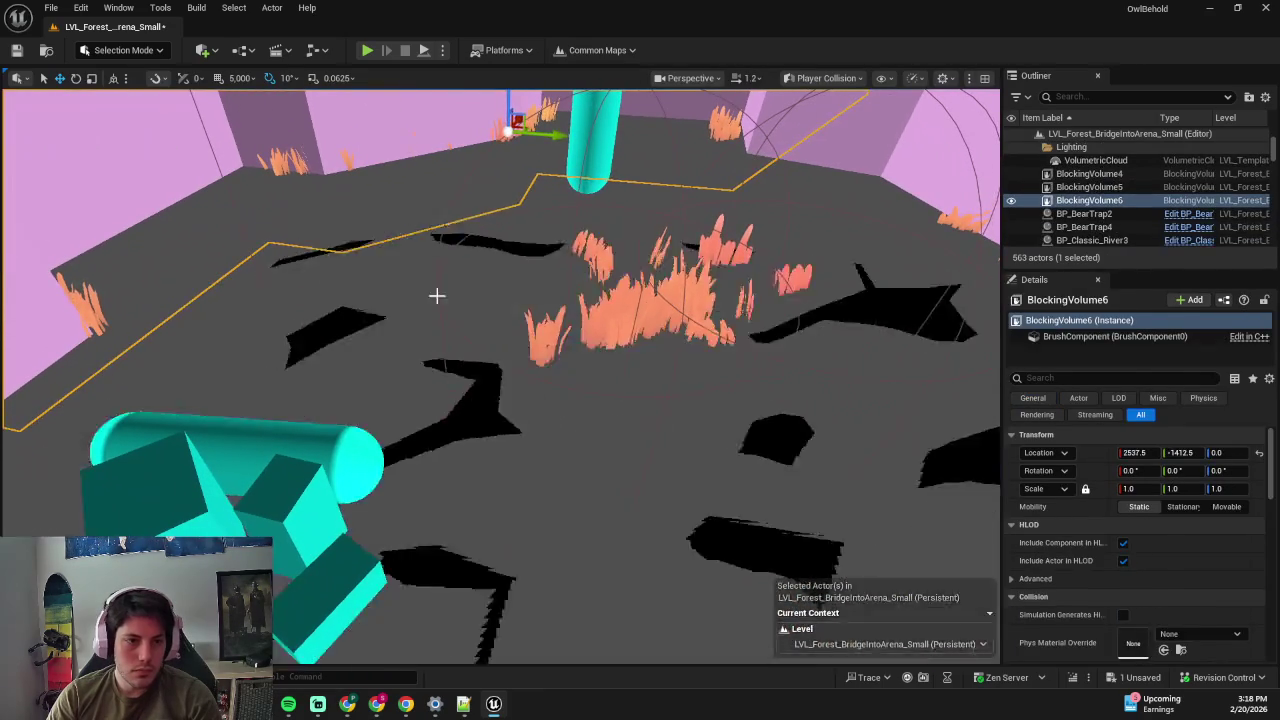
pyautogui.click(433, 278)
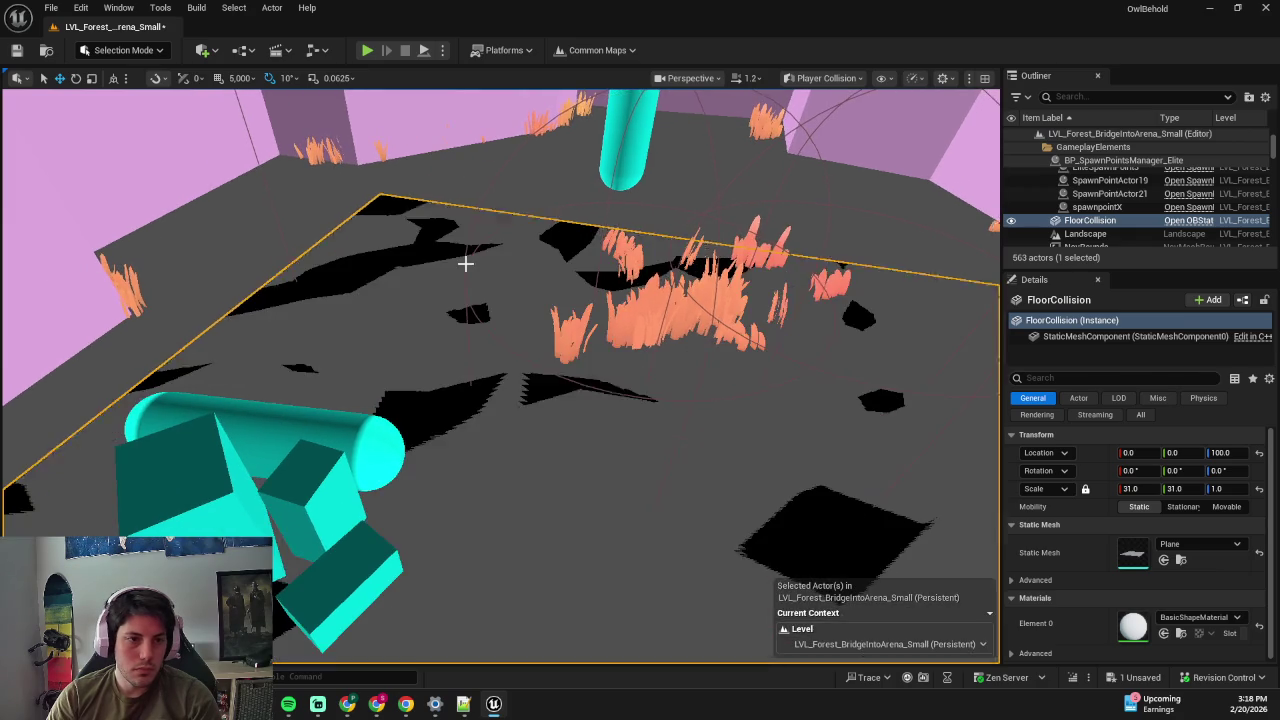
pyautogui.click(465, 263)
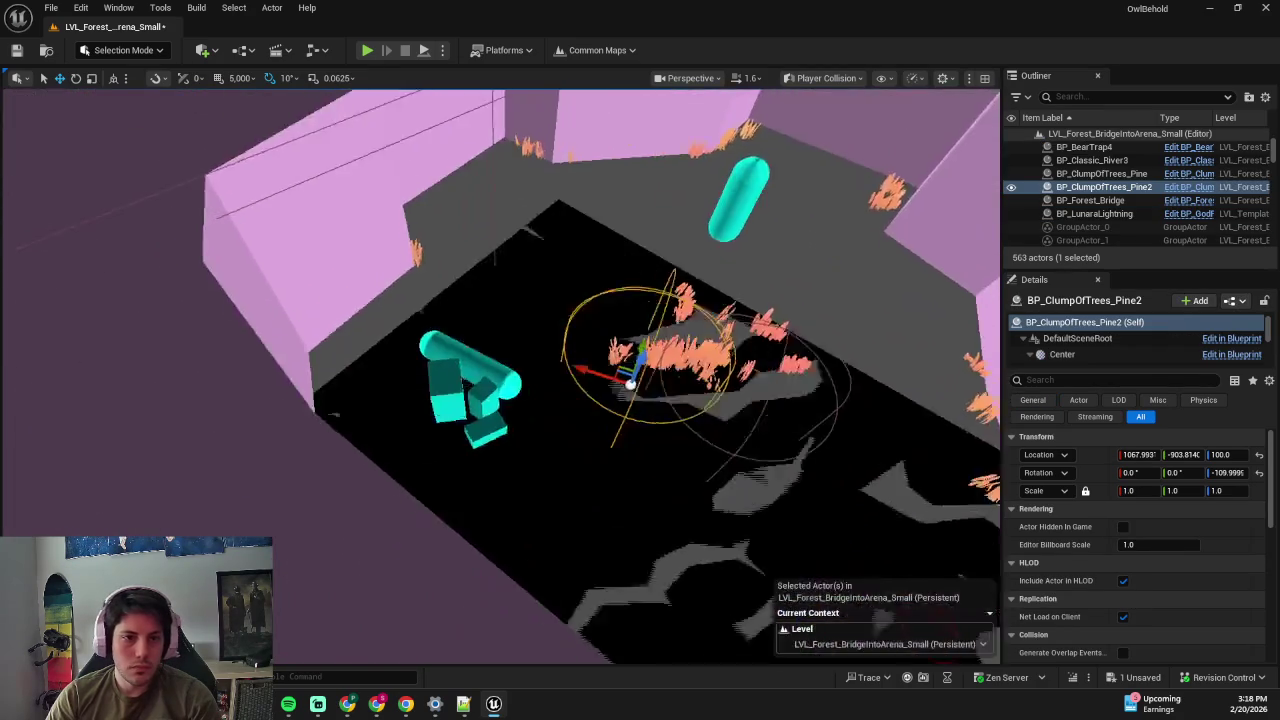
pyautogui.click(820, 78)
pyautogui.click(824, 128)
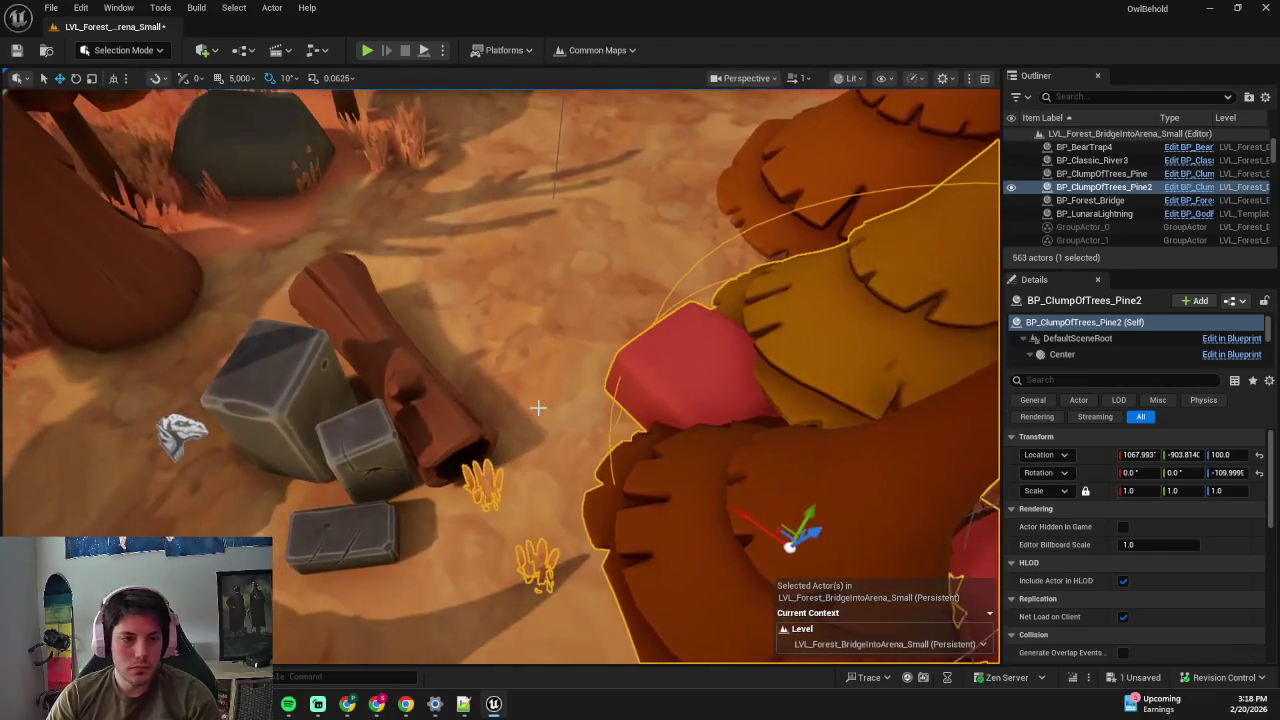
pyautogui.press('f')
# - Shift two pine trees in the clump, delete one, and save the level
pyautogui.keyDown('ctrl'); pyautogui.click(600, 511); pyautogui.keyUp('ctrl')
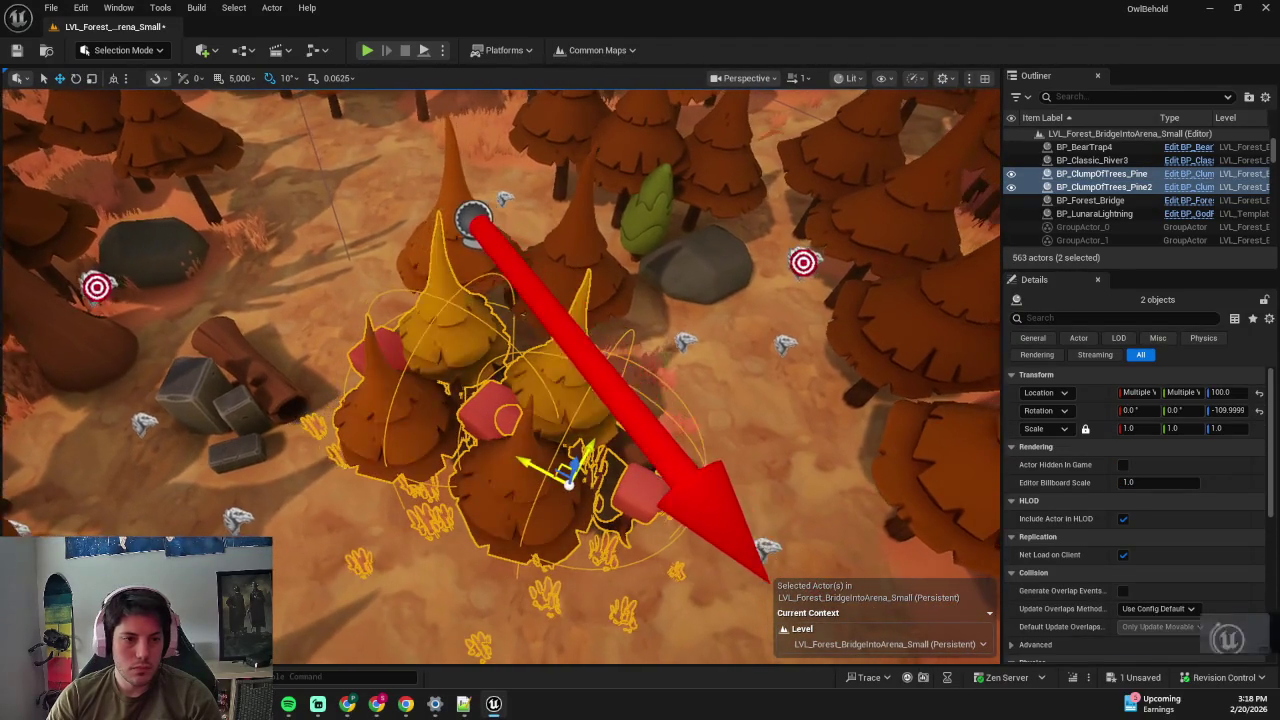
pyautogui.moveTo(591, 565); pyautogui.dragTo(570, 492)
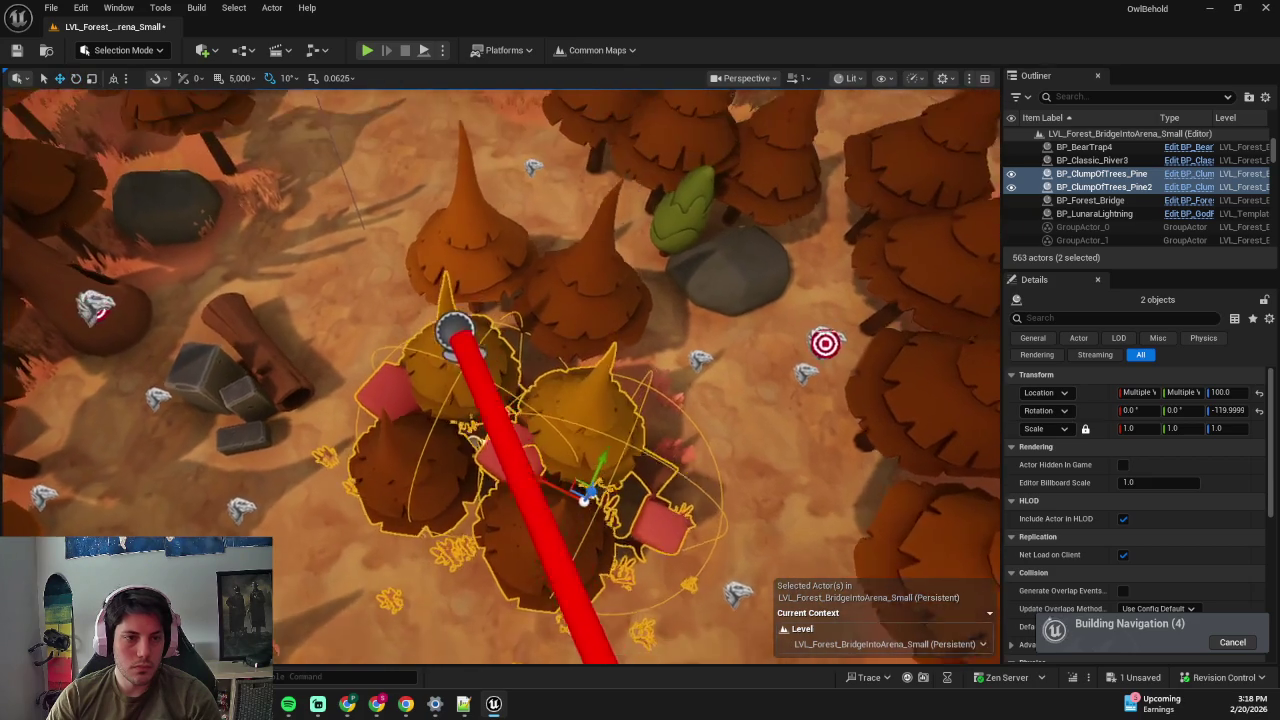
pyautogui.click(586, 352)
pyautogui.keyDown('ctrl'); pyautogui.click(502, 343); pyautogui.keyUp('ctrl')
pyautogui.moveTo(460, 343)
pyautogui.mouseDown()
pyautogui.moveTo(485, 362)
pyautogui.moveTo(468, 353)
pyautogui.mouseUp()
pyautogui.press('Delete')
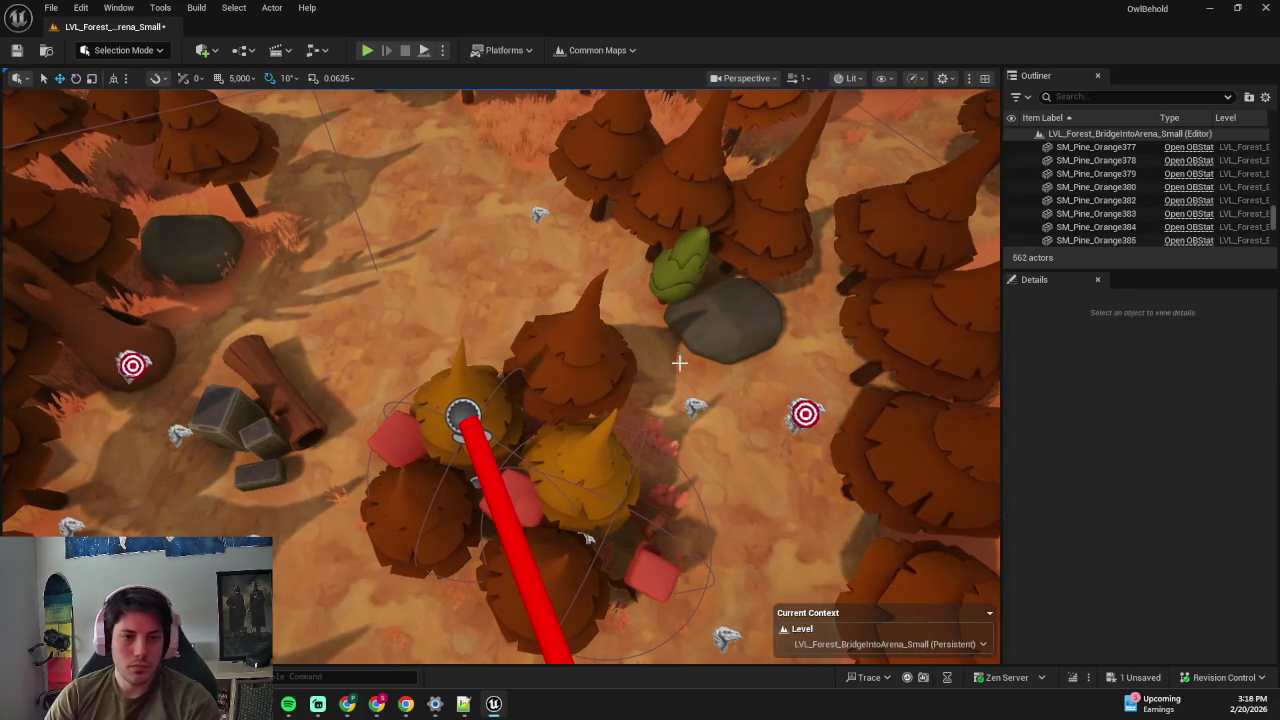
pyautogui.hotkey('ctrl', 's')
# - Playtest with Alt+P, running past the traps and red blocks to the log, then stop
pyautogui.hotkey('alt', 'p')
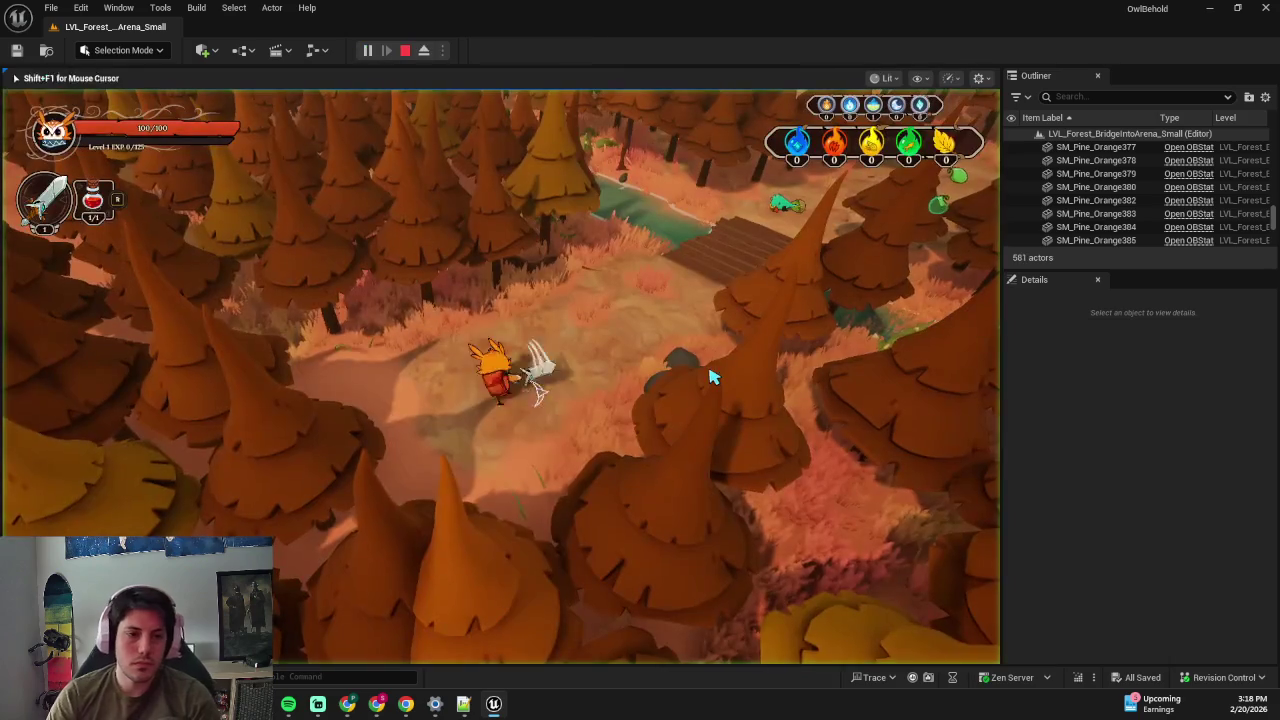
pyautogui.hotkey('w', 'd')
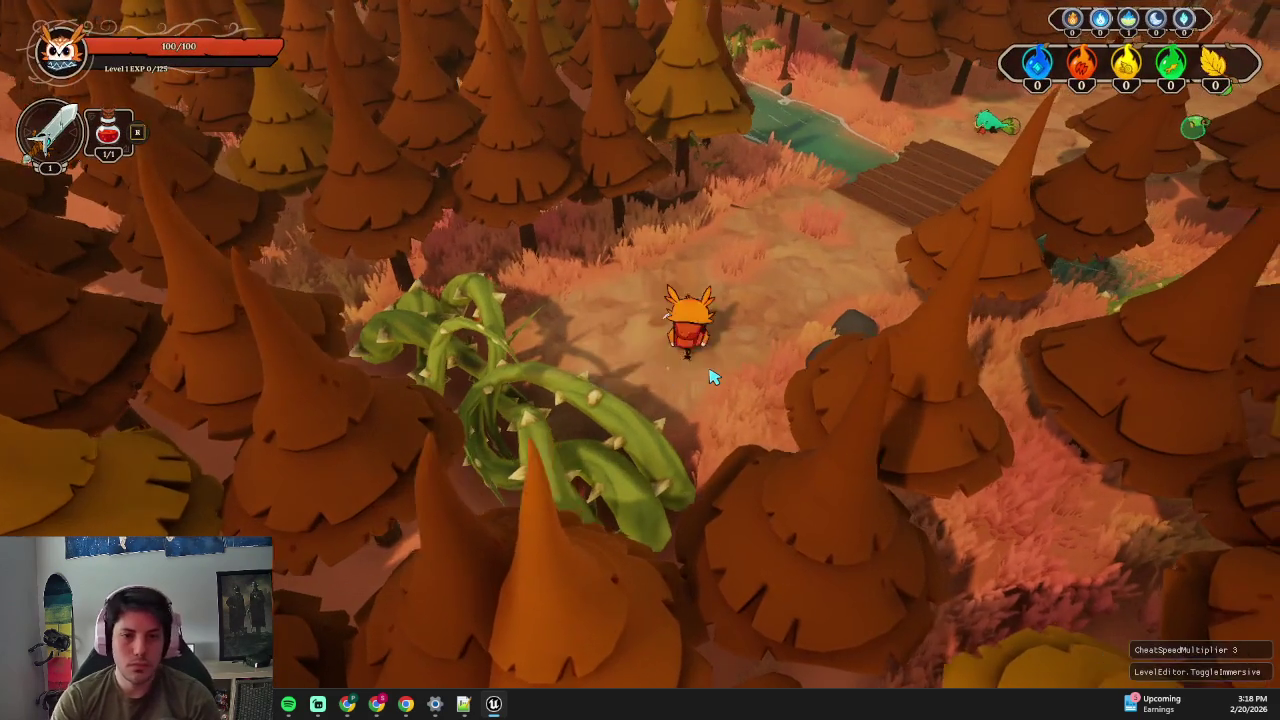
pyautogui.hotkey('w', 'a')
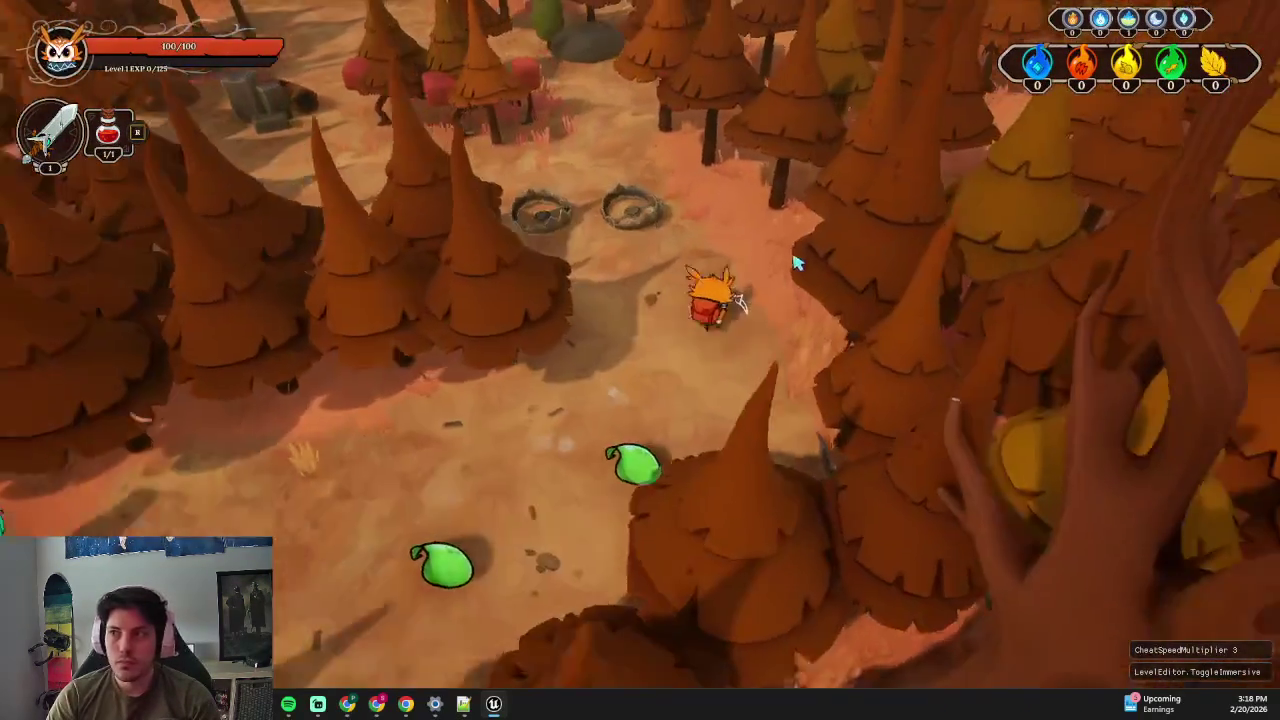
pyautogui.hotkey('w', 'a')
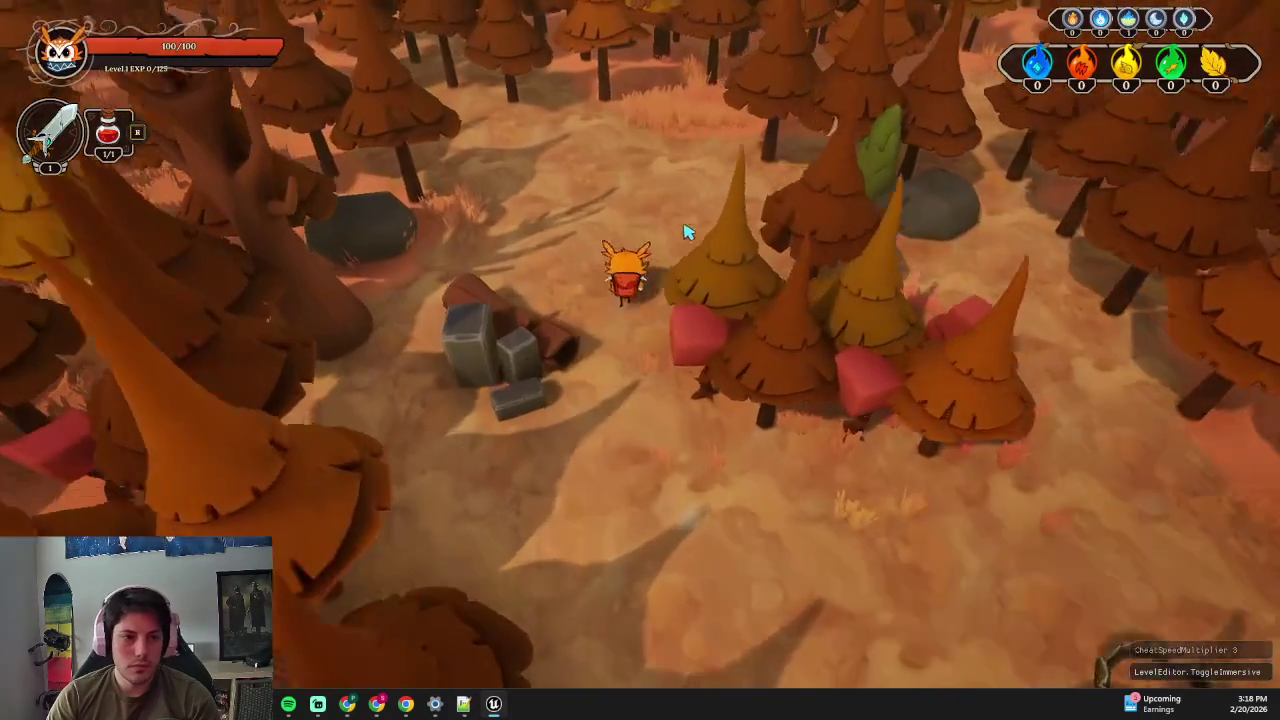
pyautogui.press('Escape')
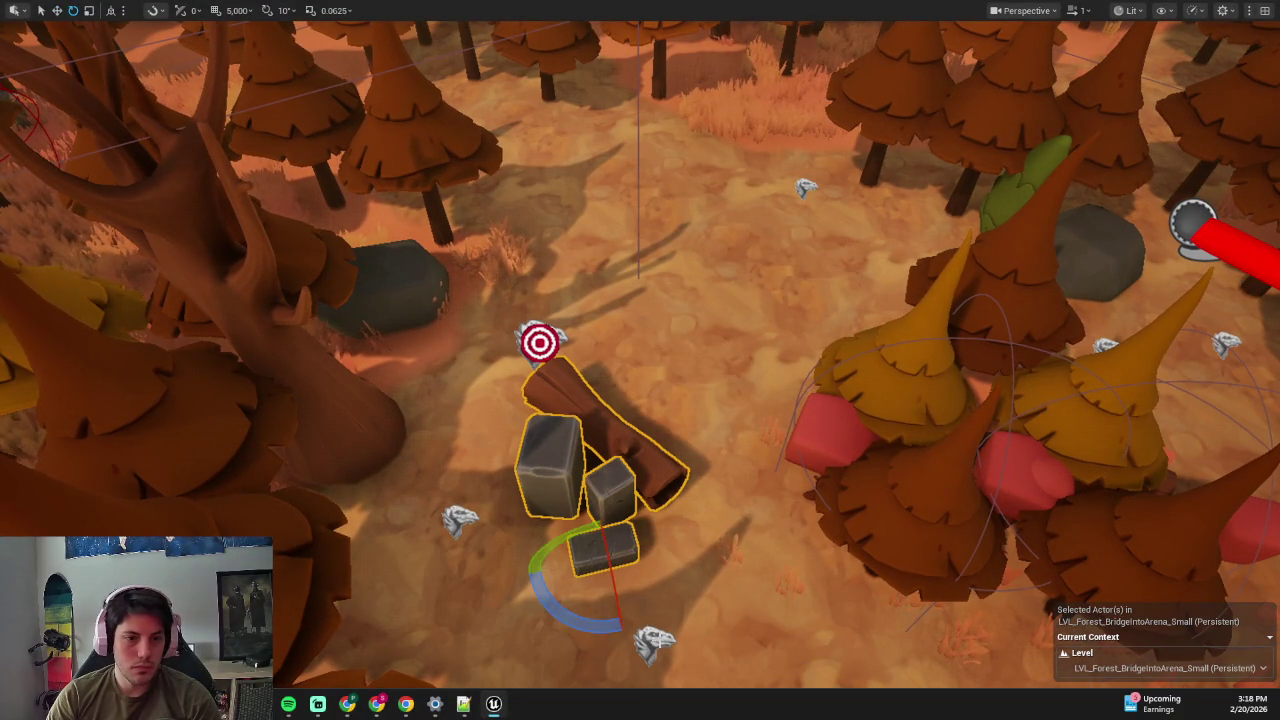
# - Move the first green leaf bush down onto the fallen logs
pyautogui.scroll(-2, 622, 554)
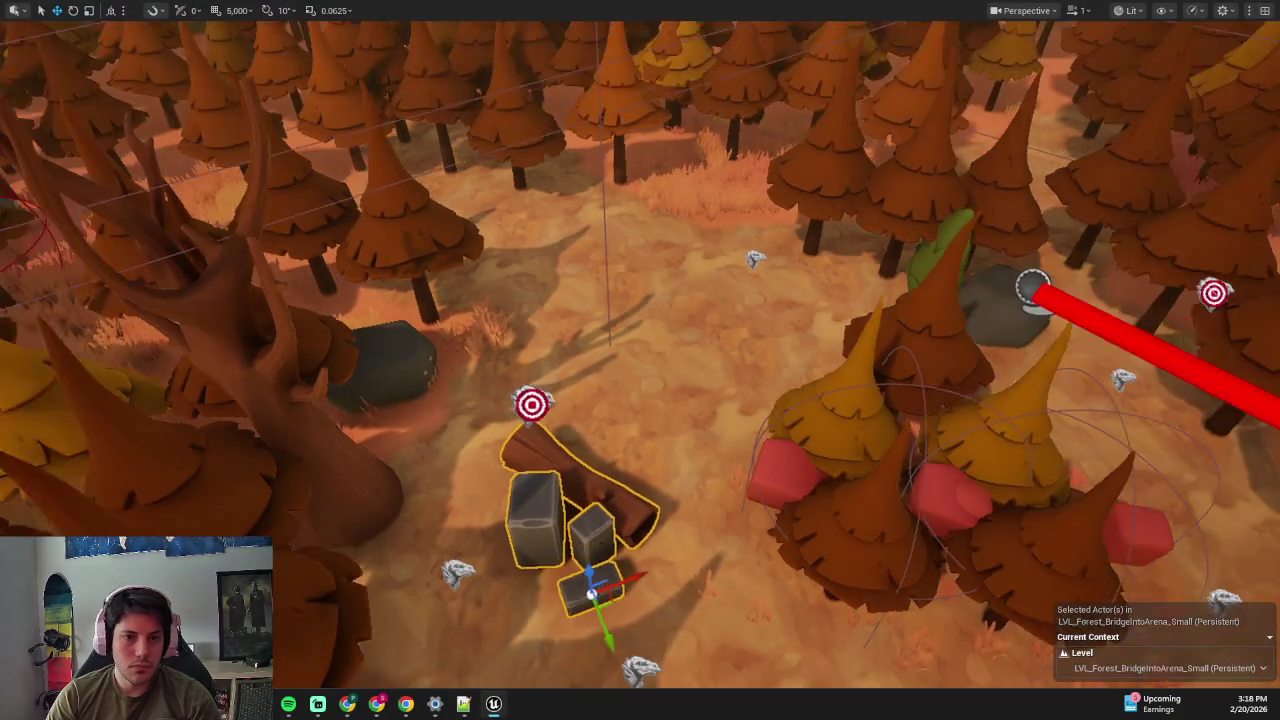
pyautogui.hotkey('ctrl', 'space')
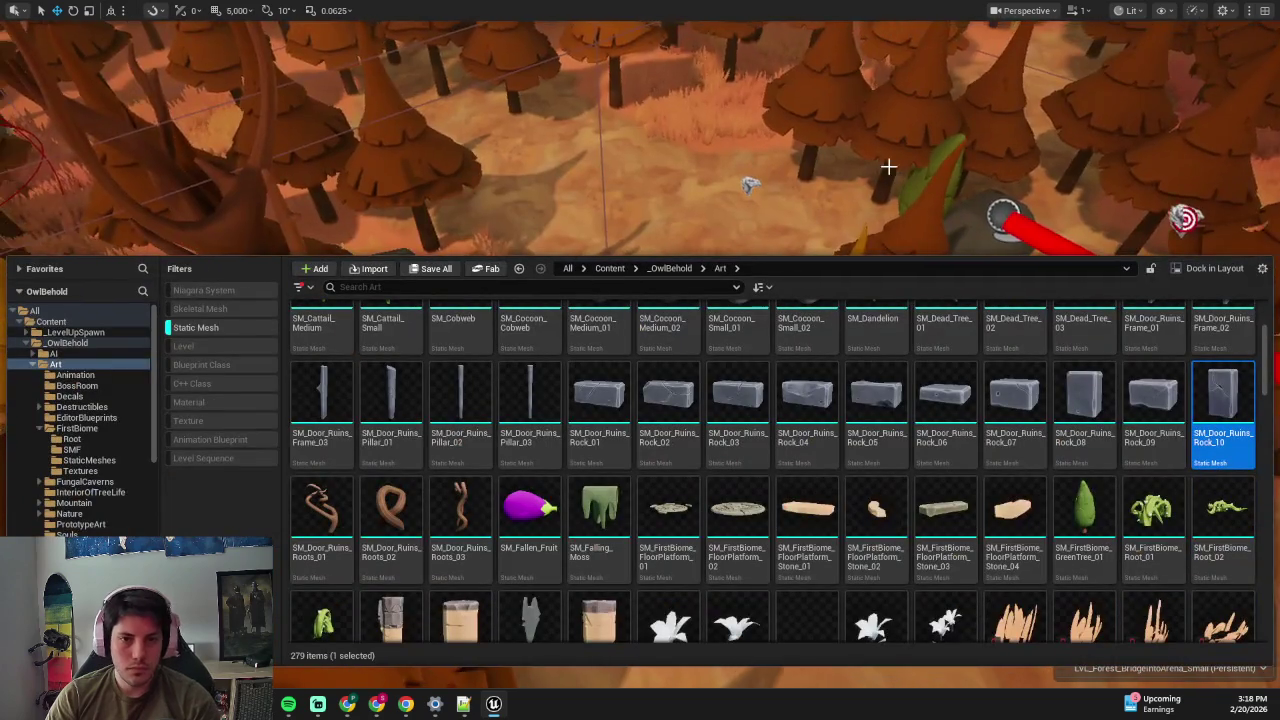
pyautogui.rightClick(888, 167)
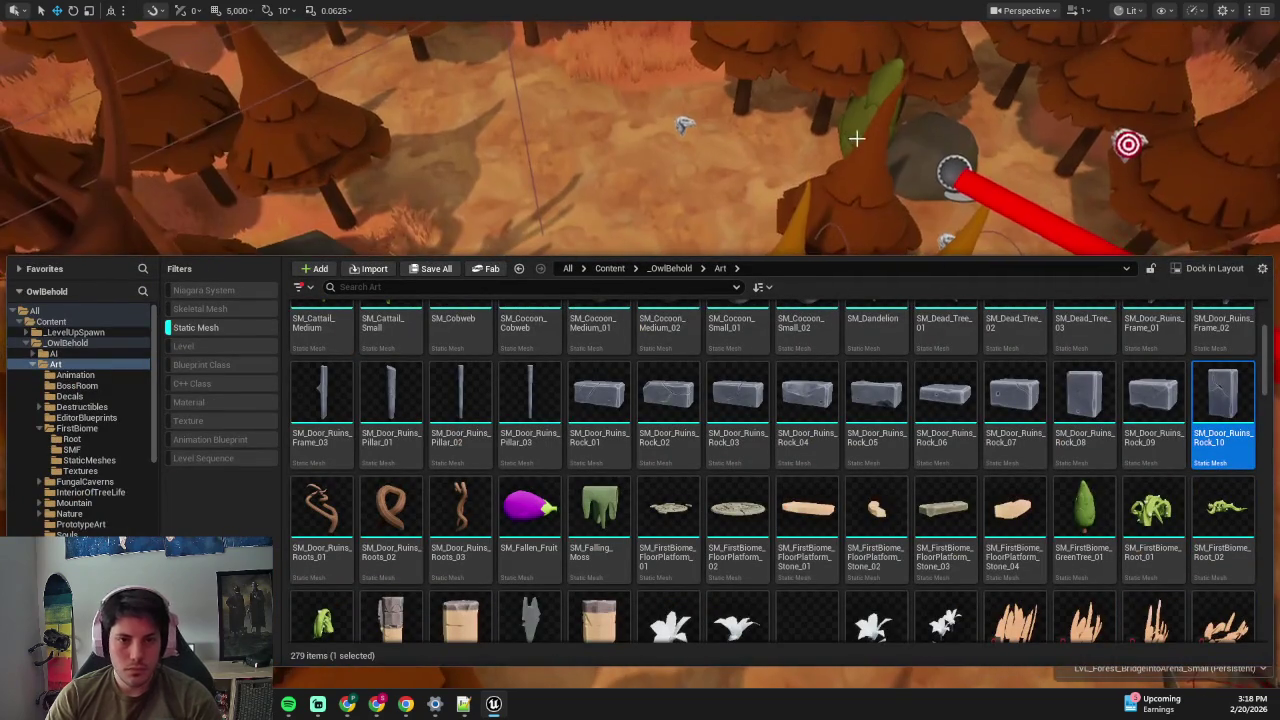
pyautogui.rightClick(858, 130)
pyautogui.moveTo(893, 79)
pyautogui.mouseDown()
pyautogui.moveTo(585, 288)
pyautogui.moveTo(694, 280)
pyautogui.mouseUp()
pyautogui.scroll(-5, 599, 296)
pyautogui.scroll(2, 766, 315)
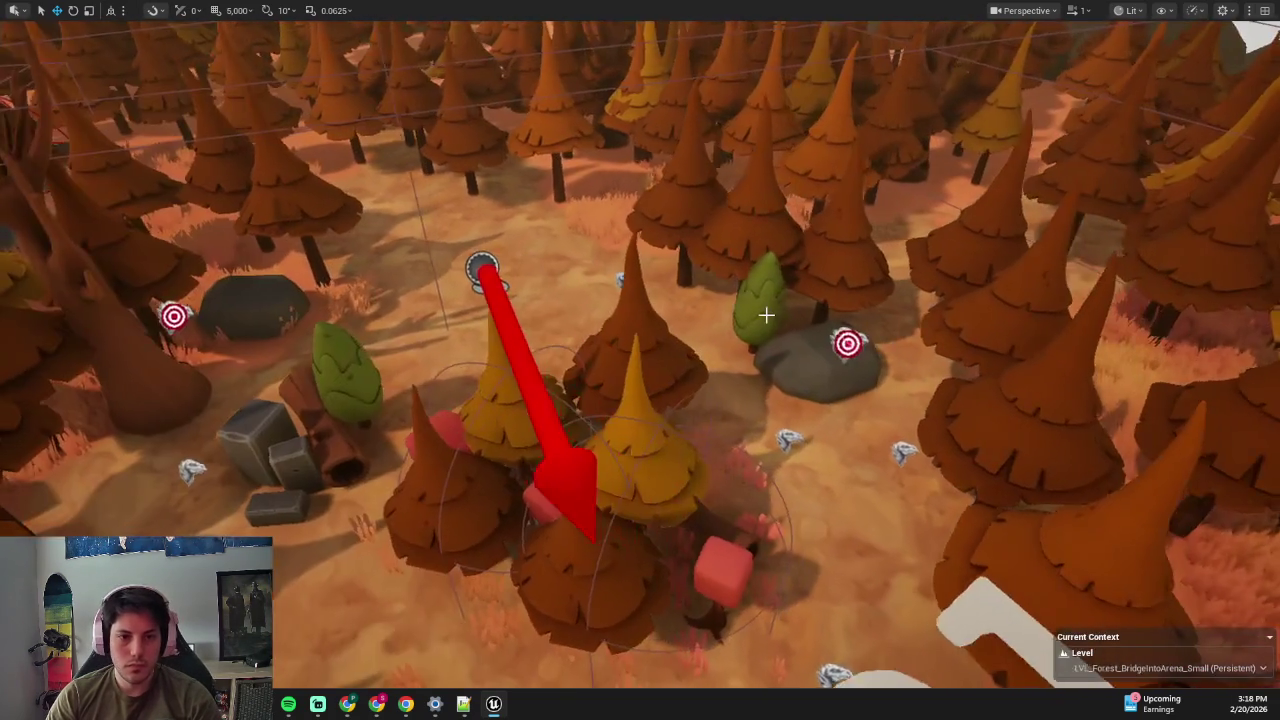
# - Slide the second green leaf bush beside the grey rock
pyautogui.click(766, 315)
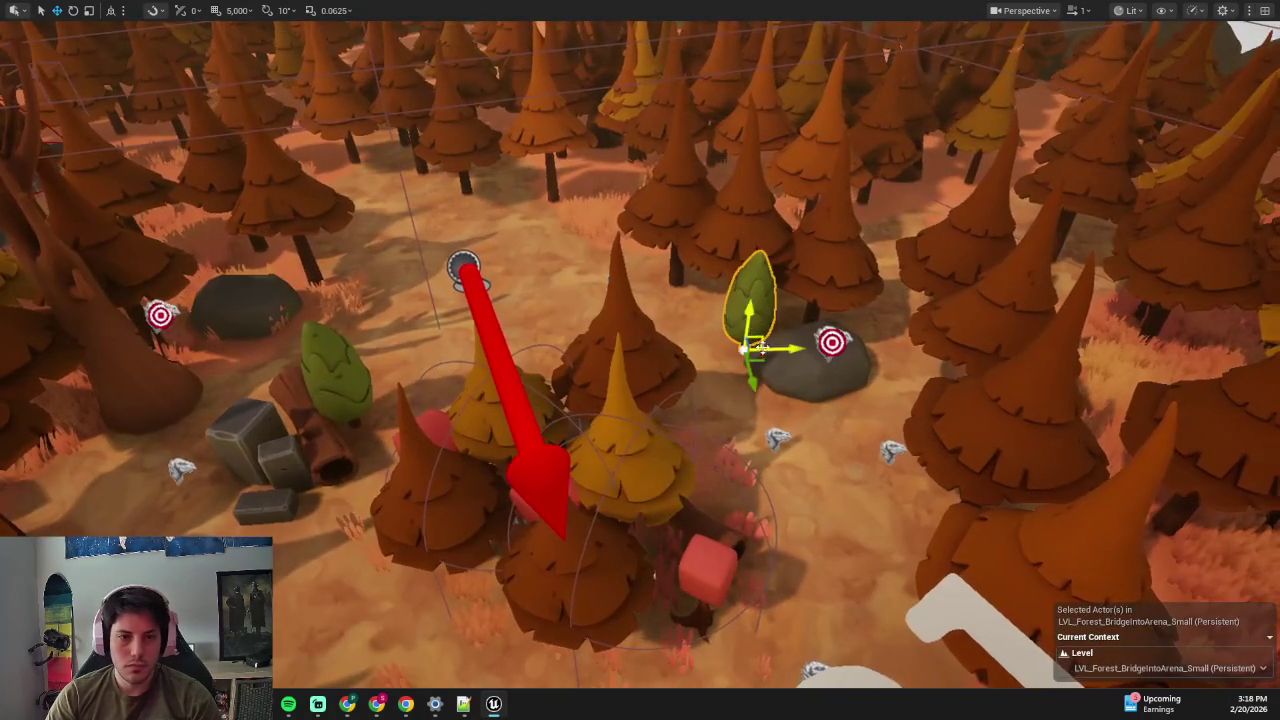
pyautogui.scroll(3, 750, 320)
pyautogui.moveTo(630, 343); pyautogui.dragTo(749, 357)
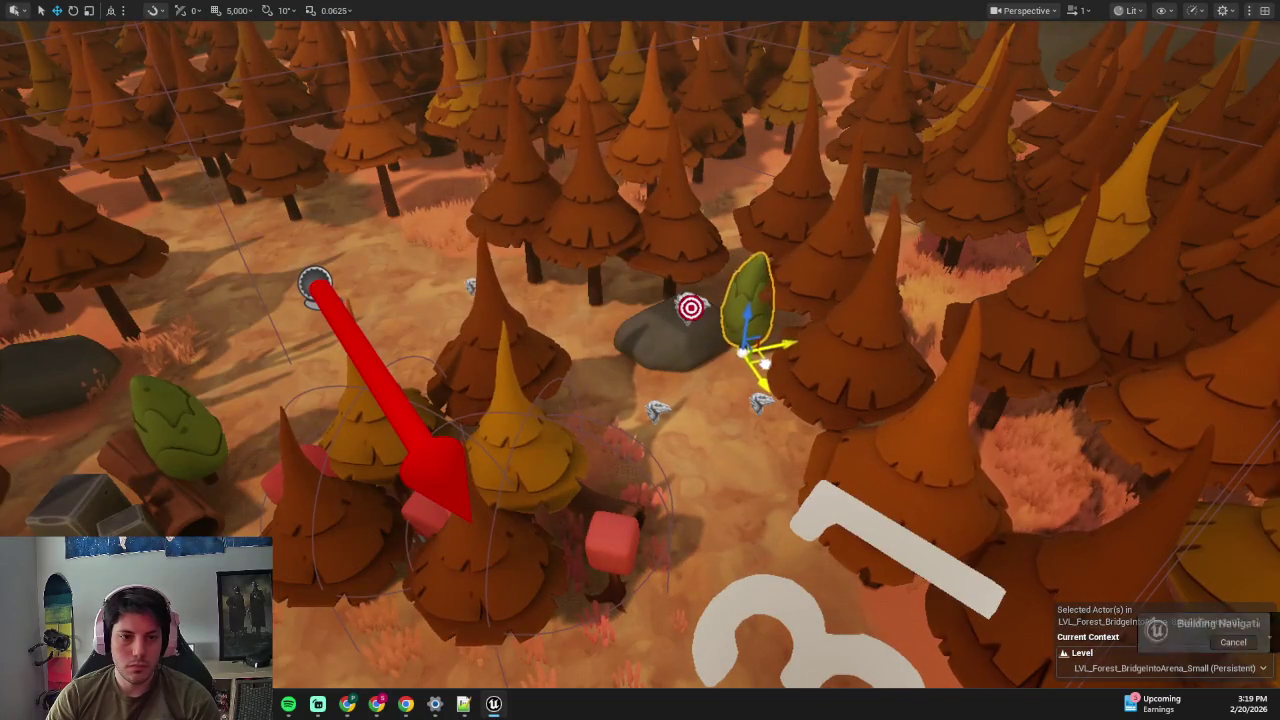
pyautogui.scroll(-4, 749, 357)
pyautogui.scroll(4, 640, 360)
pyautogui.scroll(-5, 640, 360)
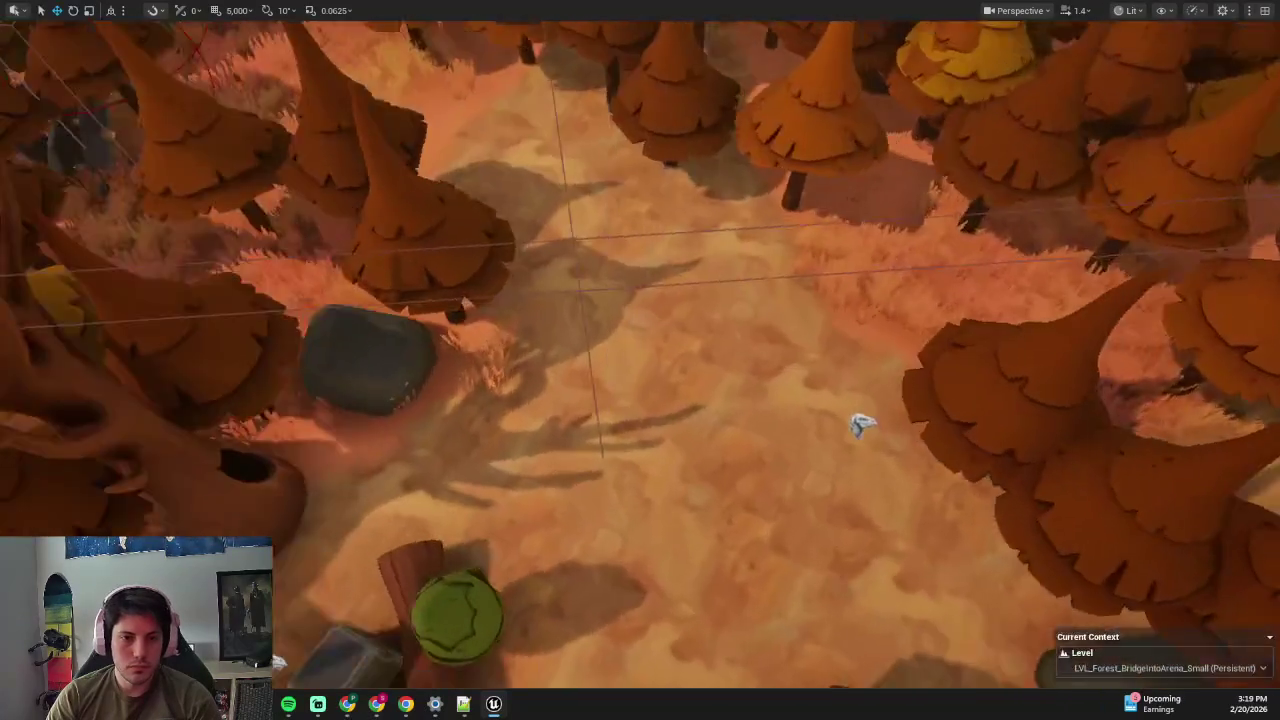
# - Move a tree at the clearing's edge up-left toward the clearing
pyautogui.scroll(3, 743, 360)
pyautogui.click(858, 427)
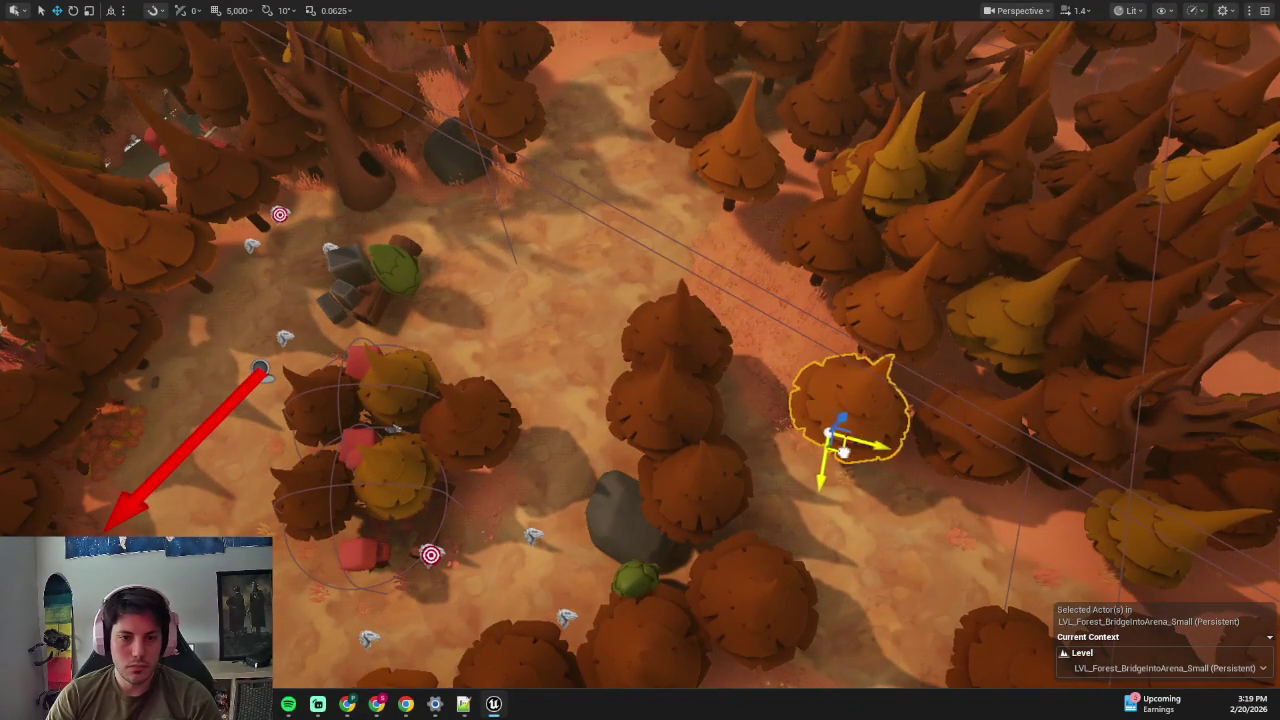
pyautogui.moveTo(843, 452); pyautogui.dragTo(700, 314)
pyautogui.moveTo(792, 267); pyautogui.dragTo(726, 248)
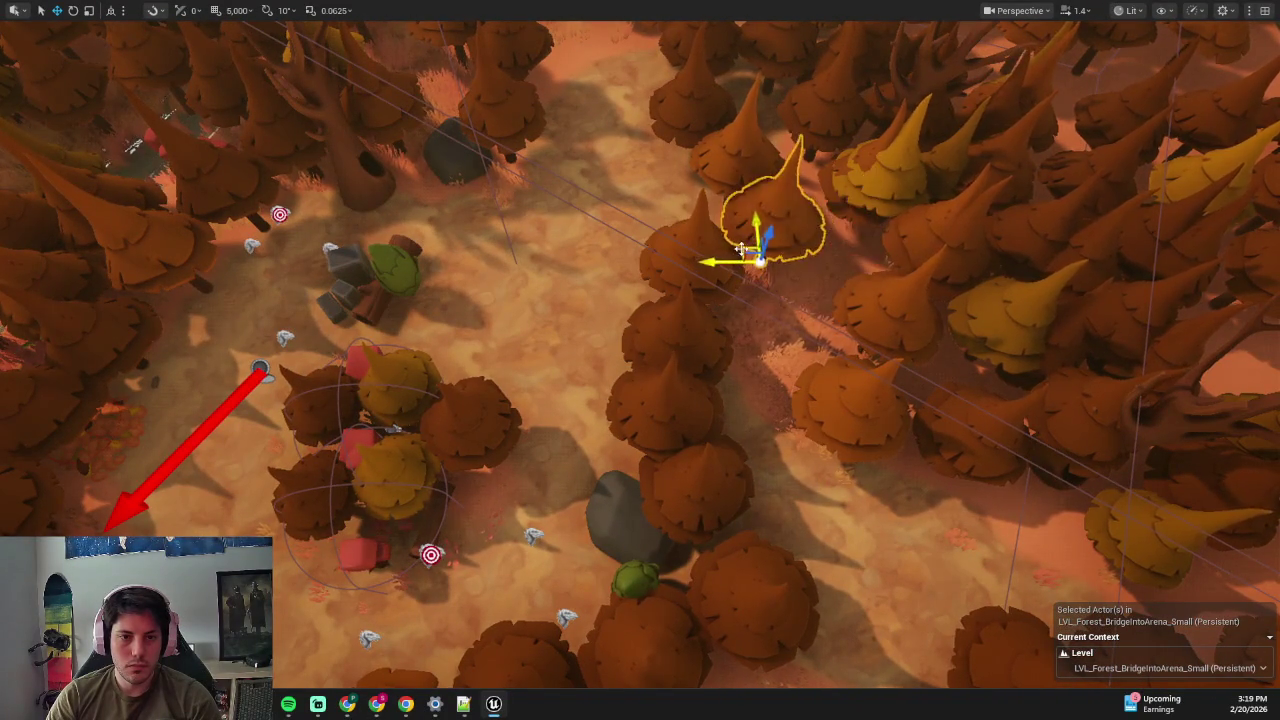
pyautogui.scroll(-4, 726, 248)
# - Shift a cluster of trees slightly to the right
pyautogui.click(749, 290)
pyautogui.scroll(3, 749, 290)
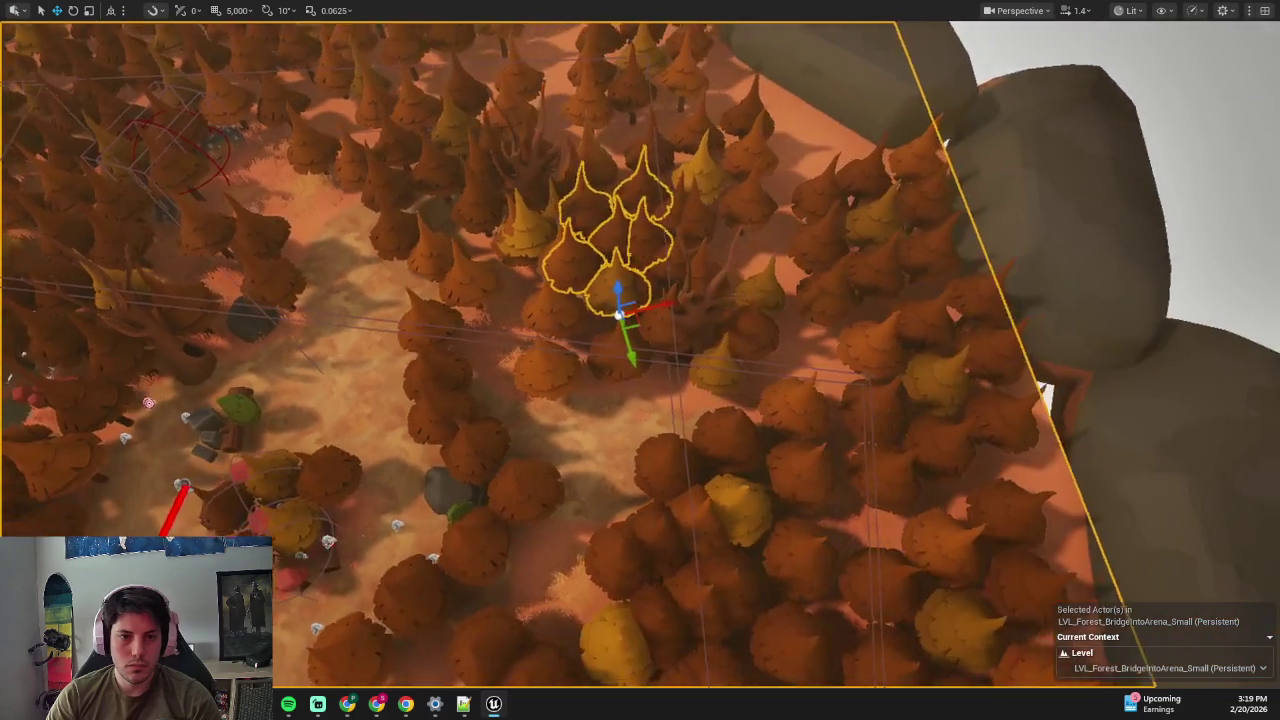
pyautogui.moveTo(834, 237); pyautogui.dragTo(834, 317)
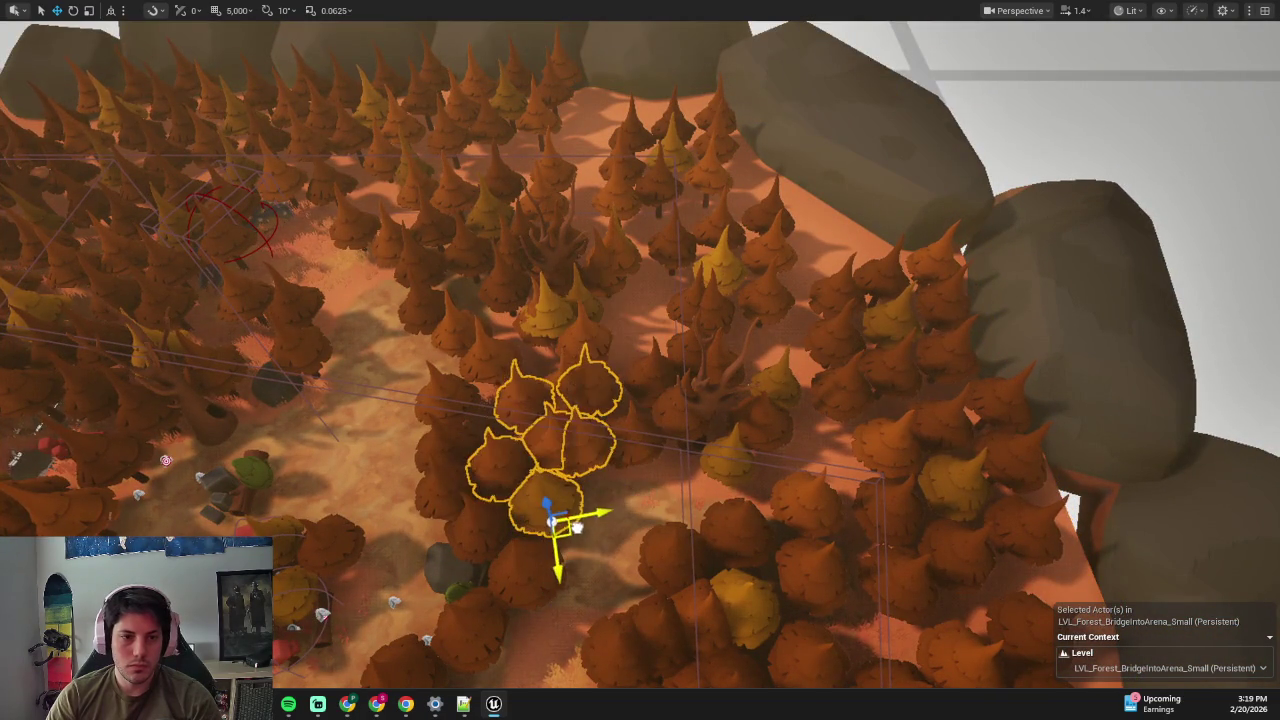
pyautogui.moveTo(576, 530); pyautogui.dragTo(594, 498)
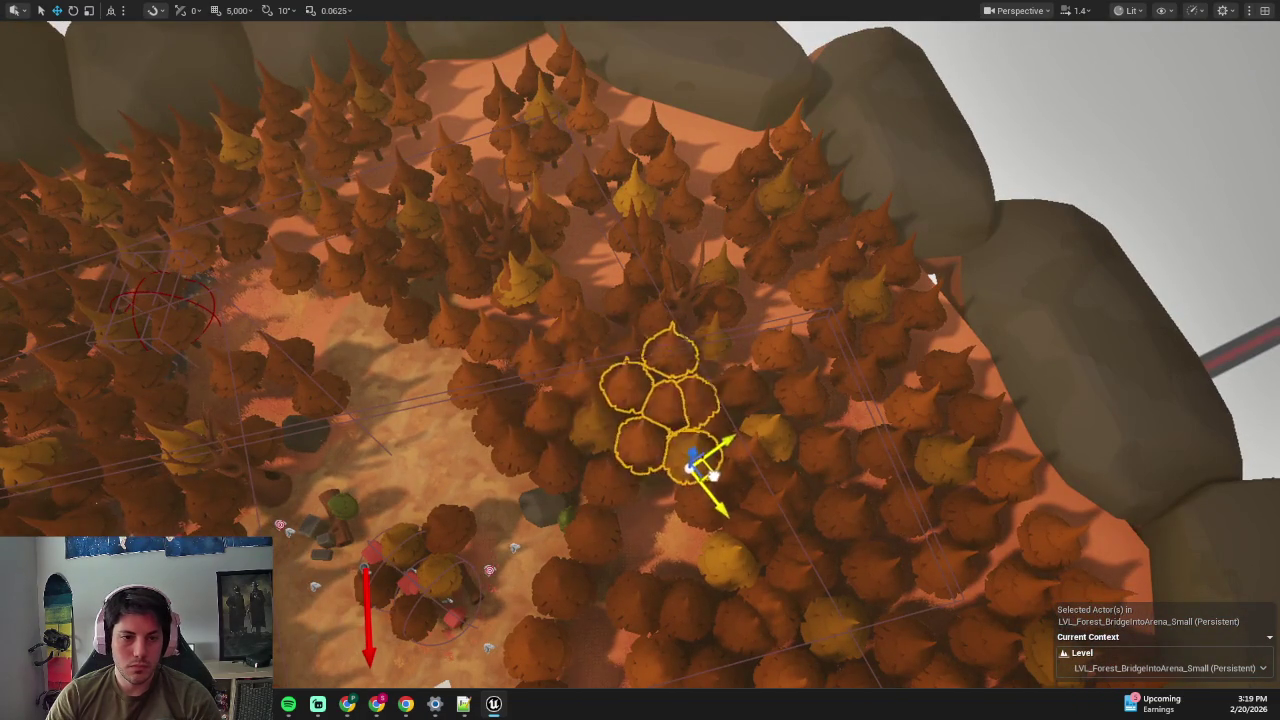
pyautogui.moveTo(714, 498); pyautogui.dragTo(722, 490)
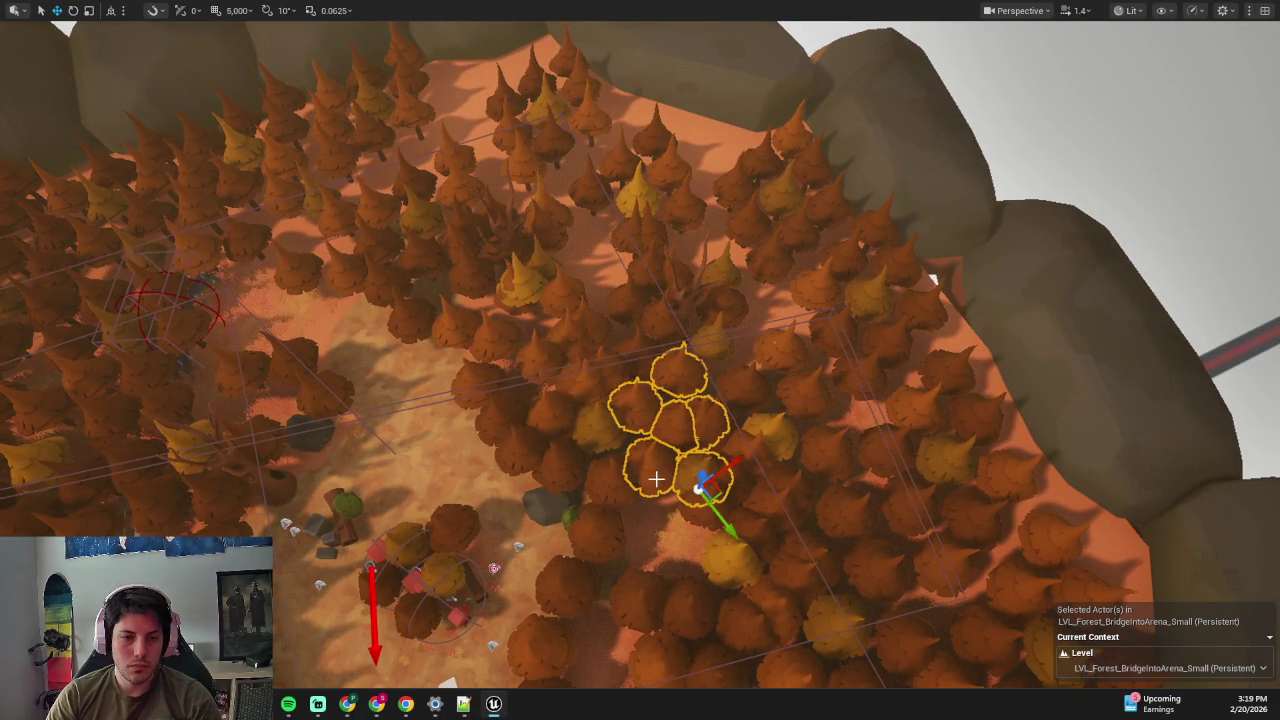
pyautogui.moveTo(671, 540)
pyautogui.mouseDown()
pyautogui.moveTo(640, 490)
pyautogui.moveTo(674, 523)
pyautogui.moveTo(571, 477)
pyautogui.mouseUp()
# - Move a tree in the centre down and to the right
pyautogui.click(543, 423)
pyautogui.moveTo(543, 423)
pyautogui.mouseDown()
pyautogui.moveTo(516, 413)
pyautogui.moveTo(560, 405)
pyautogui.moveTo(572, 380)
pyautogui.mouseUp()
pyautogui.moveTo(545, 240)
pyautogui.mouseDown()
pyautogui.moveTo(748, 340)
pyautogui.moveTo(776, 370)
pyautogui.mouseUp()
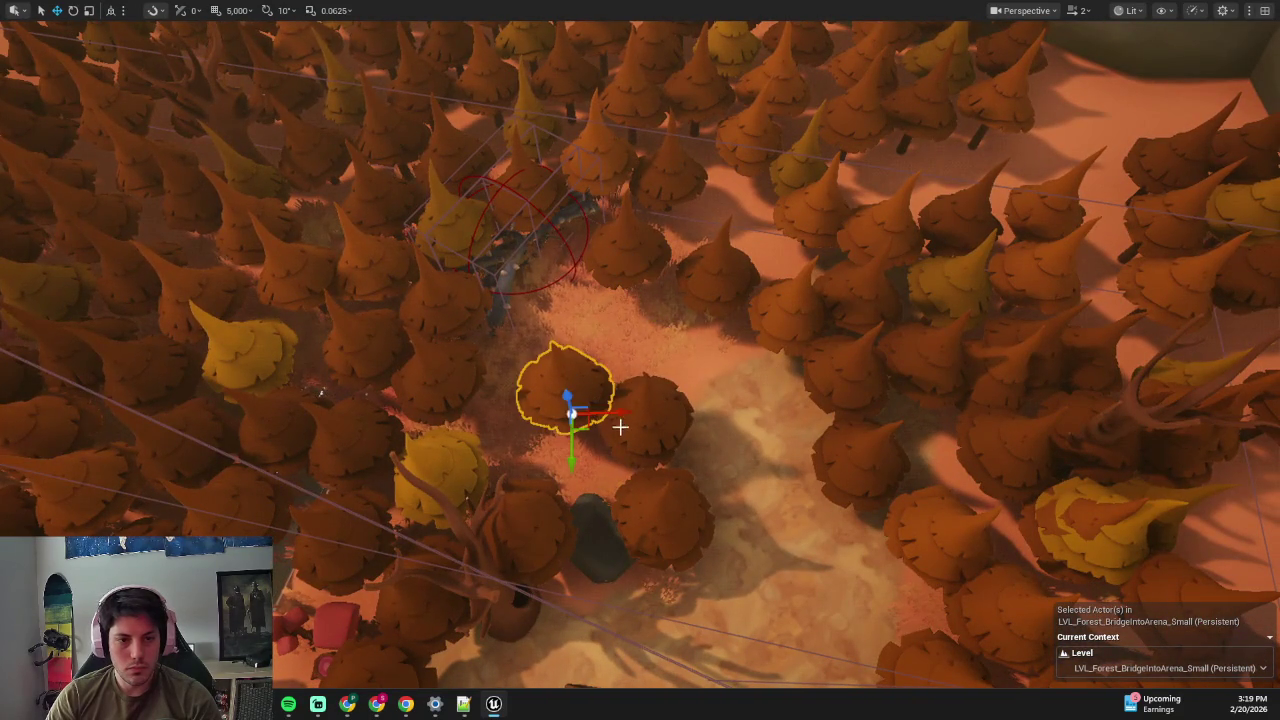
pyautogui.moveTo(559, 381); pyautogui.dragTo(694, 306)
pyautogui.click(740, 360)
pyautogui.moveTo(740, 360)
pyautogui.mouseDown()
pyautogui.moveTo(814, 334)
pyautogui.moveTo(686, 380)
pyautogui.mouseUp()
# - Delete several pines by the log, including SM_Pine_Orange108 and SM_Pine_Orange113, confirming deletions
pyautogui.click(610, 404)
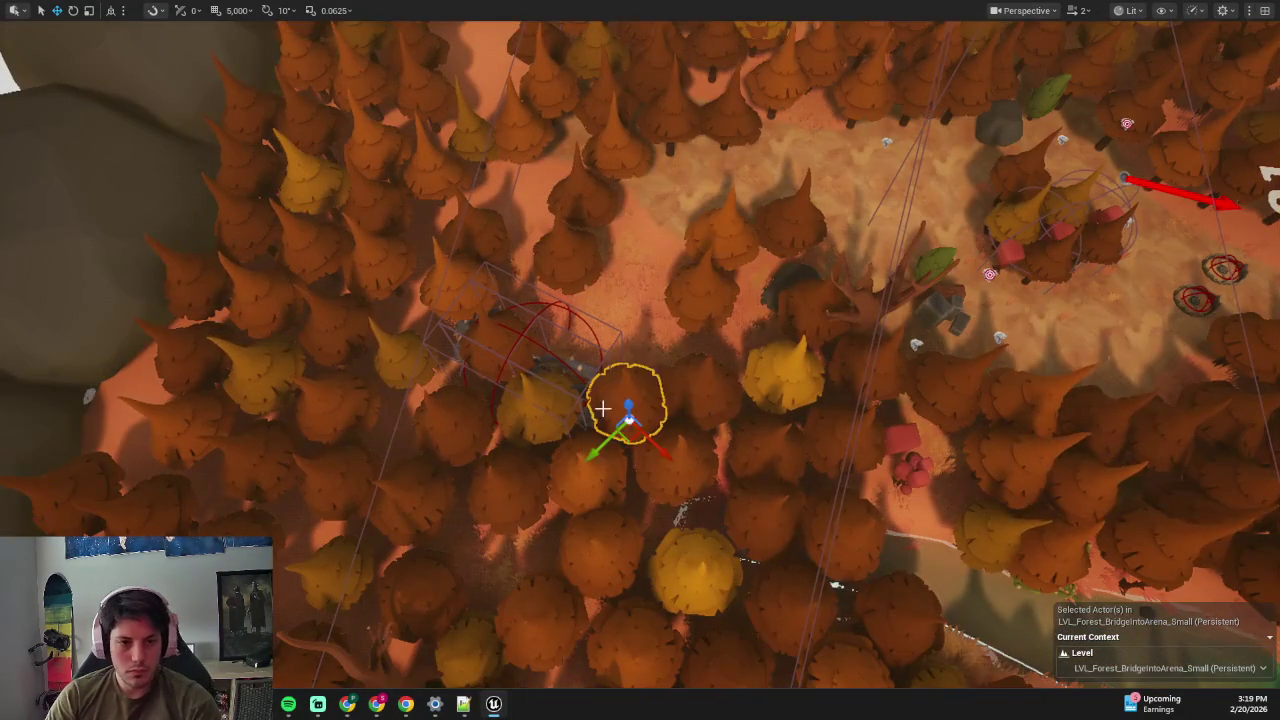
pyautogui.press('Delete')
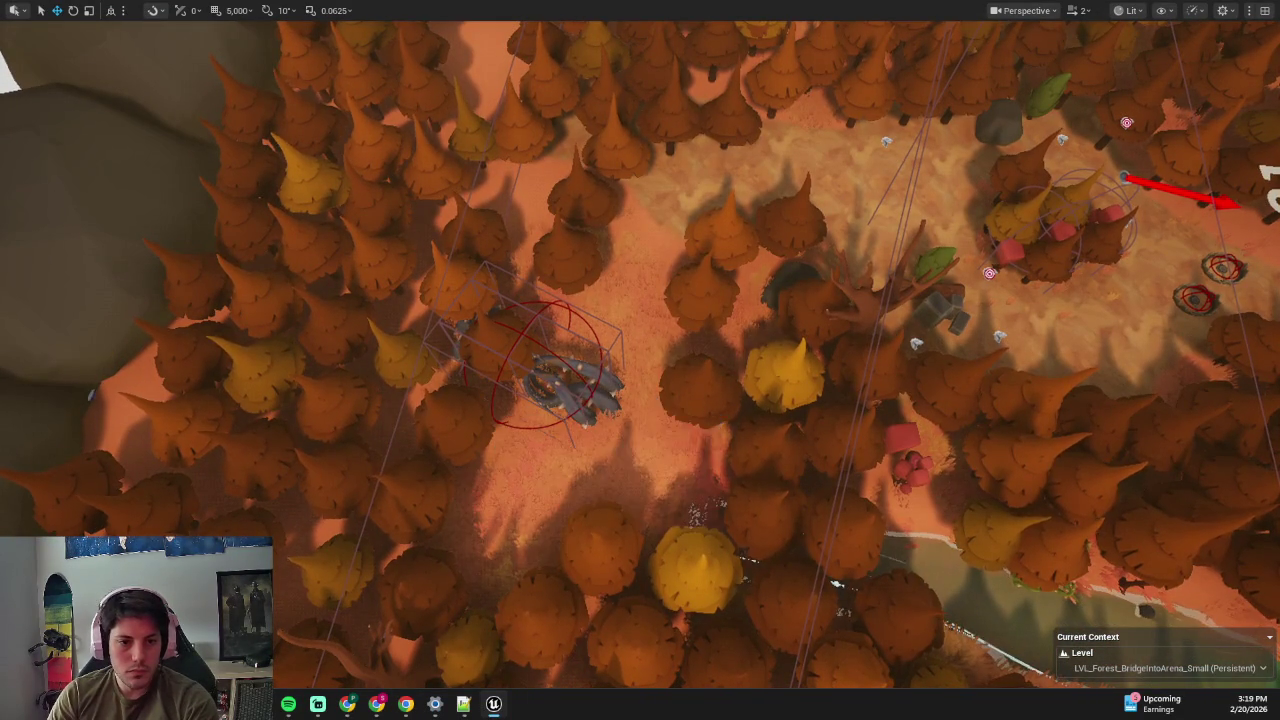
pyautogui.click(690, 560)
pyautogui.press('Delete')
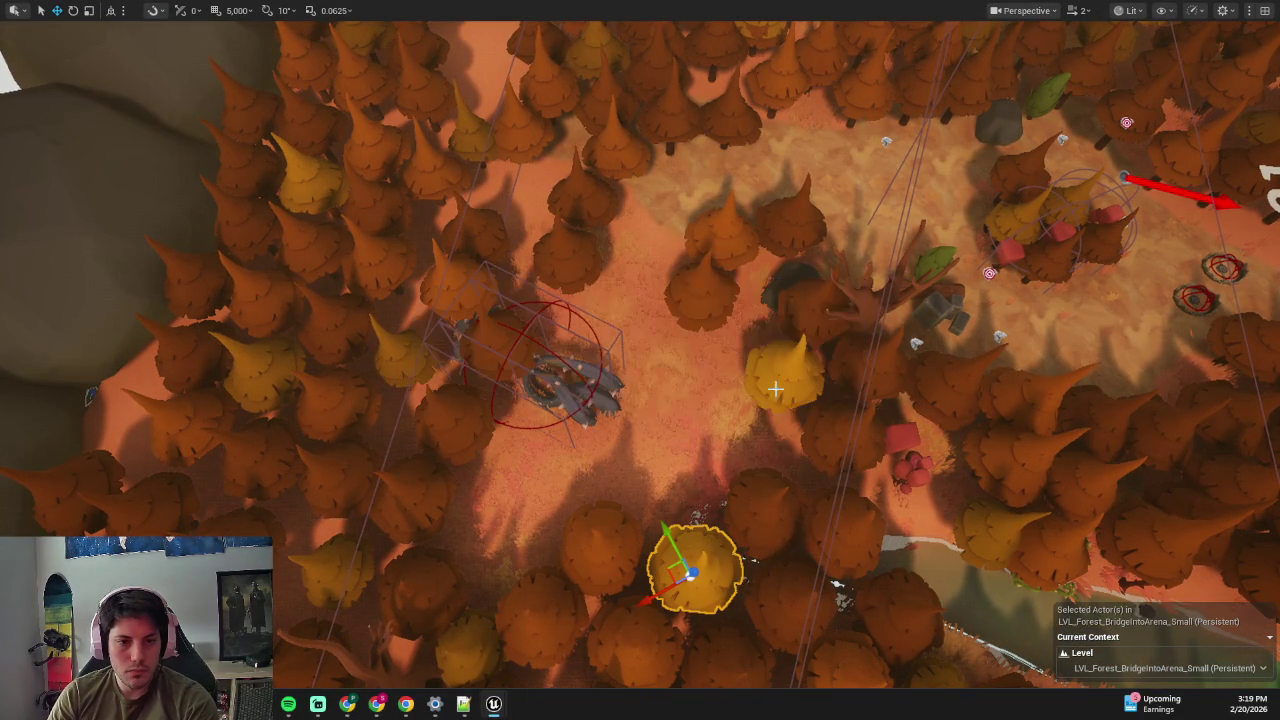
pyautogui.click(778, 393)
pyautogui.click(737, 508)
pyautogui.click(778, 393)
pyautogui.click(640, 525)
pyautogui.press('Delete')
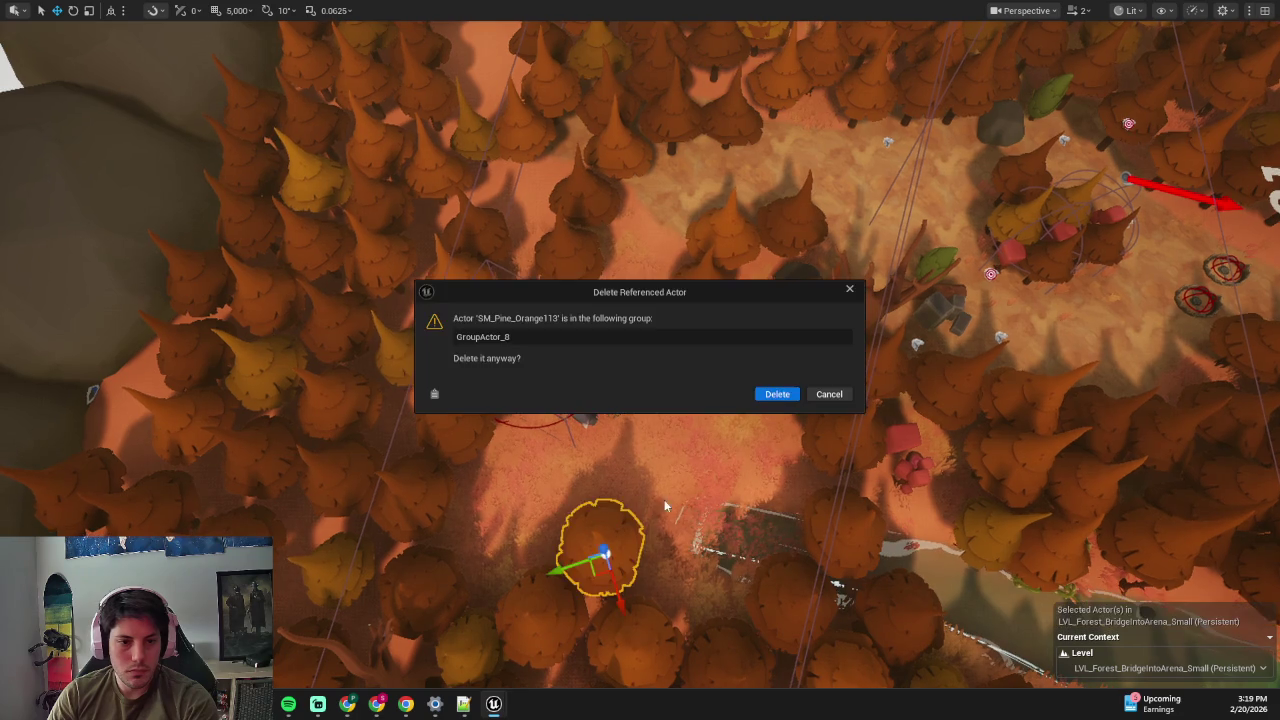
# - Confirm deleting SM_Pine_Orange113 and exit the immersive viewport back to the full Landscape Mode editor
pyautogui.click(778, 393)
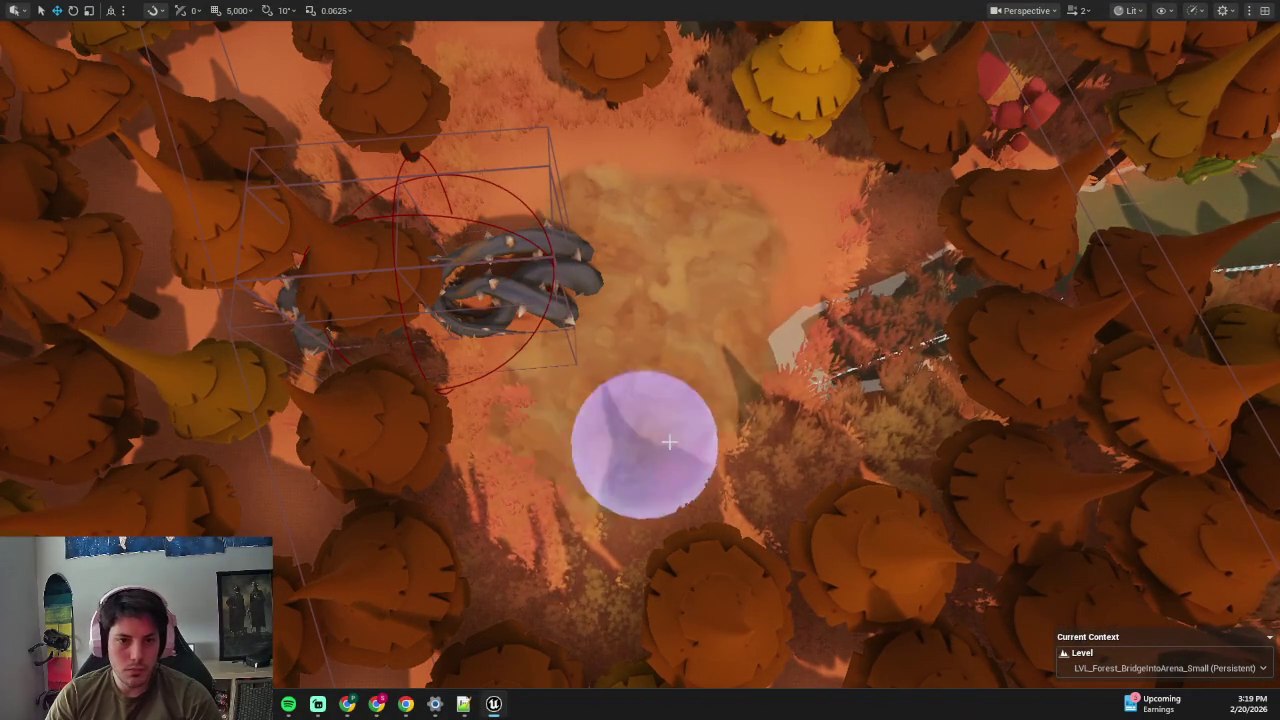
pyautogui.scroll(-5, 500, 209)
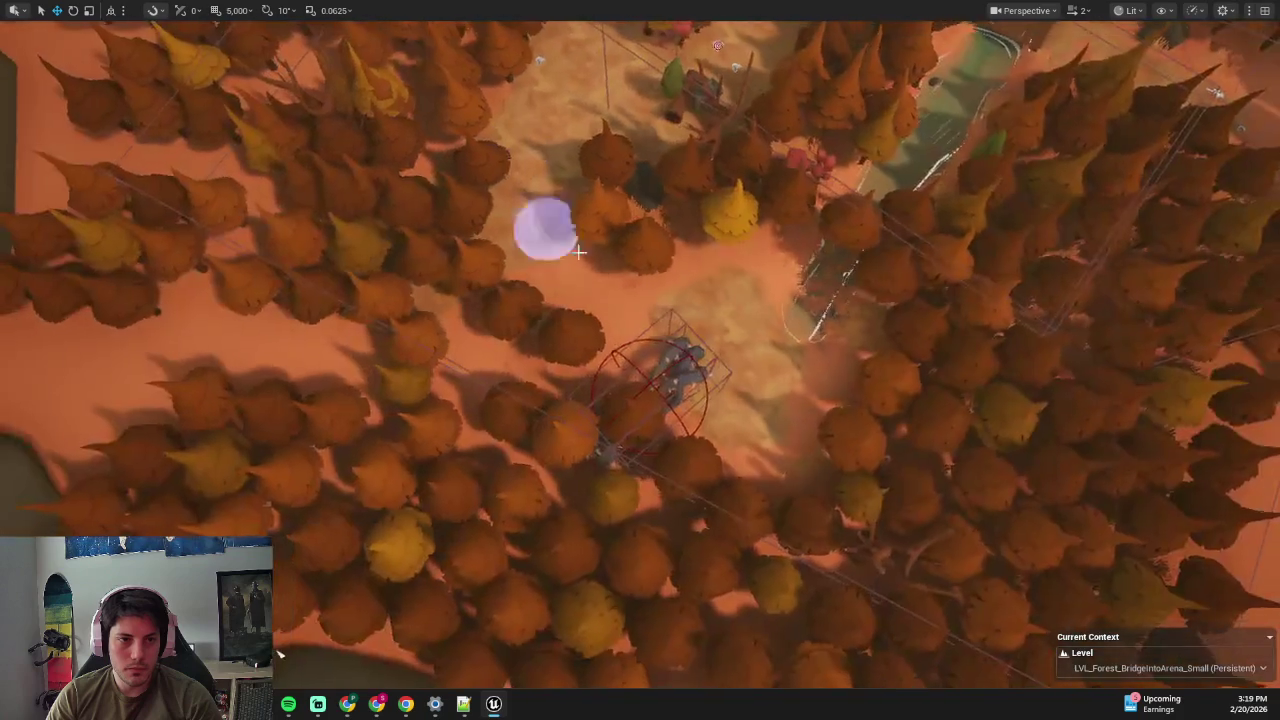
pyautogui.moveTo(812, 348); pyautogui.dragTo(647, 343)
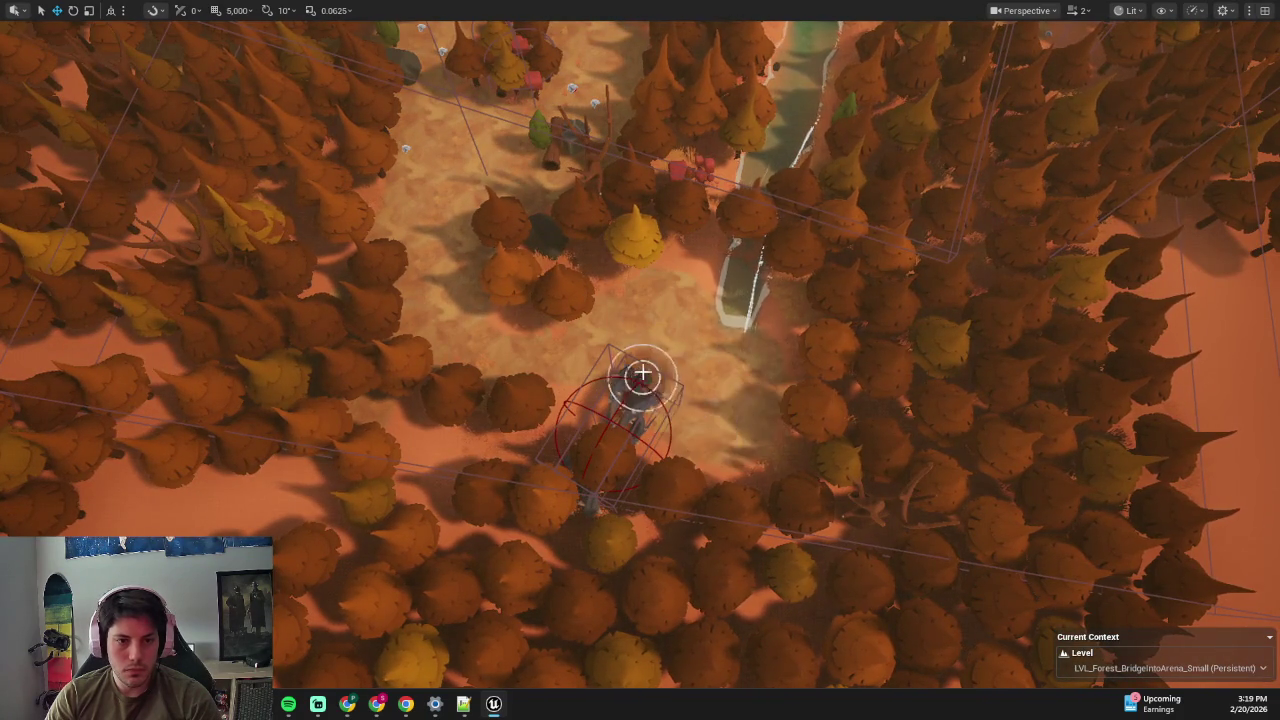
pyautogui.press('F11')
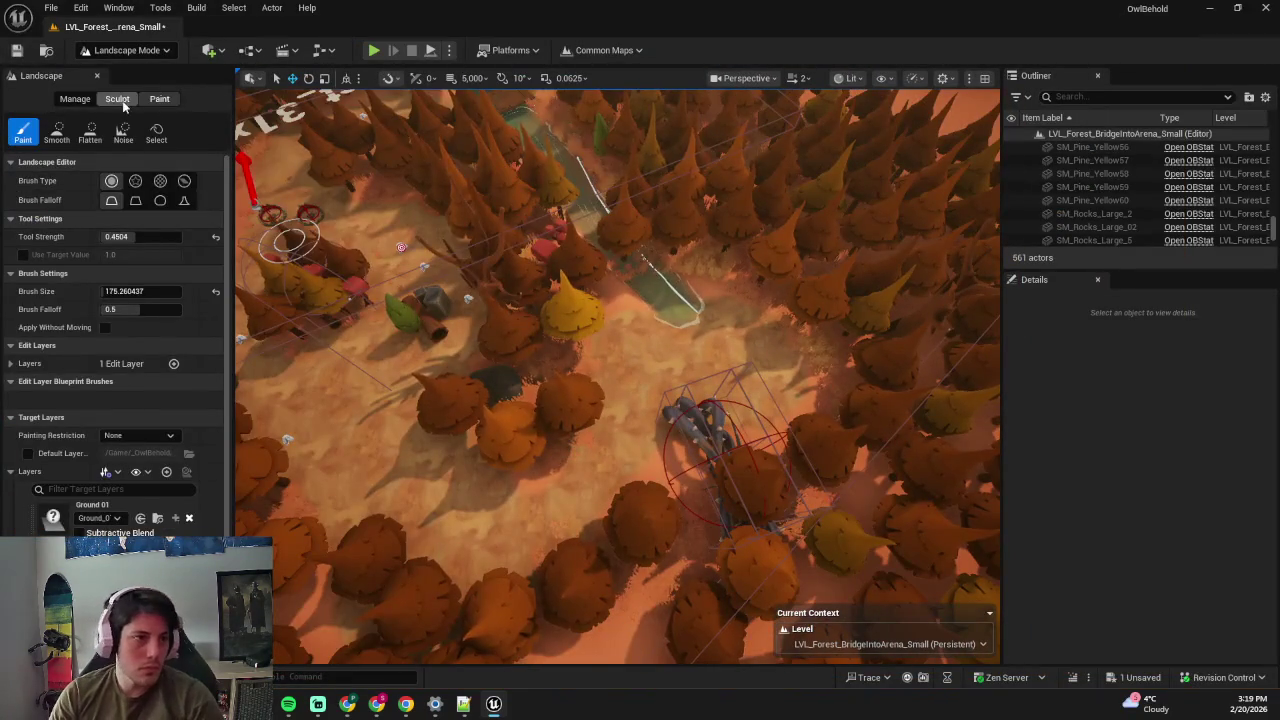
# - Switch to the Sculpt tools, shrink the brush, and pick the Flatten tool
pyautogui.click(118, 100)
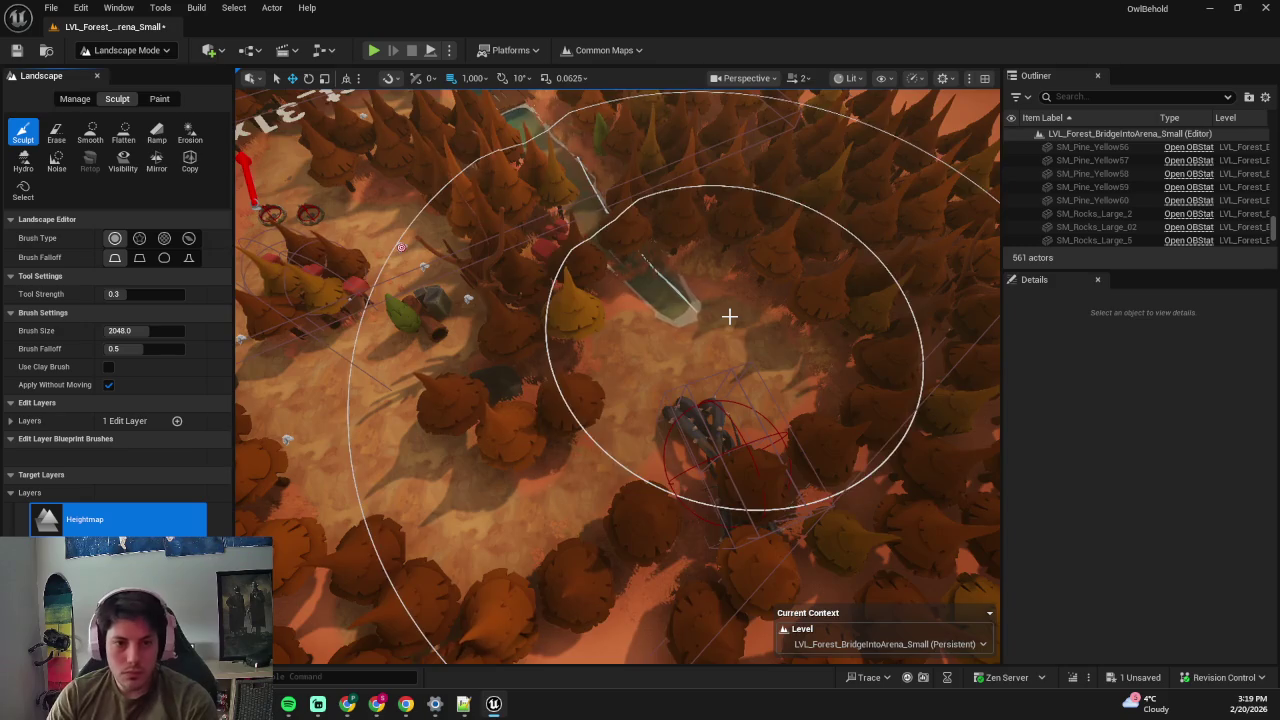
pyautogui.press('[')
pyautogui.press('[')
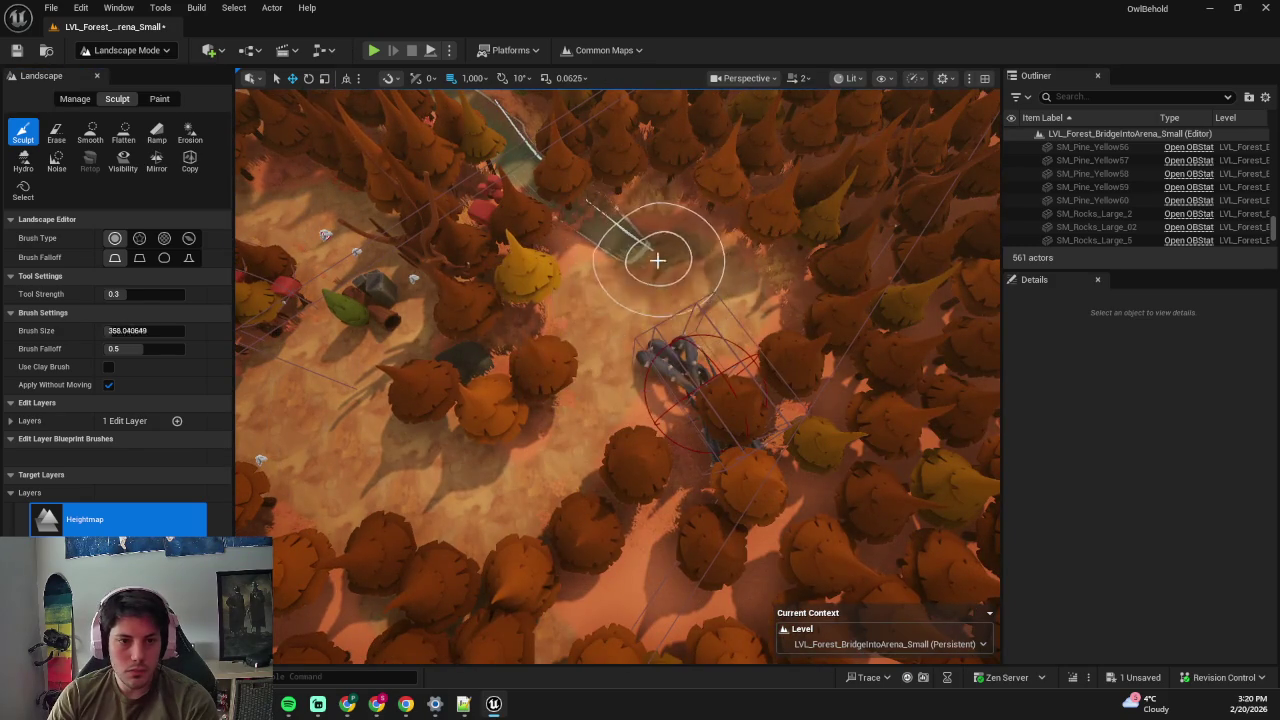
pyautogui.scroll(5, 621, 245)
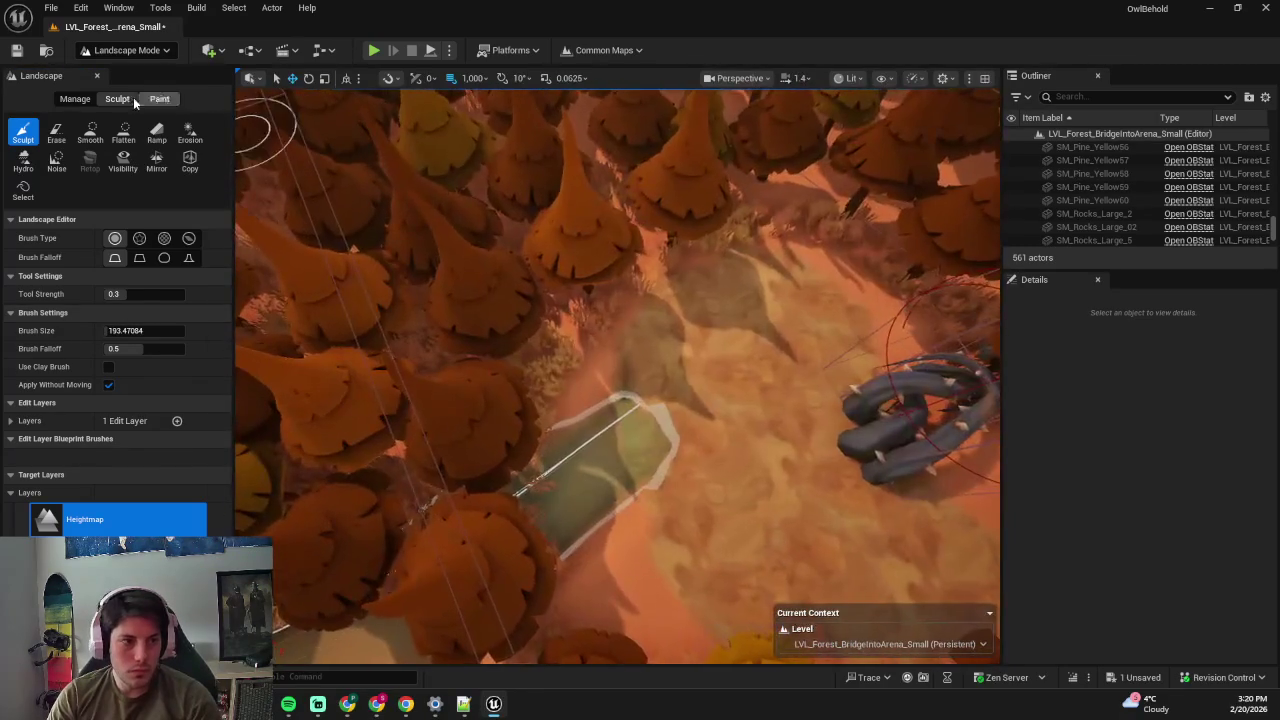
pyautogui.click(124, 133)
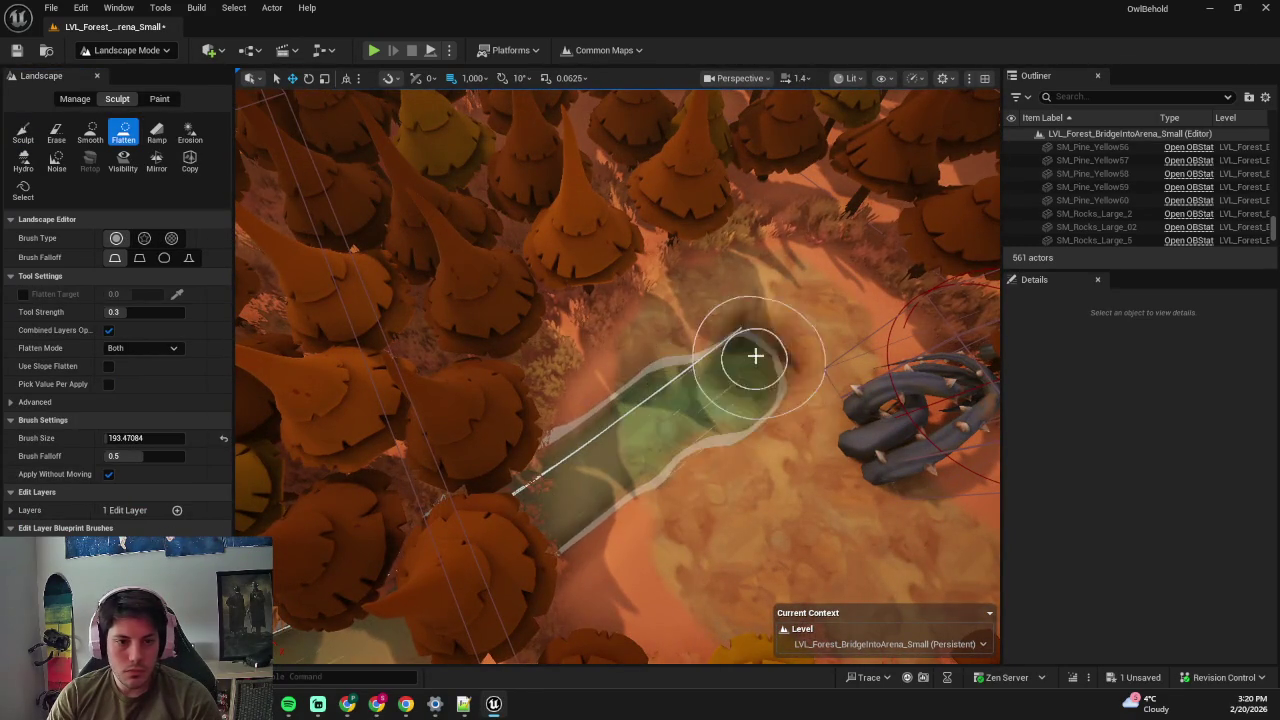
# - Flatten the riverbanks along the bend and path, undoing one stroke and repainting
pyautogui.moveTo(558, 412)
pyautogui.mouseDown()
pyautogui.moveTo(600, 400)
pyautogui.moveTo(558, 412)
pyautogui.mouseUp()
pyautogui.moveTo(454, 395); pyautogui.dragTo(454, 350)
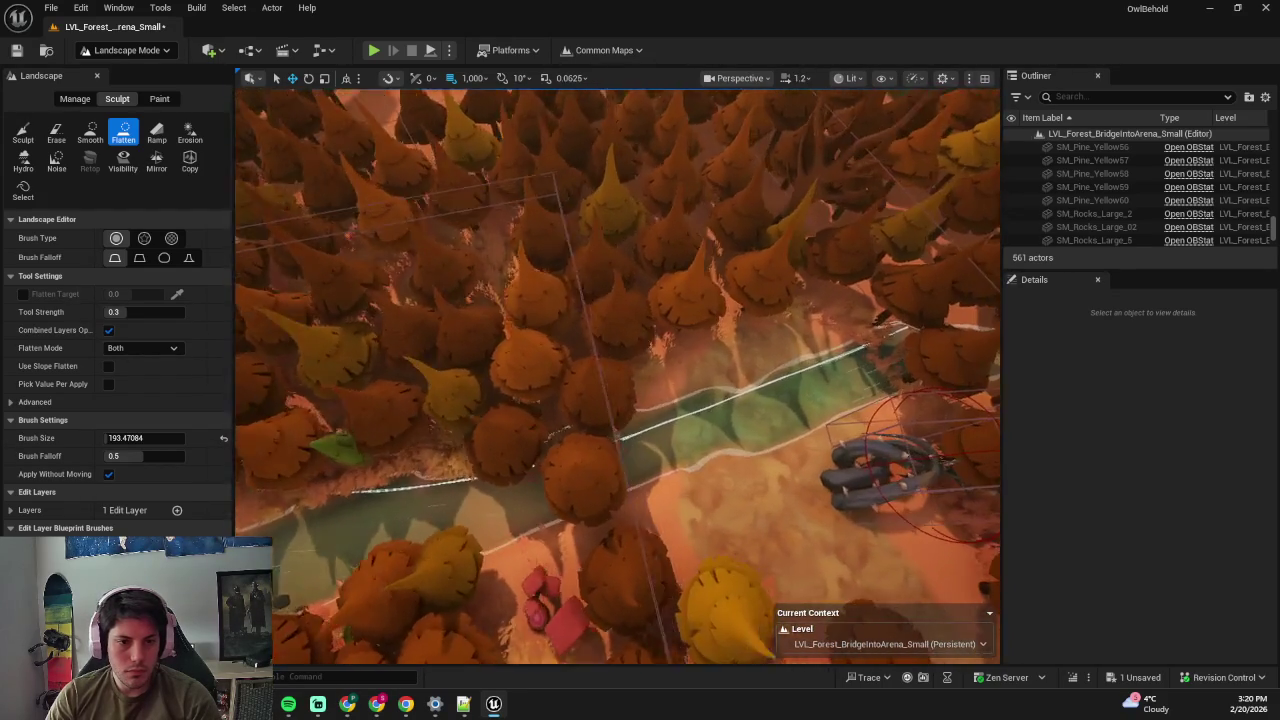
pyautogui.hotkey('ctrl', 'z')
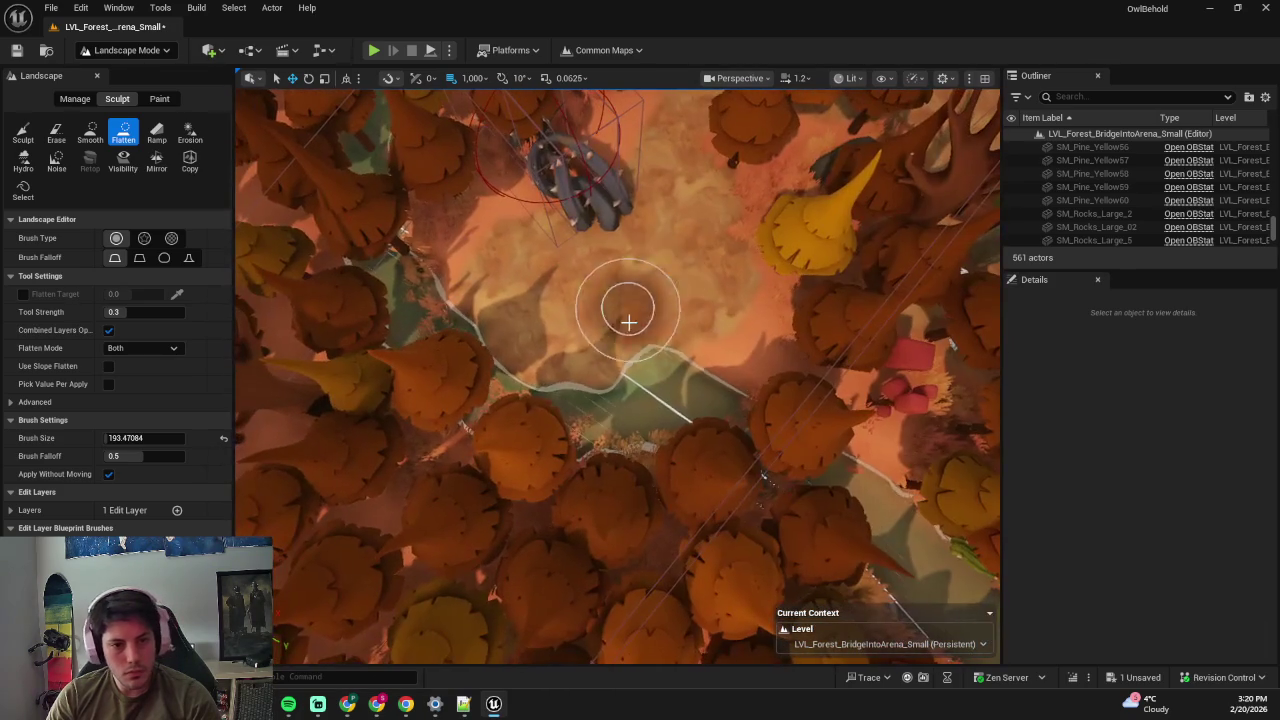
pyautogui.moveTo(623, 309)
pyautogui.mouseDown()
pyautogui.moveTo(616, 240)
pyautogui.moveTo(812, 488)
pyautogui.mouseUp()
pyautogui.moveTo(511, 431); pyautogui.dragTo(571, 406)
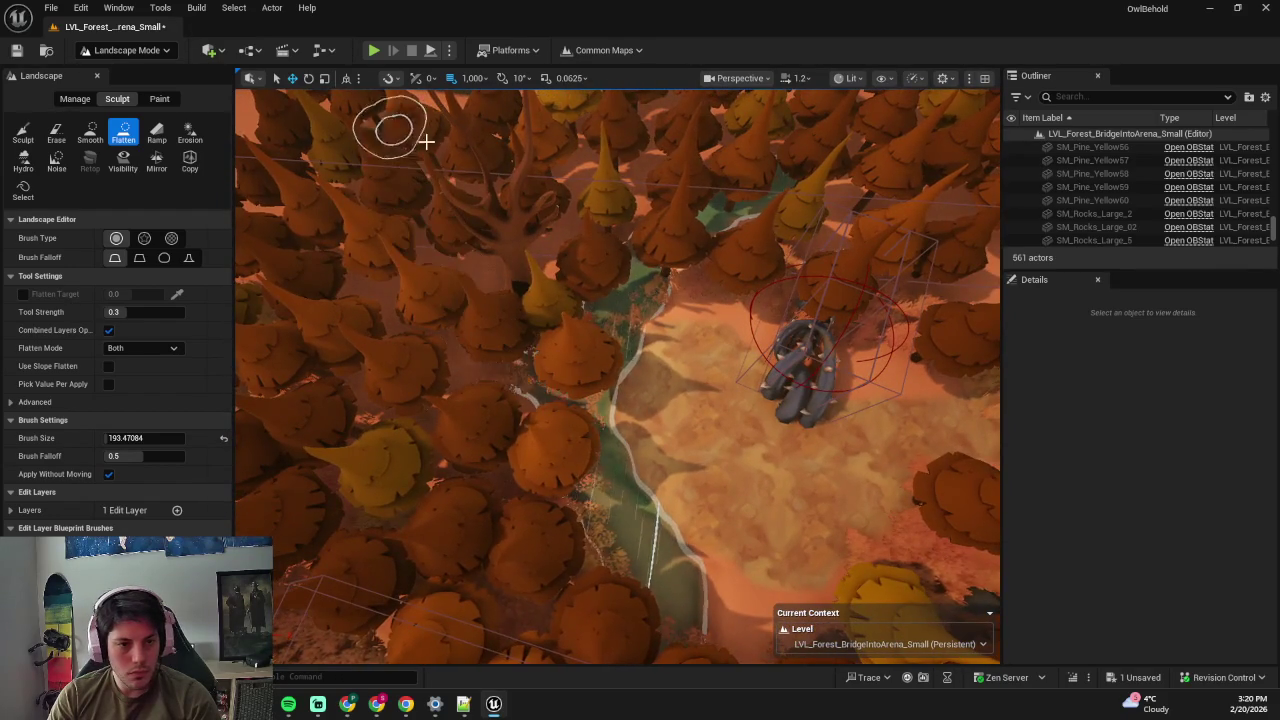
pyautogui.moveTo(380, 123); pyautogui.dragTo(380, 123)
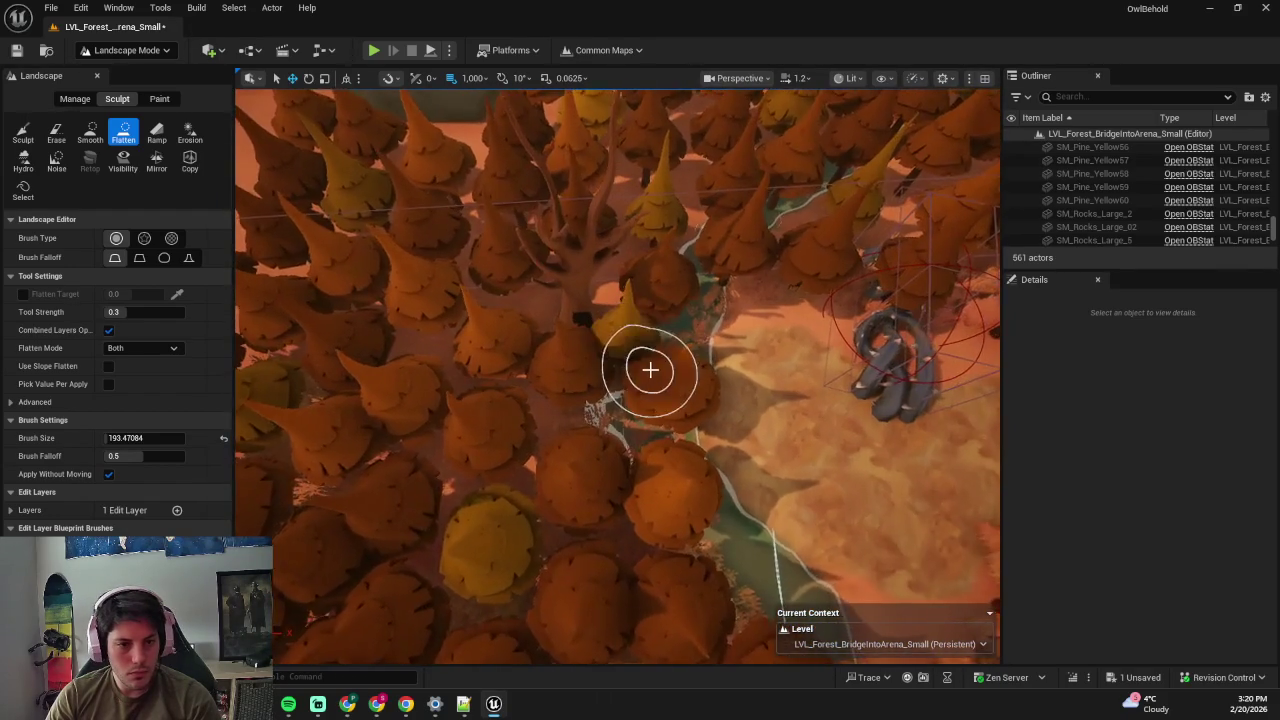
# - Return to Selection Mode and delete the pine beside the river
pyautogui.hotkey('shift', '1')
pyautogui.click(568, 392)
pyautogui.press('Delete')
# - Confirm the pine deletion and also delete SM_Pine_Orange246
pyautogui.click(777, 393)
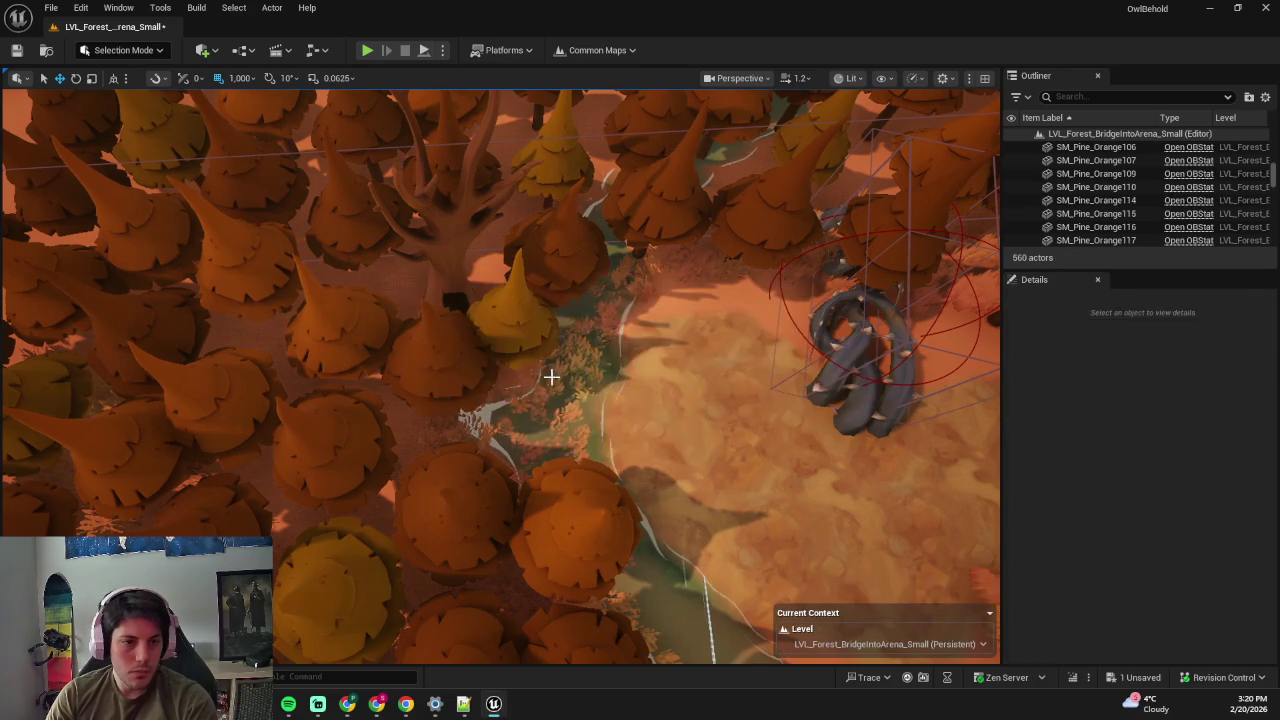
pyautogui.click(252, 279)
pyautogui.press('Delete')
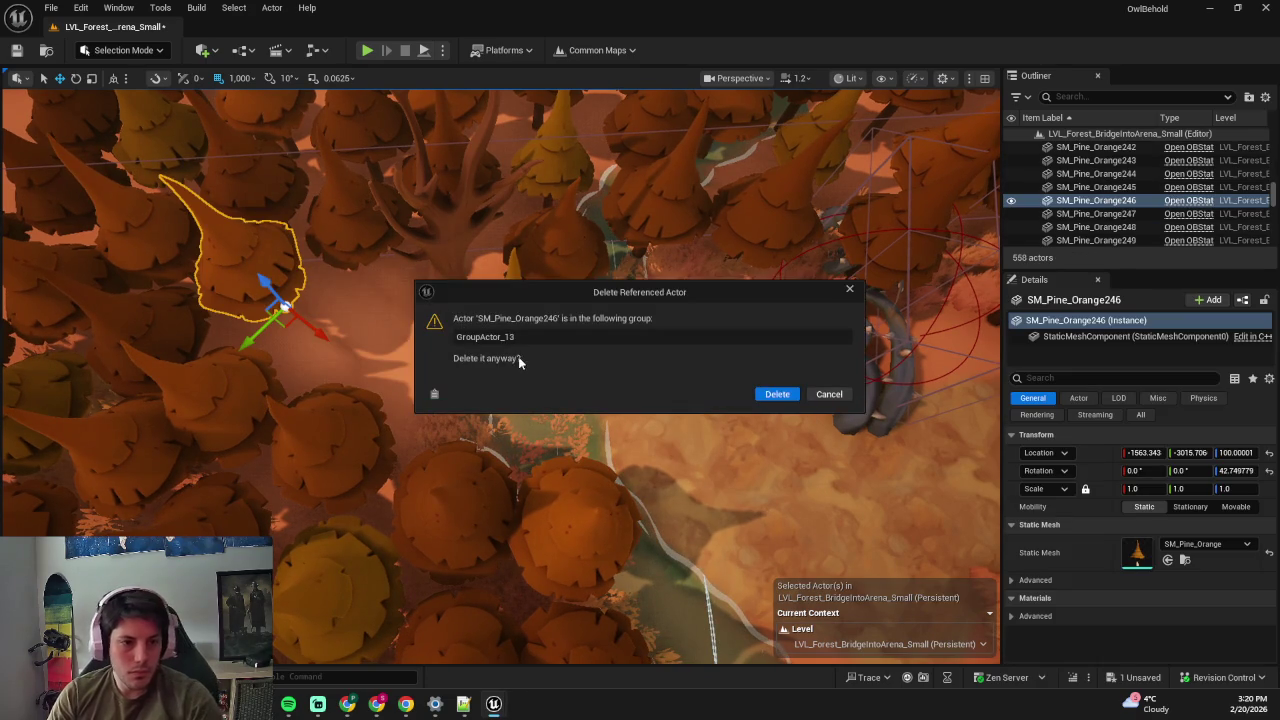
pyautogui.click(777, 393)
# - Bend BP_Classic_River3 by dragging its top spline point left, then start a Play-In-Editor session
pyautogui.click(760, 400)
pyautogui.press('f')
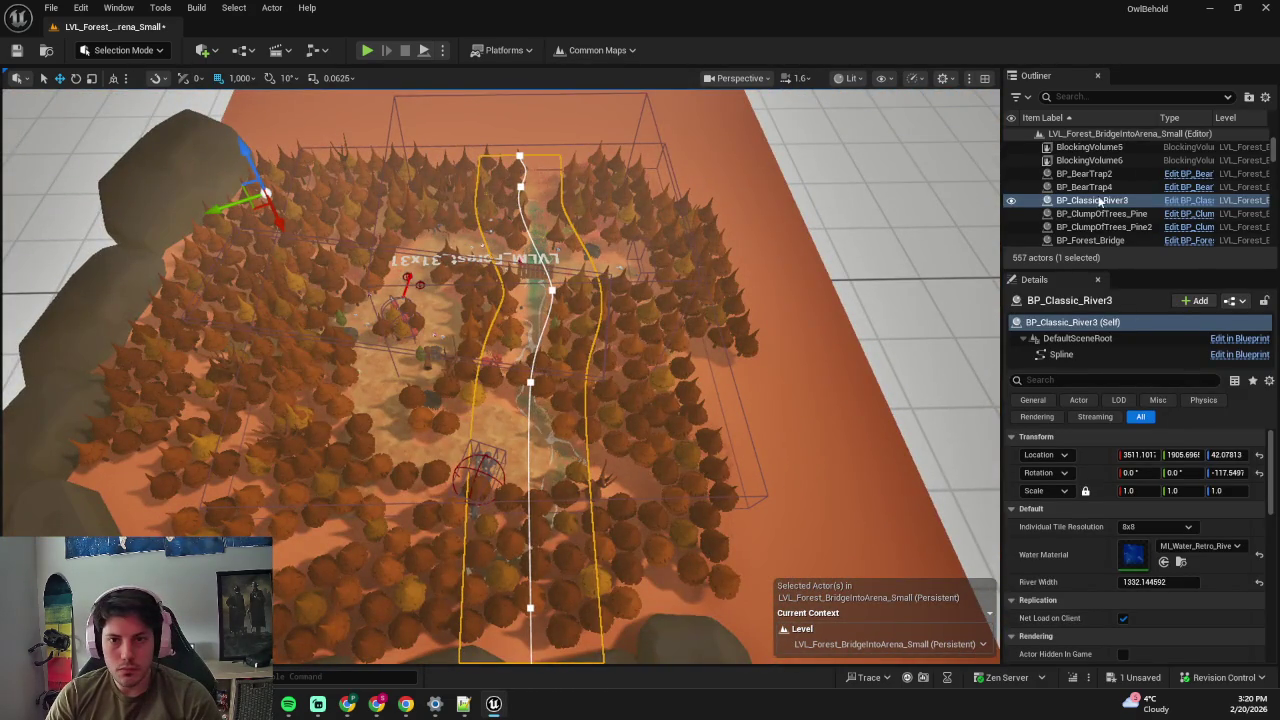
pyautogui.moveTo(716, 340)
pyautogui.mouseDown()
pyautogui.moveTo(690, 330)
pyautogui.moveTo(655, 365)
pyautogui.moveTo(607, 298)
pyautogui.mouseUp()
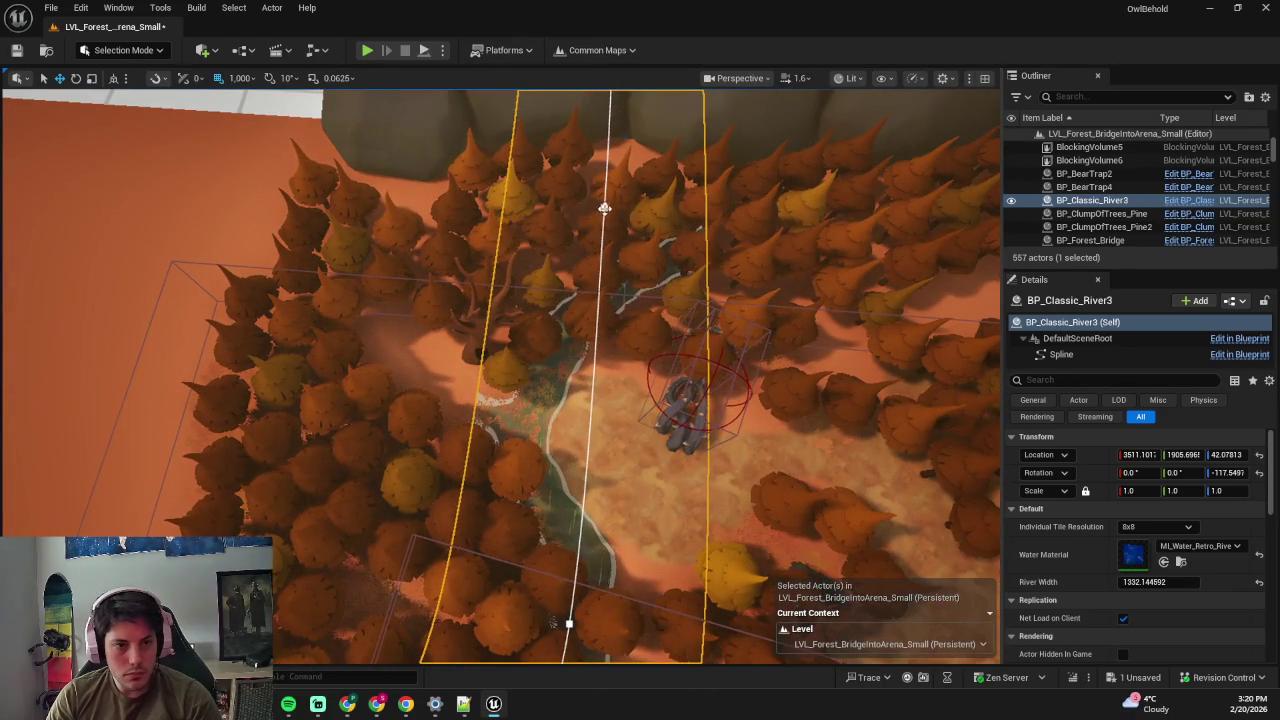
pyautogui.click(604, 208)
pyautogui.moveTo(531, 243)
pyautogui.mouseDown()
pyautogui.moveTo(465, 248)
pyautogui.moveTo(680, 281)
pyautogui.mouseUp()
pyautogui.press('Escape')
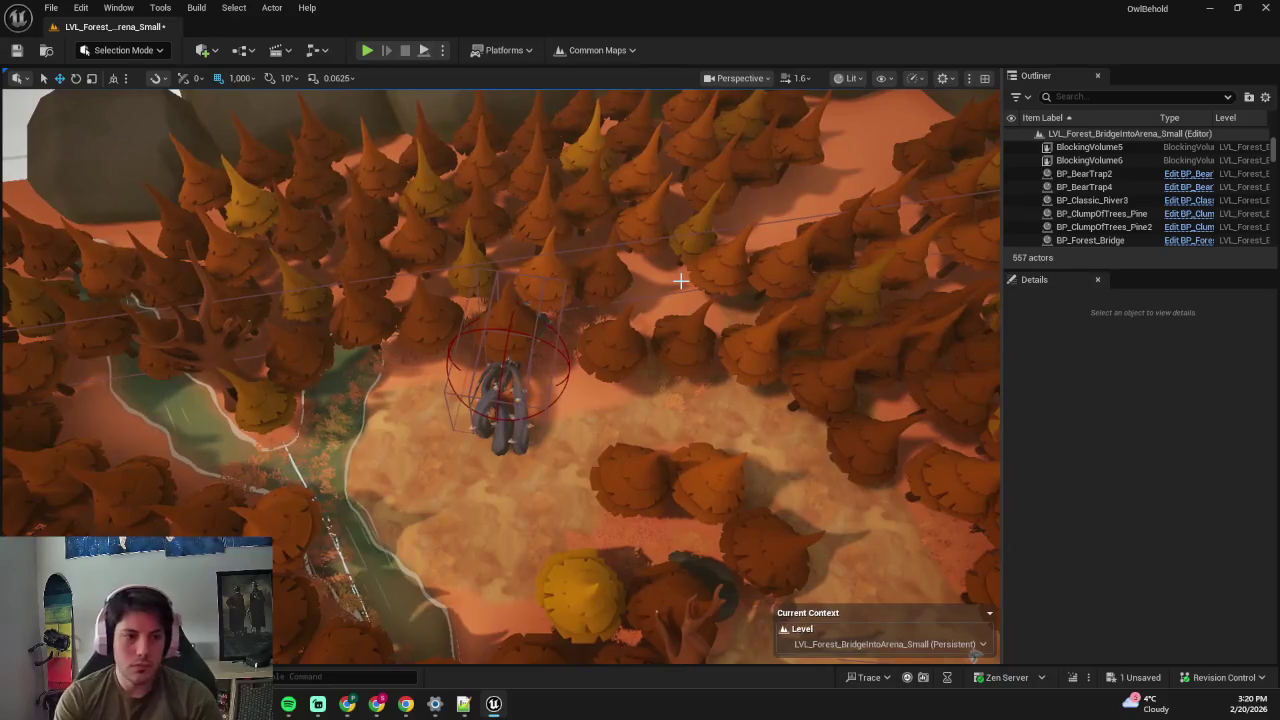
pyautogui.hotkey('alt', 'p')
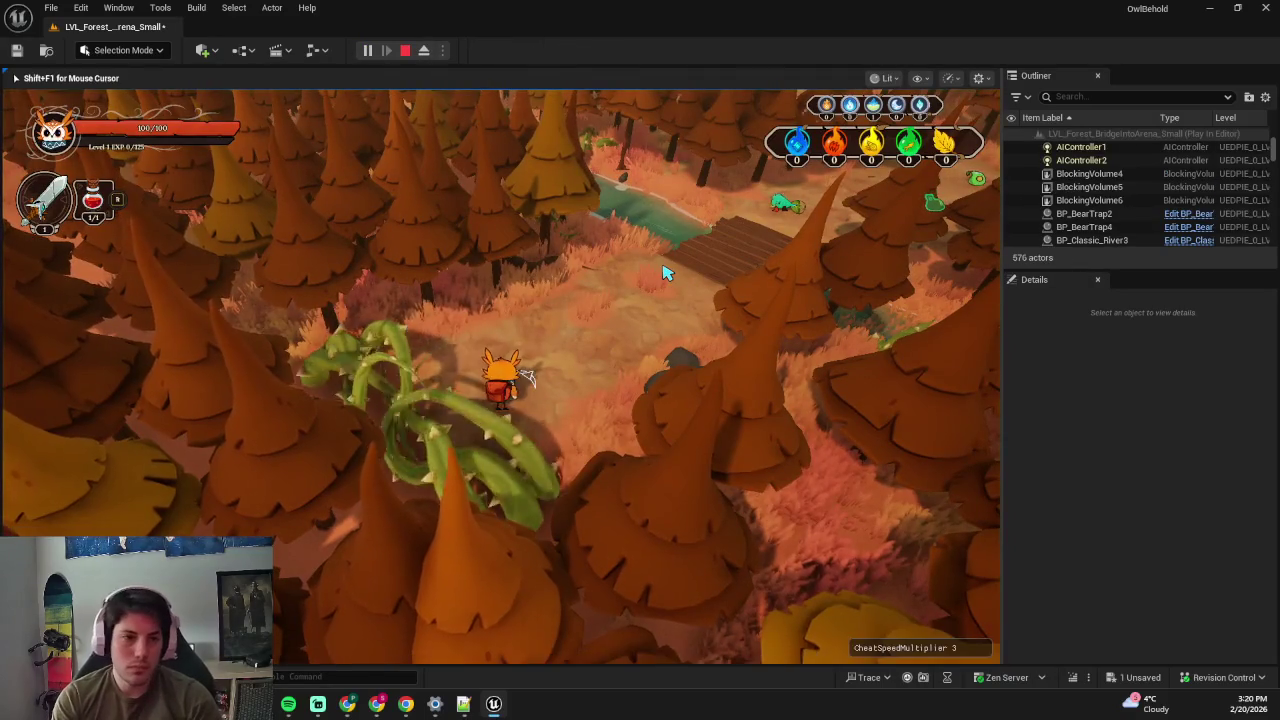
# - Walk the character over the bridge and run through the forest in immersive fullscreen
pyautogui.press('w')
pyautogui.press('F11')
pyautogui.press('w')
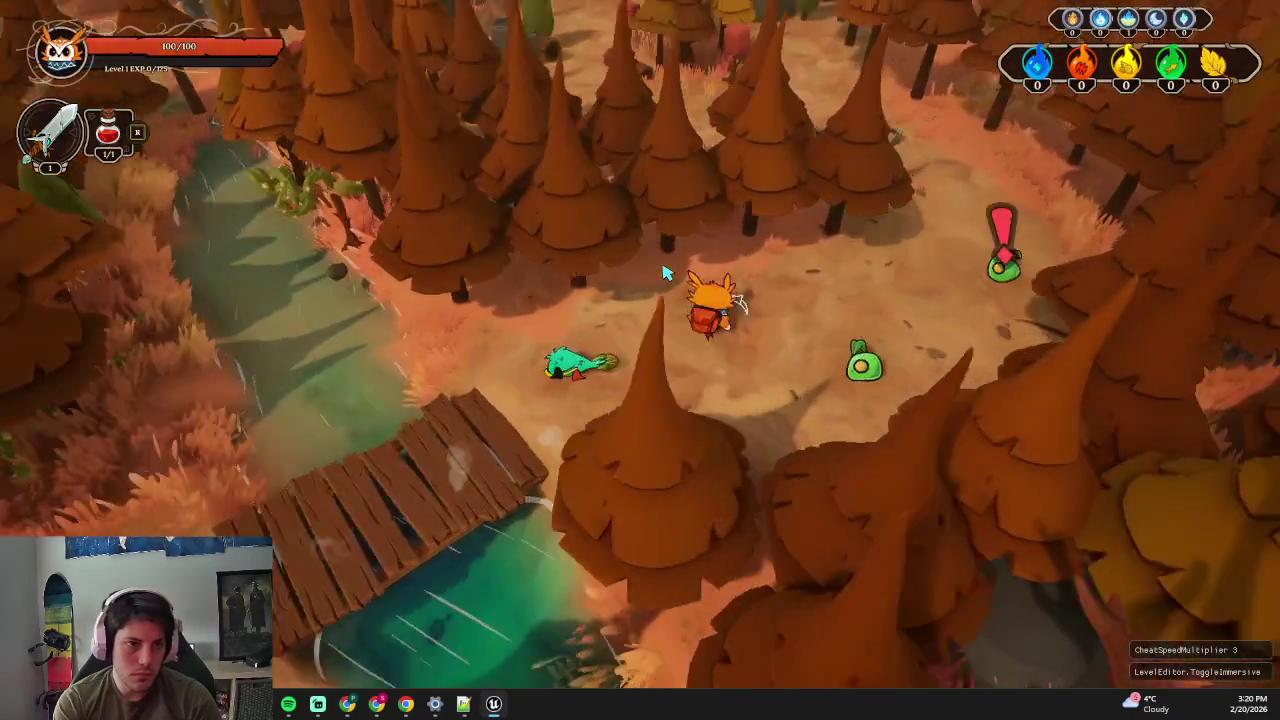
pyautogui.press('w')
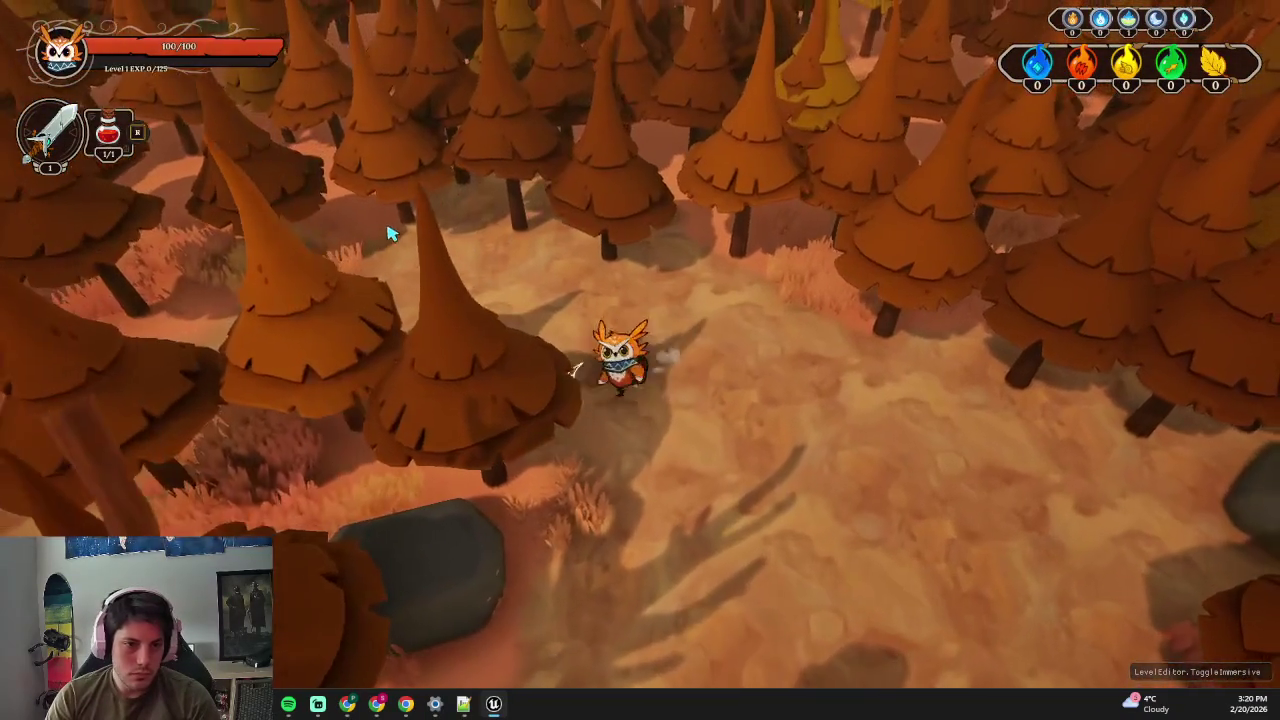
# - Stop the playtest, restore the normal editor layout, and select a blocking volume
pyautogui.press('Escape')
pyautogui.scroll(-5, 608, 354)
pyautogui.scroll(3, 636, 342)
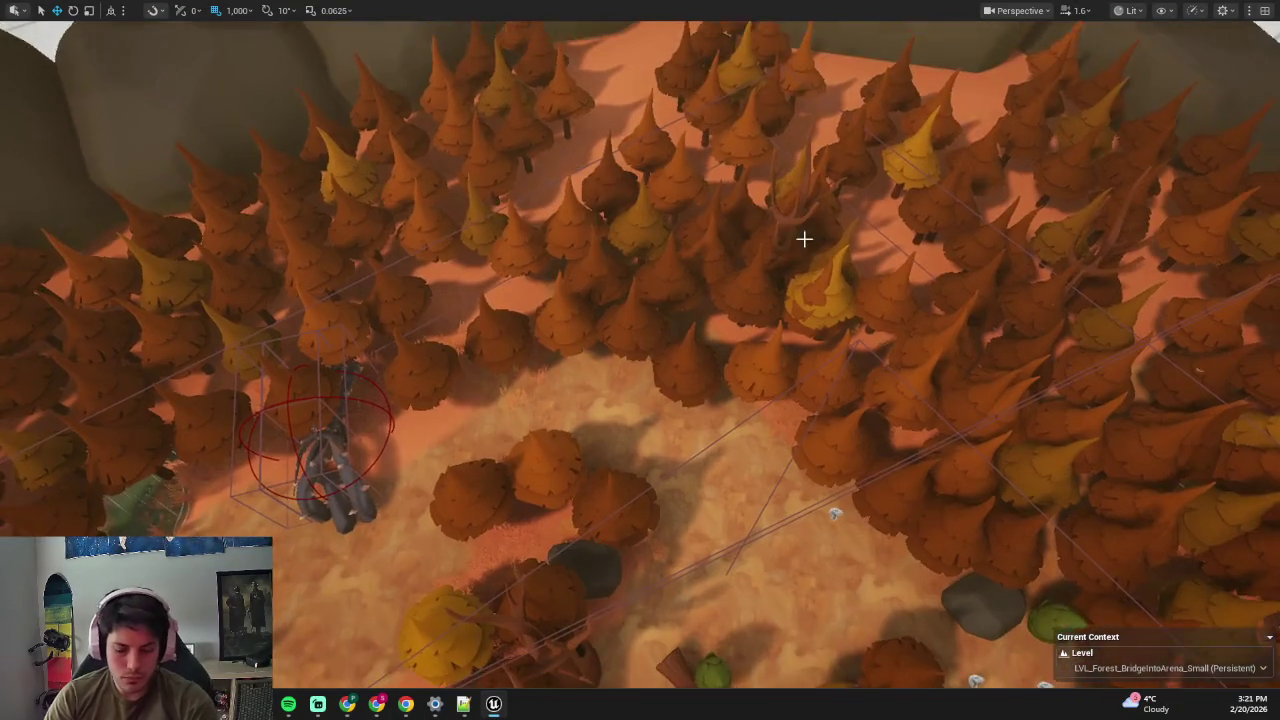
pyautogui.press('F11')
pyautogui.click(1089, 160)
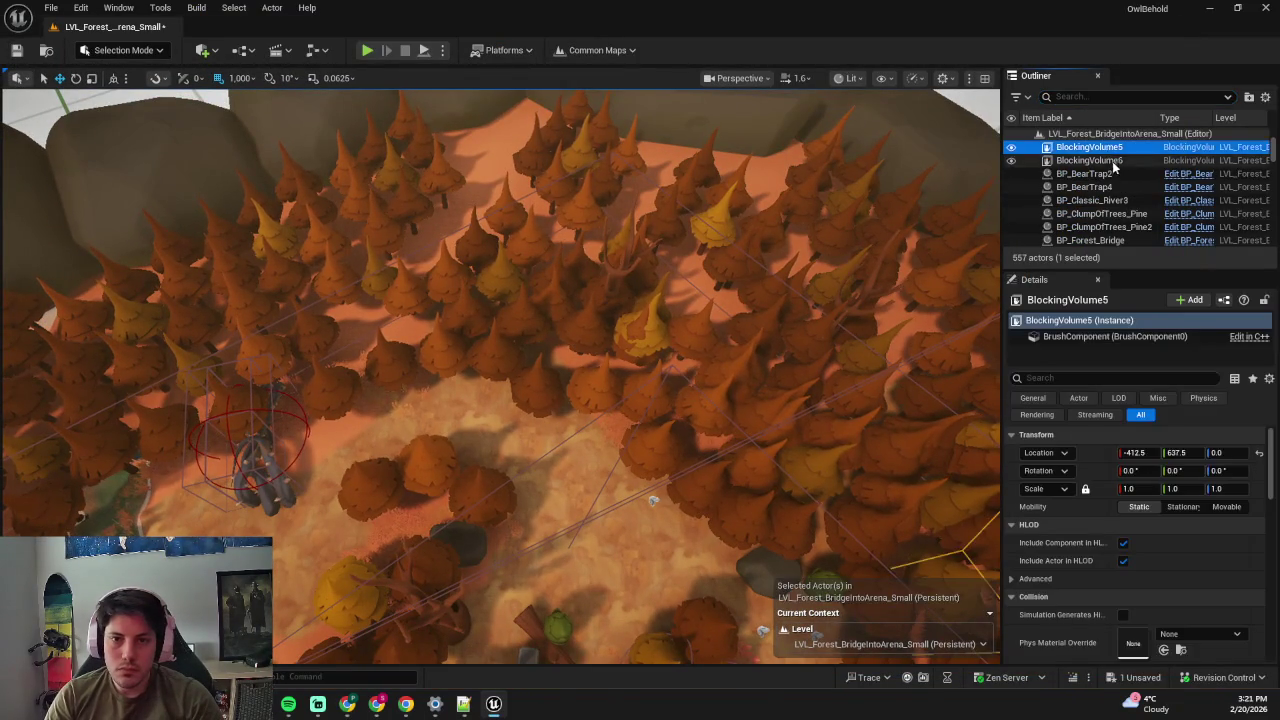
# - Filter the Outliner by 'block' and select the three blocking volumes
pyautogui.scroll(3, 1127, 184)
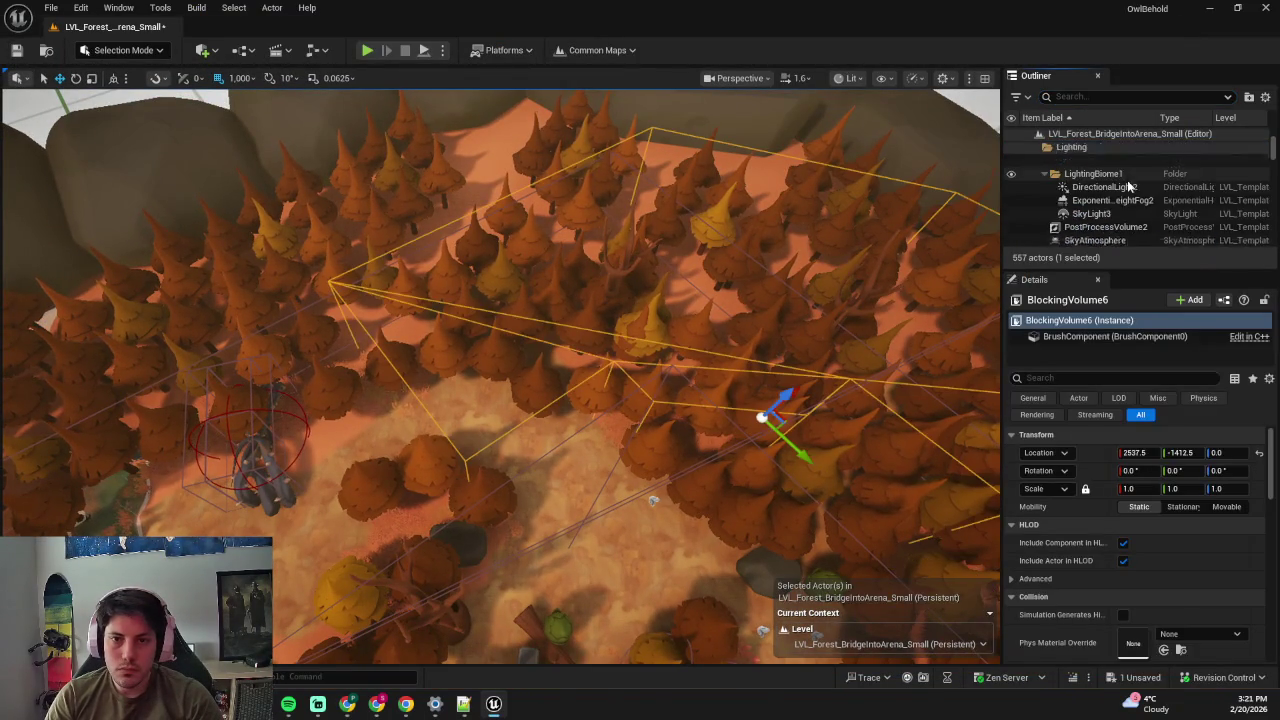
pyautogui.click(1094, 96)
pyautogui.write('block')
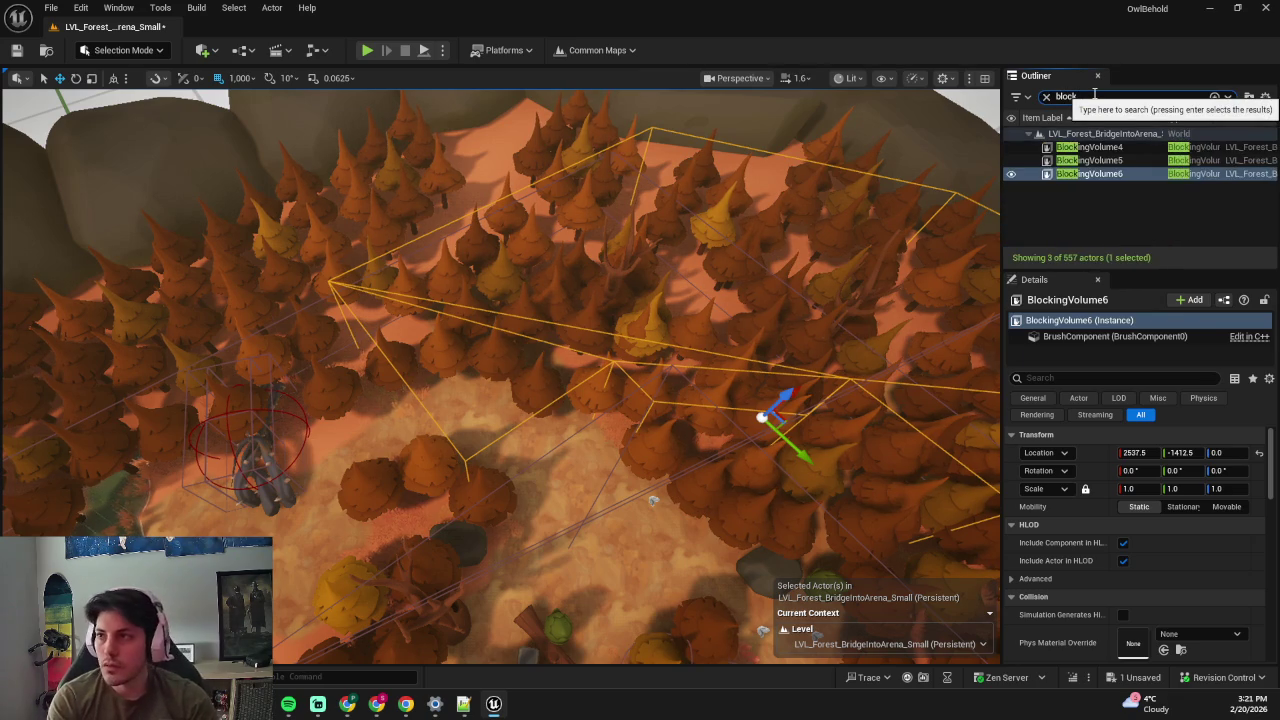
pyautogui.keyDown('shift'); pyautogui.click(1095, 147); pyautogui.keyUp('shift')
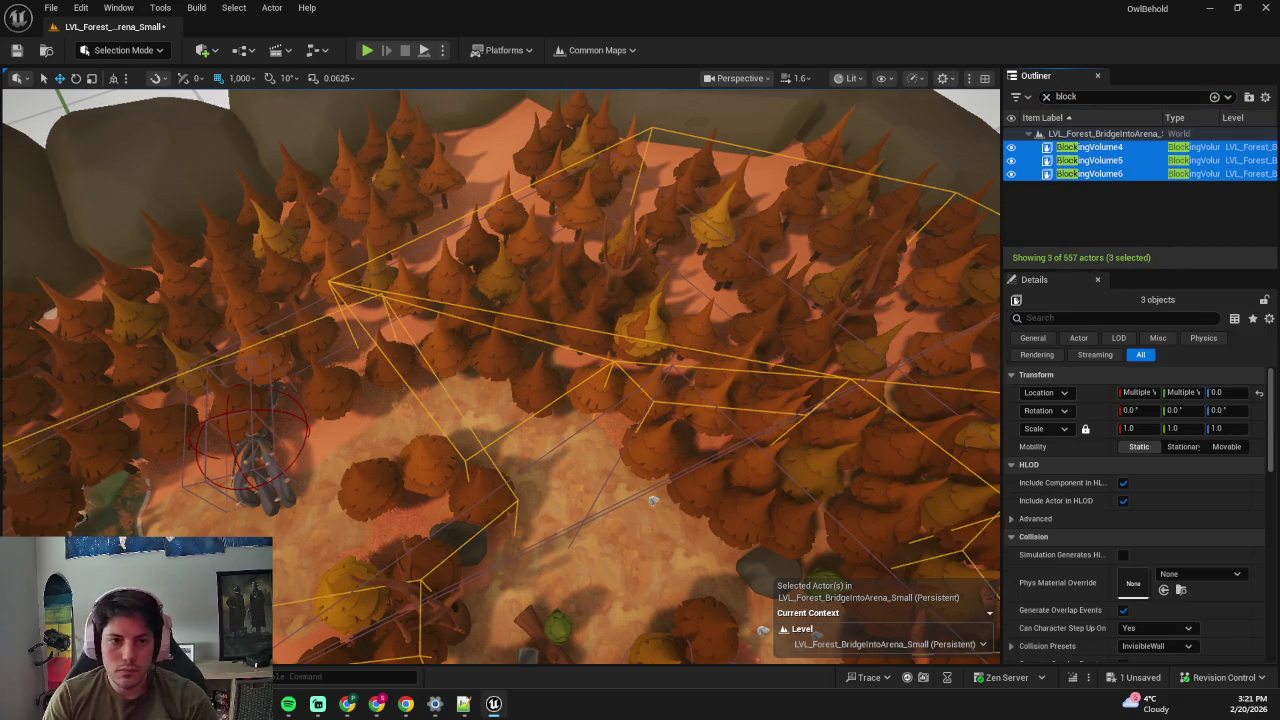
pyautogui.press('f')
pyautogui.rightClick(1027, 200)
pyautogui.click(1027, 205)
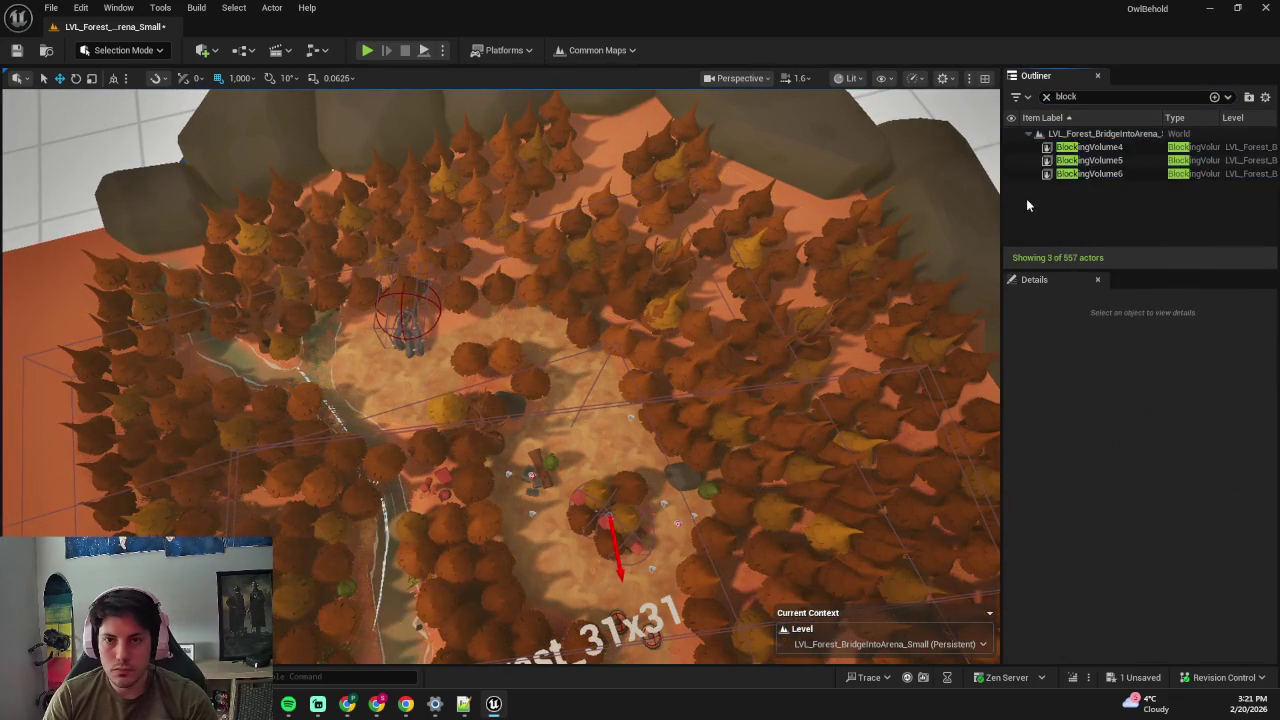
pyautogui.keyDown('shift'); pyautogui.click(1115, 147); pyautogui.keyUp('shift')
# - Move the volumes into a new folder named BlockingVolumes, then select BlockingVolume4
pyautogui.click(1248, 97)
pyautogui.doubleClick(1080, 148)
pyautogui.write('BlockingVol')
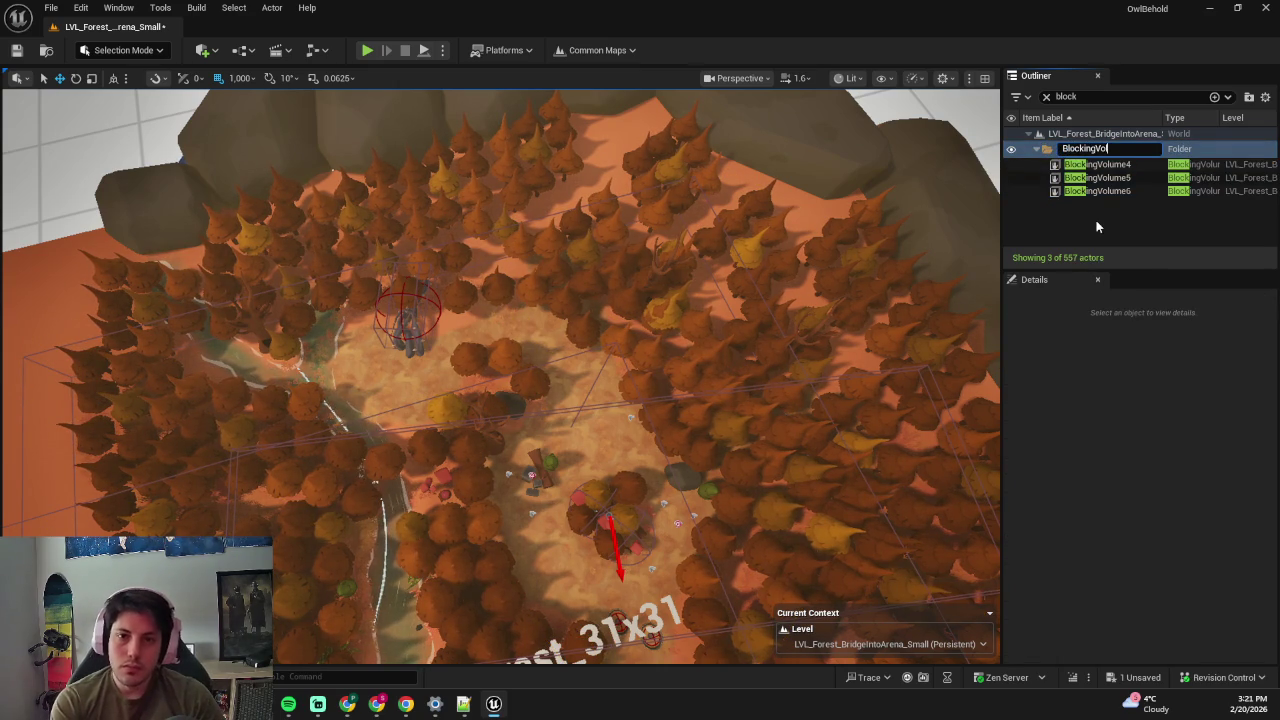
pyautogui.write('umes')
pyautogui.press('Return')
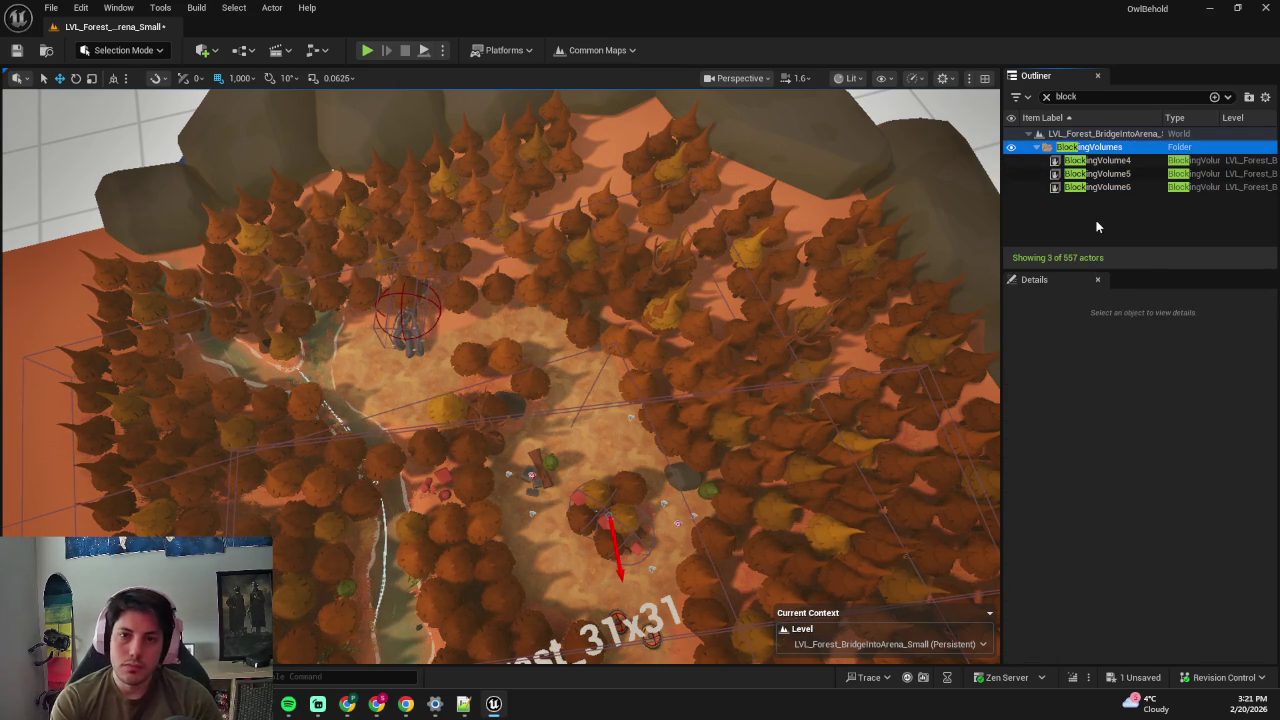
pyautogui.click(1098, 161)
pyautogui.moveTo(815, 242); pyautogui.dragTo(728, 292)
# - Put BlockingVolume4 into Brush Editing mode and save the level
pyautogui.hotkey('shift', '2')
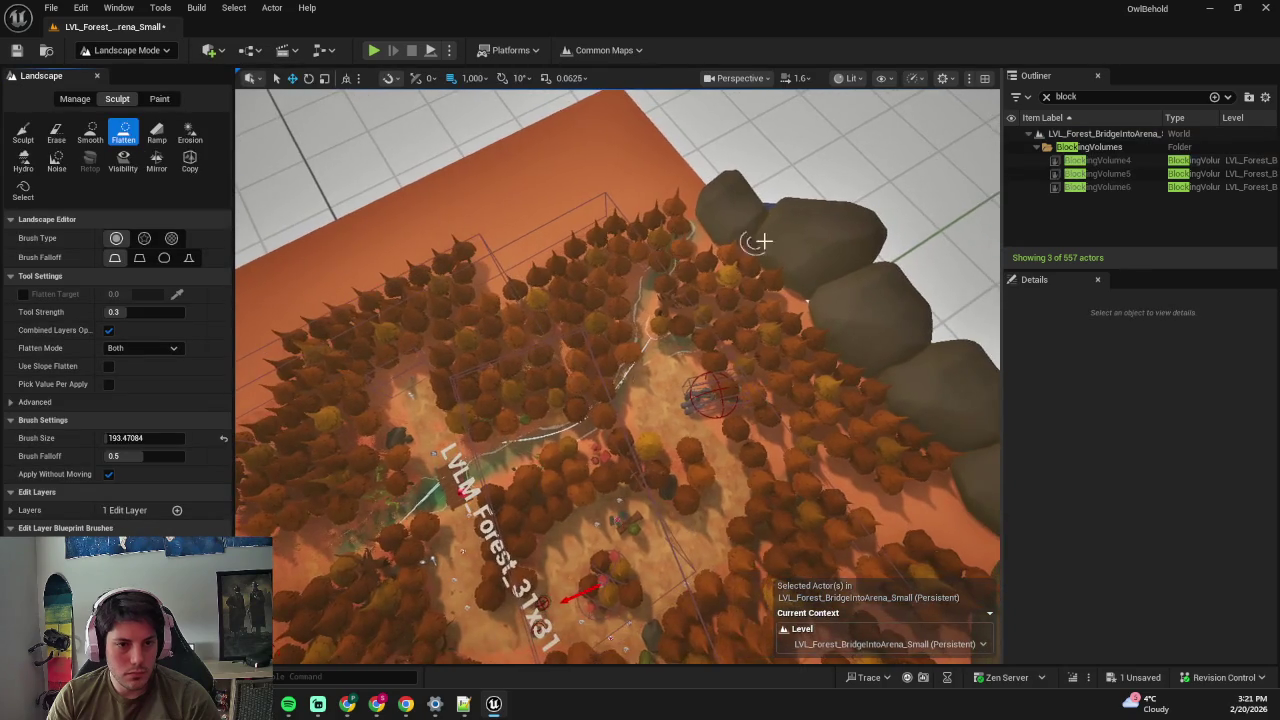
pyautogui.click(1133, 191)
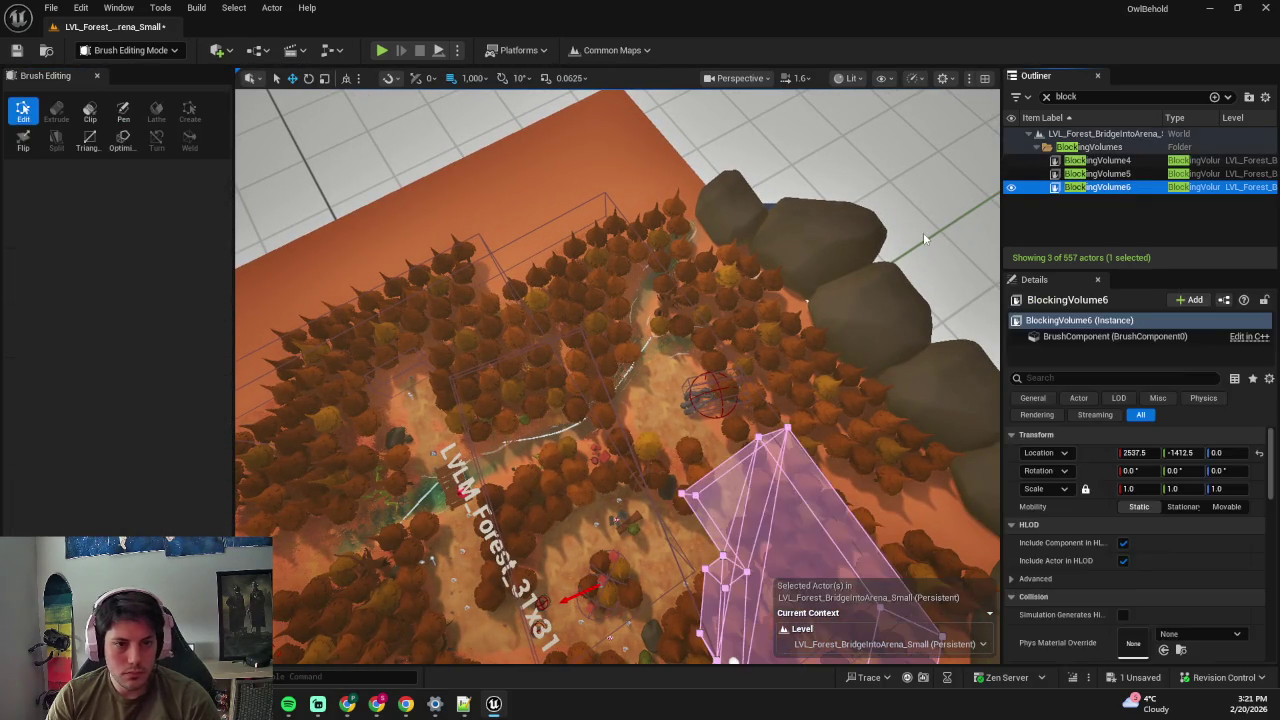
pyautogui.click(1098, 161)
pyautogui.hotkey('shift', '2')
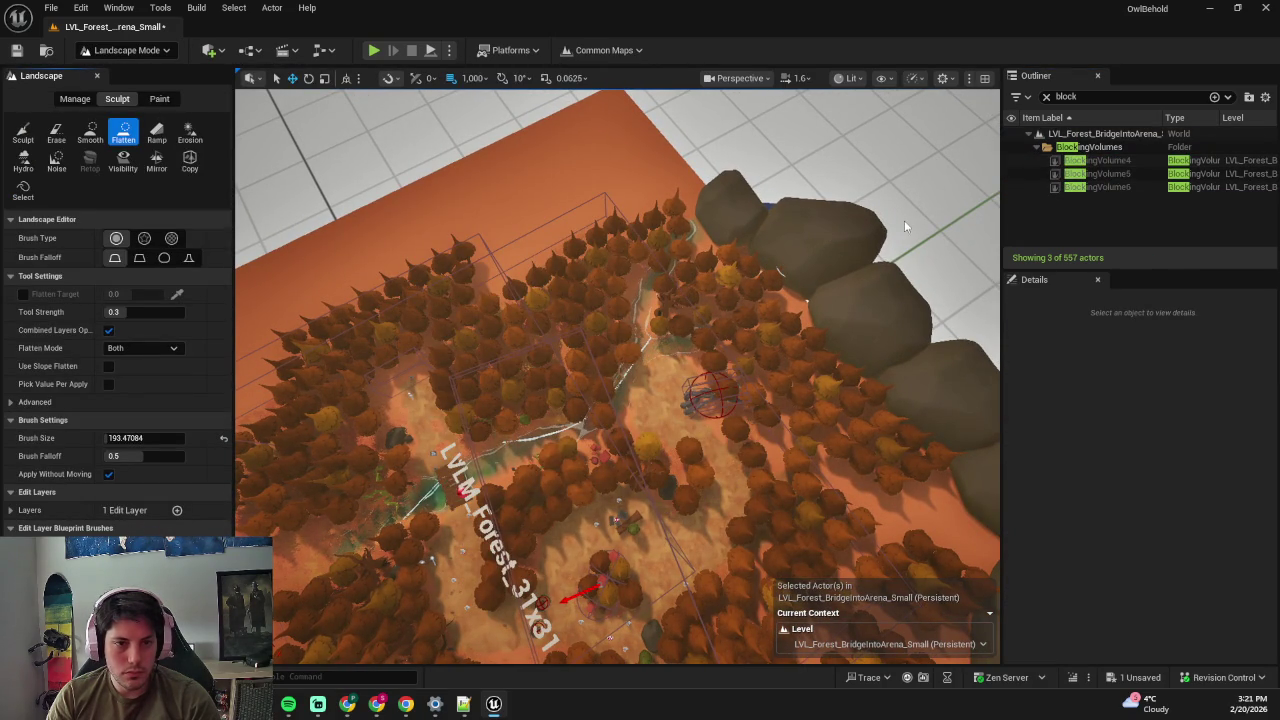
pyautogui.hotkey('shift', '7')
pyautogui.click(1120, 167)
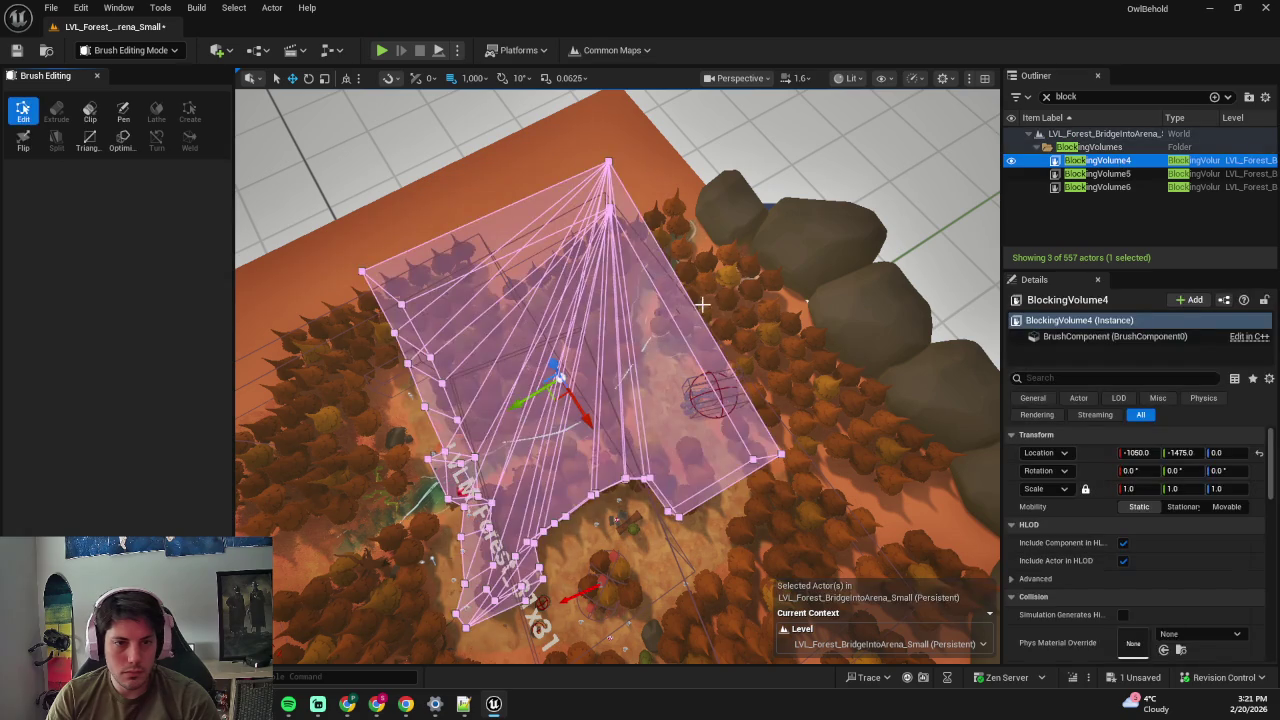
pyautogui.hotkey('ctrl', 's')
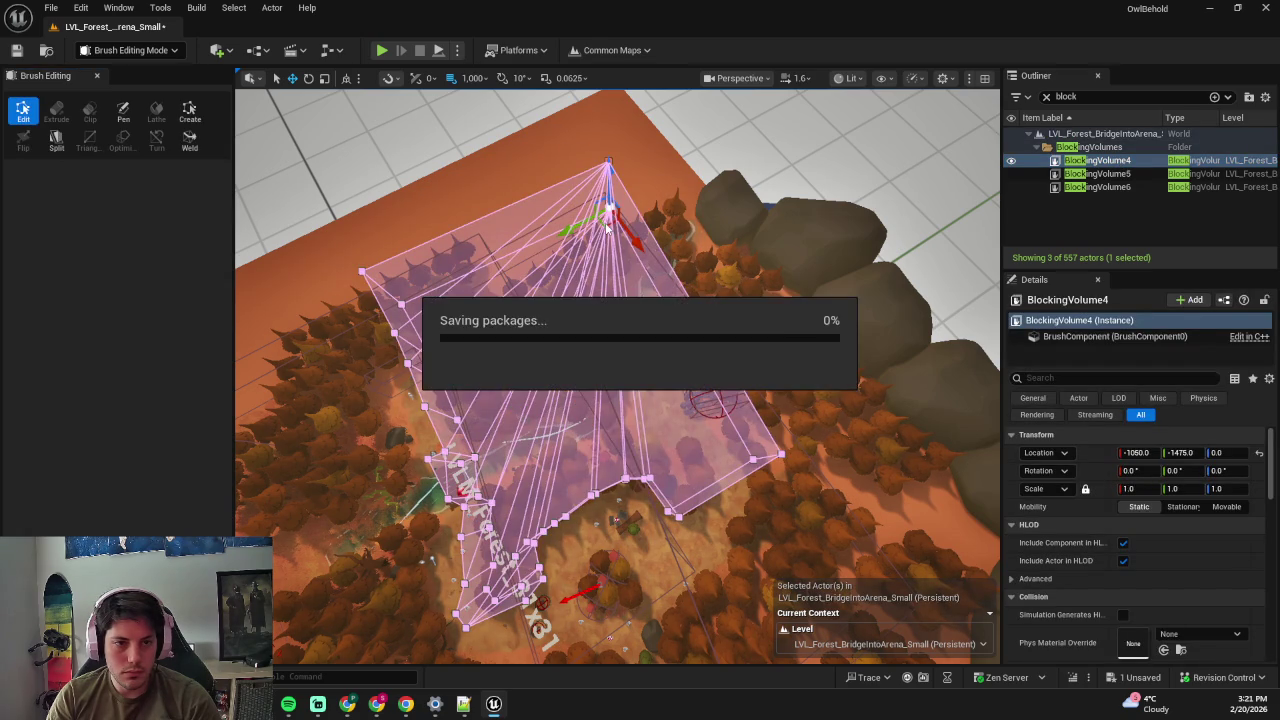
# - Reshape BlockingVolume4 by dragging its apex and corner vertices, undoing the last move
pyautogui.moveTo(604, 222)
pyautogui.mouseDown()
pyautogui.moveTo(547, 400)
pyautogui.moveTo(530, 360)
pyautogui.moveTo(559, 305)
pyautogui.moveTo(543, 294)
pyautogui.mouseUp()
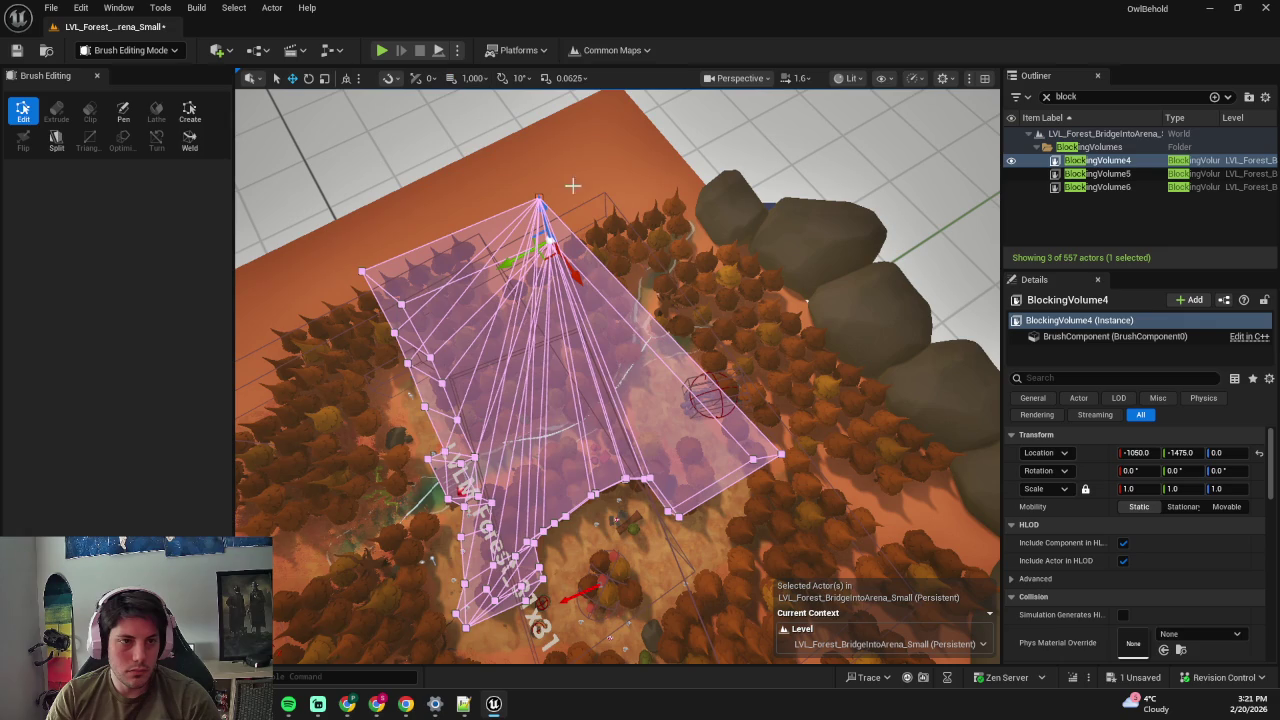
pyautogui.moveTo(542, 255)
pyautogui.mouseDown()
pyautogui.moveTo(510, 262)
pyautogui.moveTo(495, 255)
pyautogui.moveTo(505, 242)
pyautogui.mouseUp()
pyautogui.moveTo(800, 369); pyautogui.dragTo(496, 514)
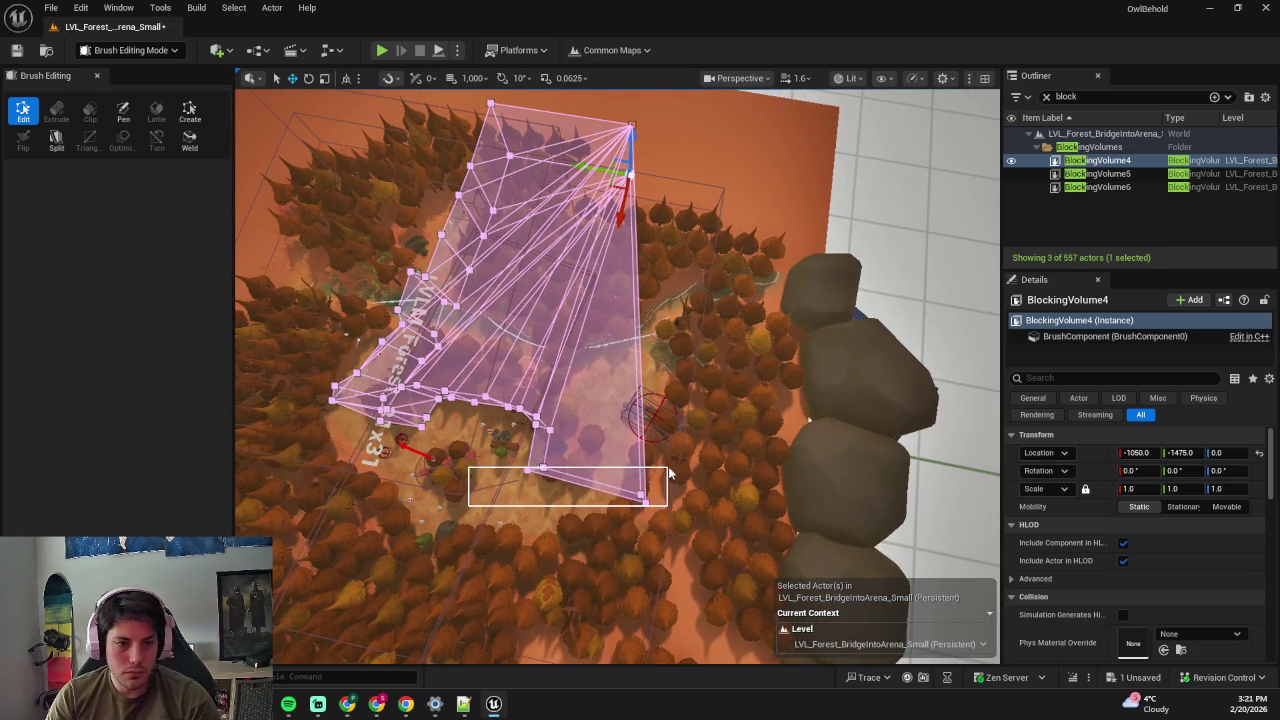
pyautogui.moveTo(624, 510)
pyautogui.mouseDown()
pyautogui.moveTo(676, 450)
pyautogui.moveTo(700, 335)
pyautogui.moveTo(720, 360)
pyautogui.moveTo(745, 320)
pyautogui.mouseUp()
pyautogui.moveTo(772, 330)
pyautogui.mouseDown()
pyautogui.moveTo(640, 338)
pyautogui.moveTo(334, 421)
pyautogui.moveTo(702, 620)
pyautogui.mouseUp()
pyautogui.moveTo(604, 521)
pyautogui.mouseDown()
pyautogui.moveTo(735, 441)
pyautogui.moveTo(580, 310)
pyautogui.moveTo(575, 270)
pyautogui.moveTo(617, 507)
pyautogui.mouseUp()
pyautogui.click(617, 491)
pyautogui.scroll(3, 612, 505)
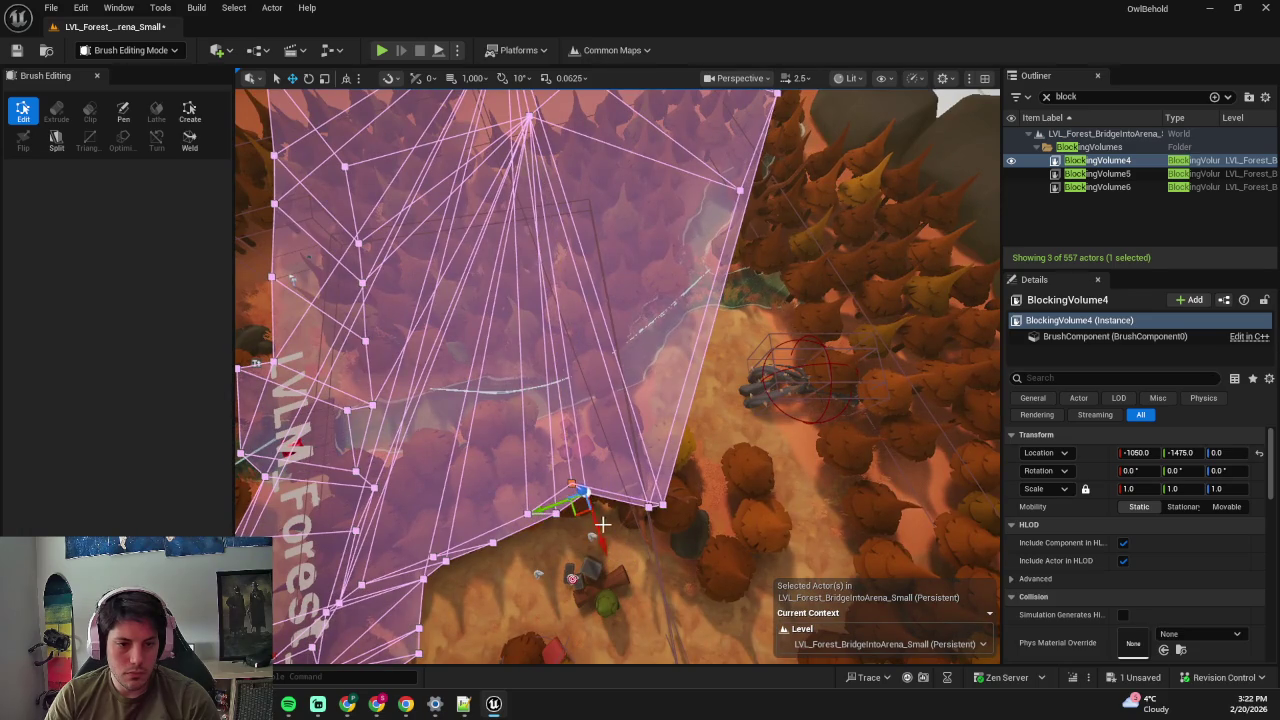
pyautogui.hotkey('ctrl', 'z')
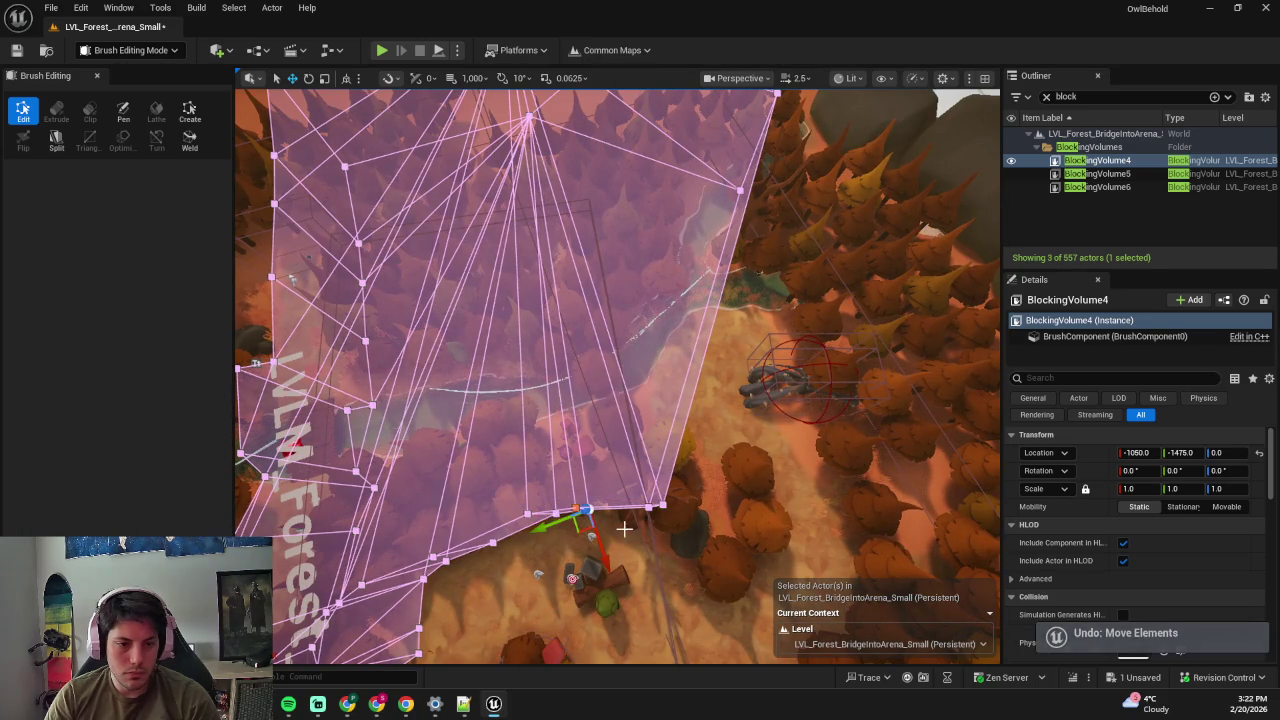
# - Leave brush editing for Selection Mode and delete BlockingVolume4
pyautogui.moveTo(634, 529); pyautogui.dragTo(597, 461)
pyautogui.moveTo(617, 404)
pyautogui.mouseDown()
pyautogui.moveTo(746, 323)
pyautogui.moveTo(671, 534)
pyautogui.moveTo(628, 546)
pyautogui.moveTo(690, 537)
pyautogui.moveTo(795, 450)
pyautogui.moveTo(742, 455)
pyautogui.mouseUp()
pyautogui.scroll(-5, 742, 455)
pyautogui.hotkey('shift', '1')
pyautogui.press('Delete')
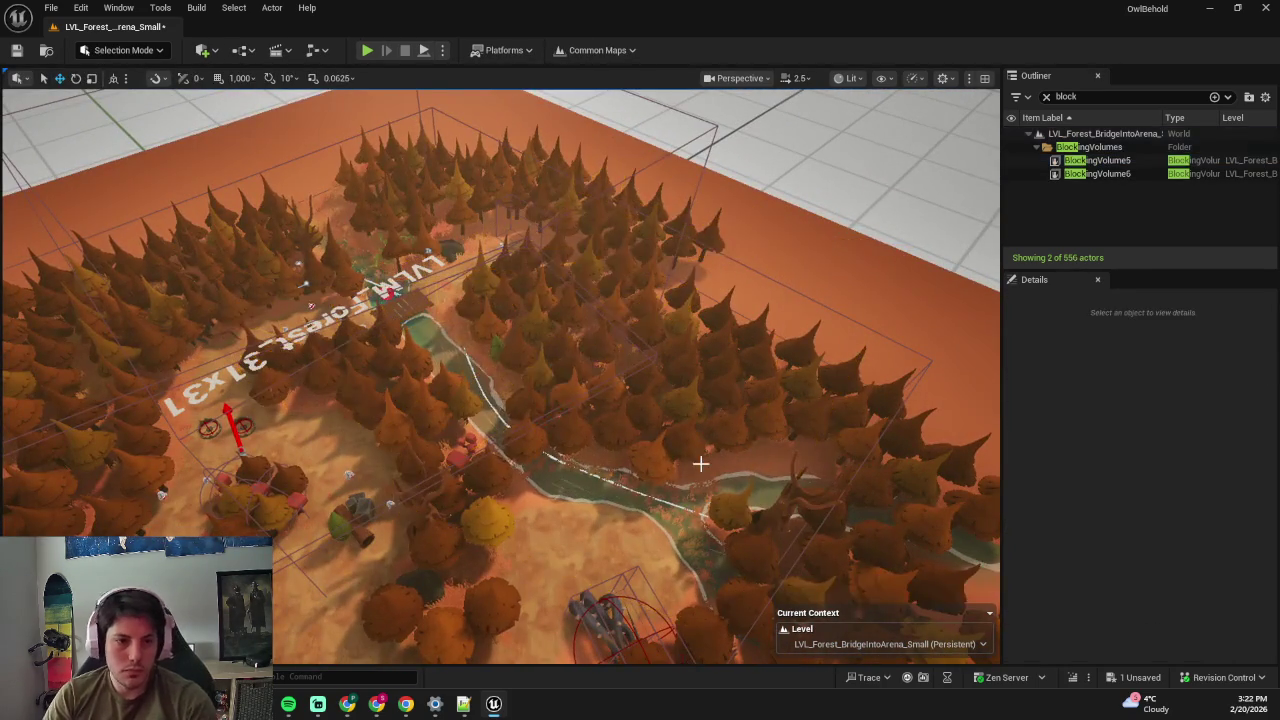
# - Save the level and tilt the view down over the forest
pyautogui.scroll(3, 694, 463)
pyautogui.hotkey('ctrl', 's')
pyautogui.moveTo(757, 423); pyautogui.dragTo(680, 440)
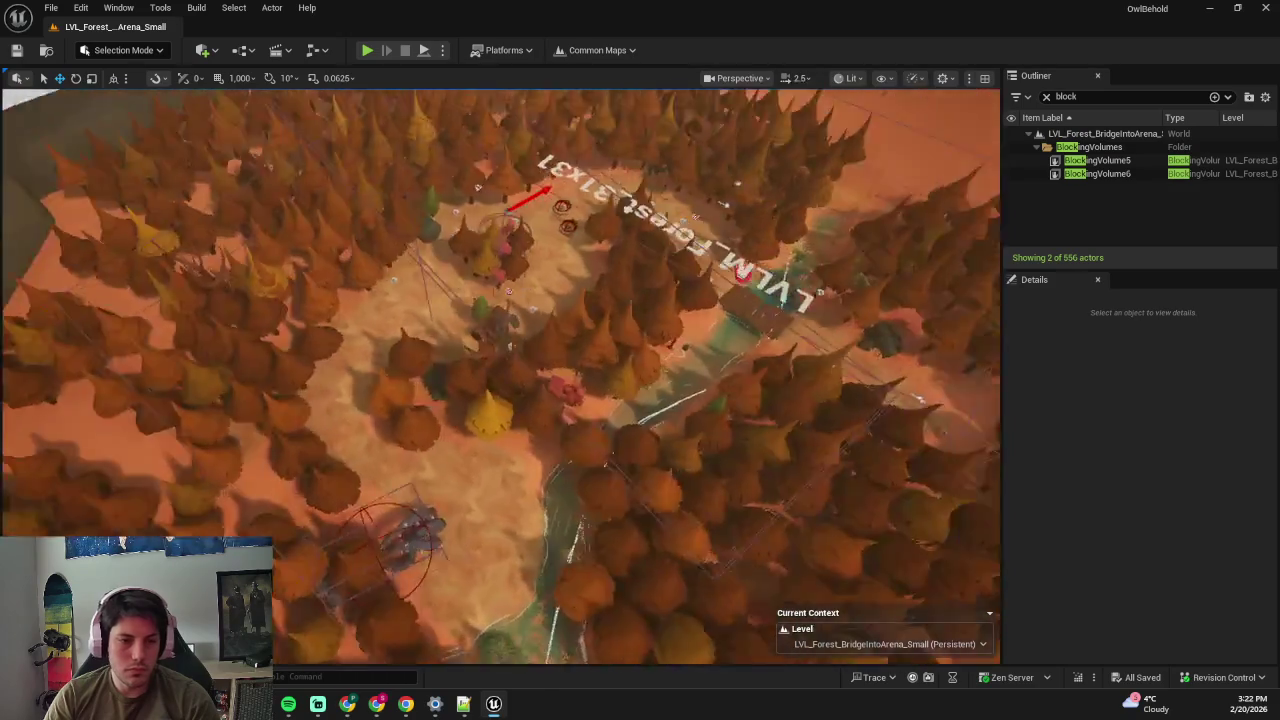
pyautogui.scroll(3, 477, 187)
pyautogui.click(531, 366)
pyautogui.moveTo(531, 366)
pyautogui.mouseDown()
pyautogui.moveTo(600, 330)
pyautogui.moveTo(585, 365)
pyautogui.moveTo(552, 352)
pyautogui.moveTo(434, 275)
pyautogui.moveTo(445, 262)
pyautogui.mouseUp()
# - Rotate BP_Forest_Door_TravelNextRoom2 about 17 degrees and shift it up-right
pyautogui.click(557, 352)
pyautogui.press('w')
pyautogui.press('e')
pyautogui.moveTo(518, 296)
pyautogui.mouseDown()
pyautogui.moveTo(507, 318)
pyautogui.moveTo(530, 330)
pyautogui.moveTo(520, 408)
pyautogui.moveTo(586, 357)
pyautogui.mouseUp()
pyautogui.press('e')
pyautogui.moveTo(592, 415); pyautogui.dragTo(582, 380)
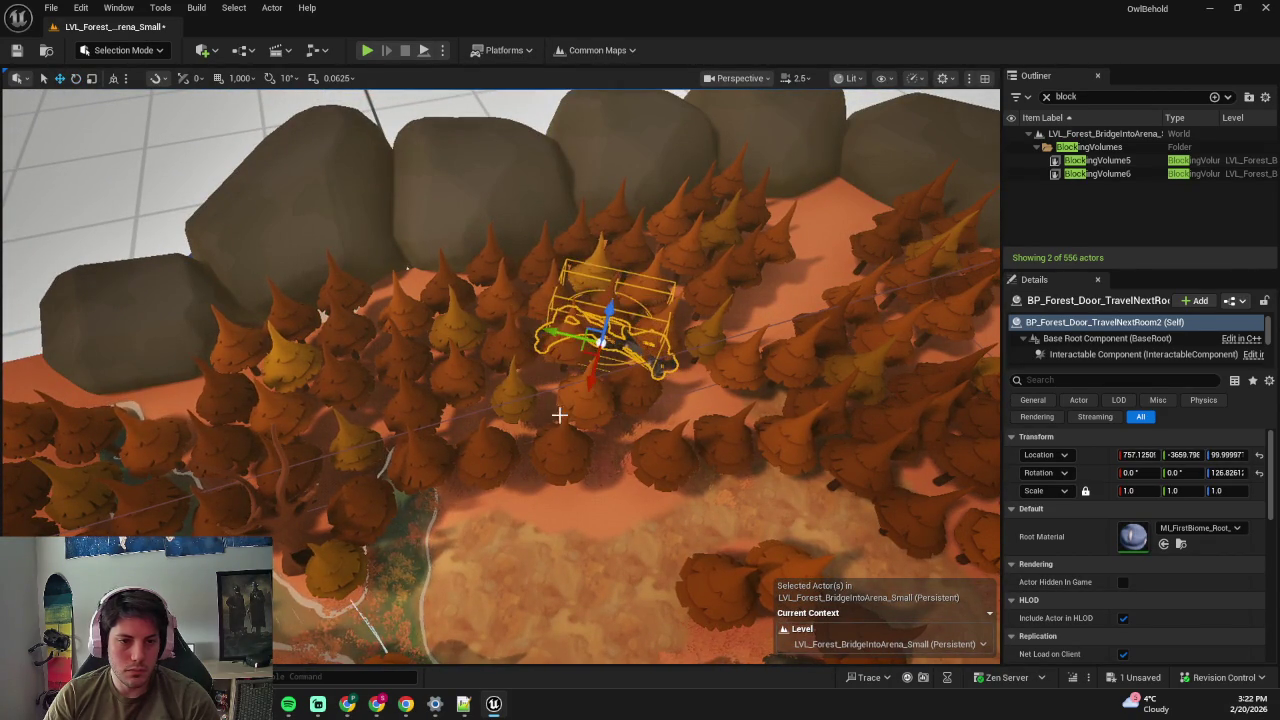
# - Delete four pines crowding the door, confirming each deletion
pyautogui.click(549, 451)
pyautogui.press('Delete')
pyautogui.click(629, 394)
pyautogui.press('Delete')
pyautogui.click(770, 393)
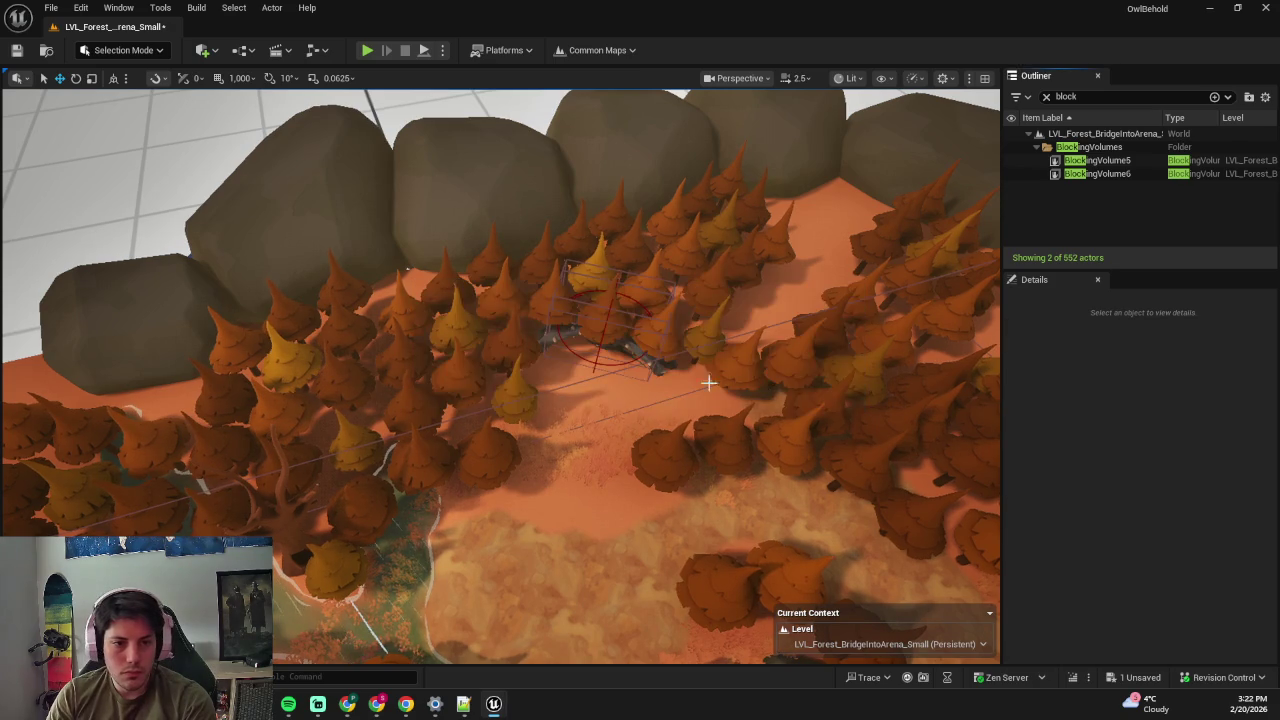
pyautogui.click(667, 340)
pyautogui.press('Delete')
pyautogui.click(777, 395)
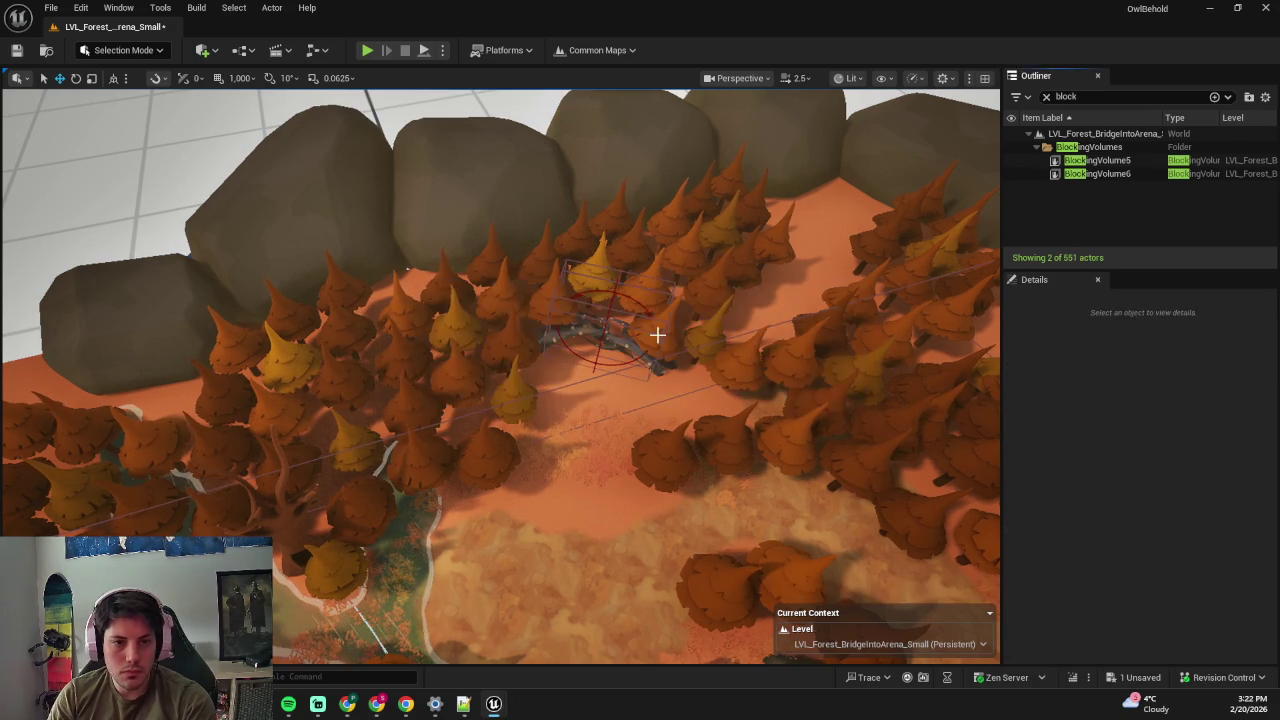
pyautogui.click(652, 322)
pyautogui.press('Delete')
pyautogui.click(773, 393)
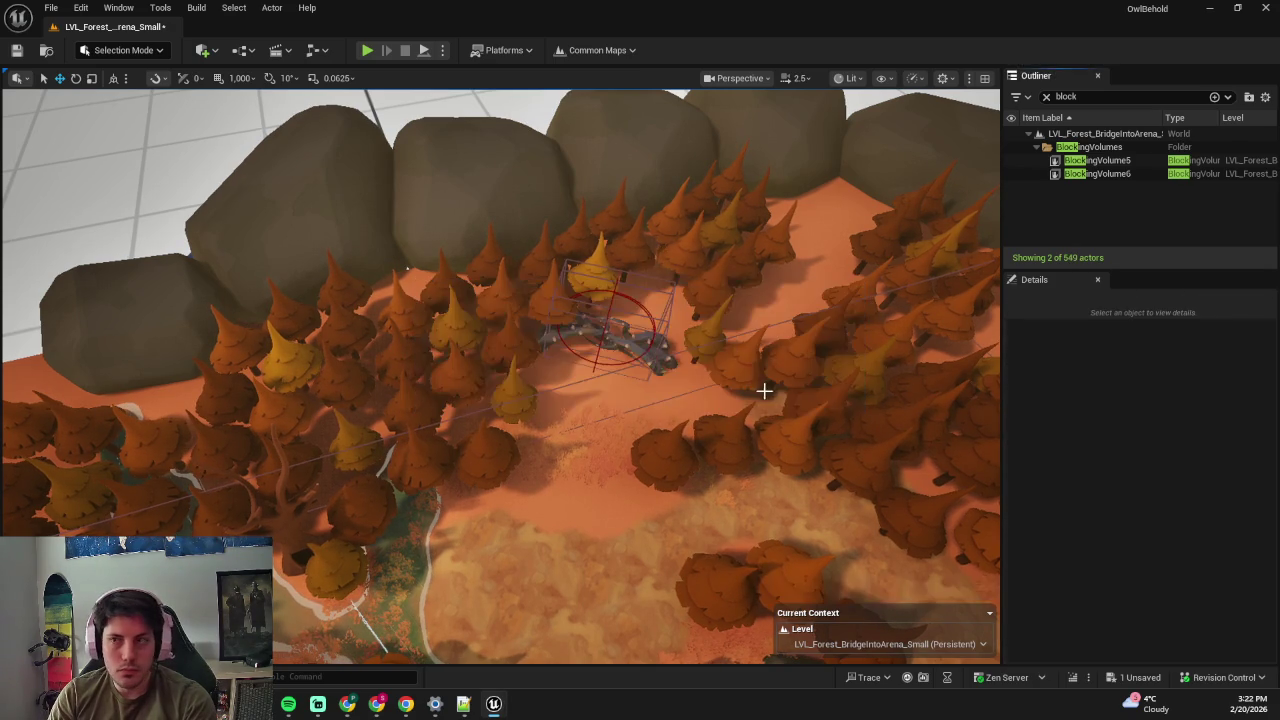
# - Delete the yellow pine beside the door
pyautogui.scroll(3, 768, 484)
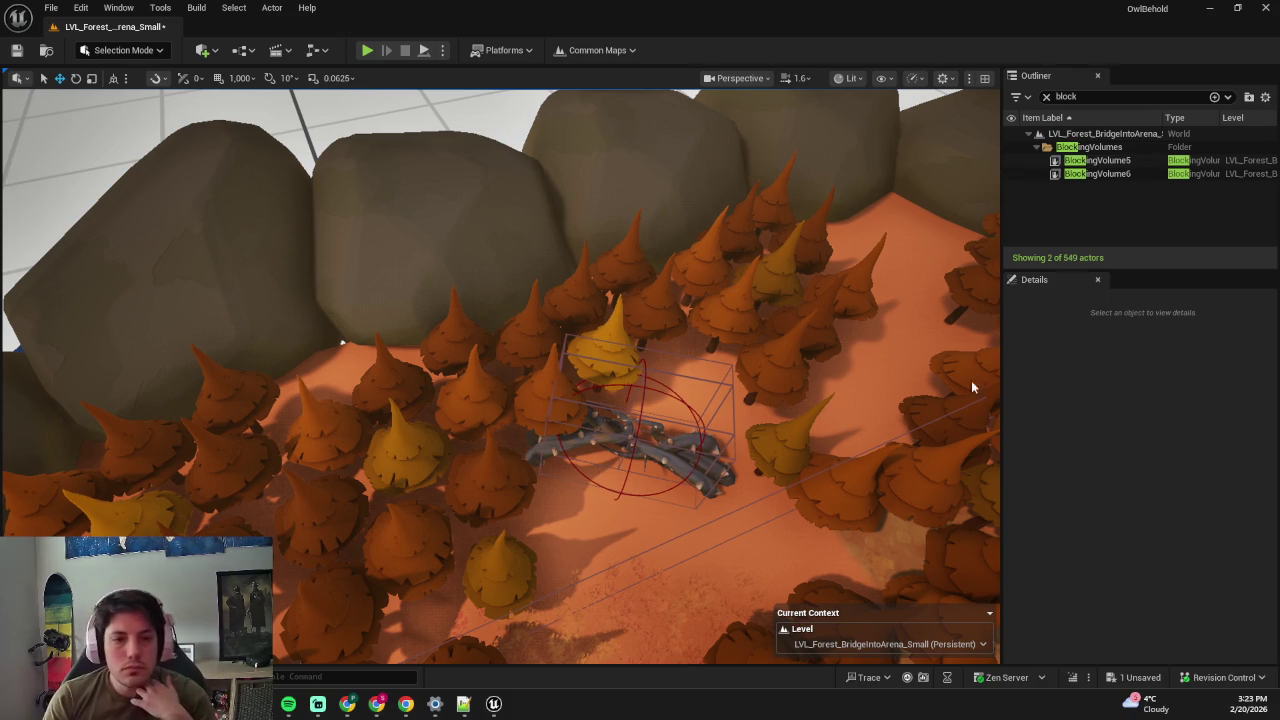
pyautogui.click(617, 345)
pyautogui.moveTo(728, 336)
pyautogui.mouseDown()
pyautogui.moveTo(715, 336)
pyautogui.moveTo(726, 338)
pyautogui.mouseUp()
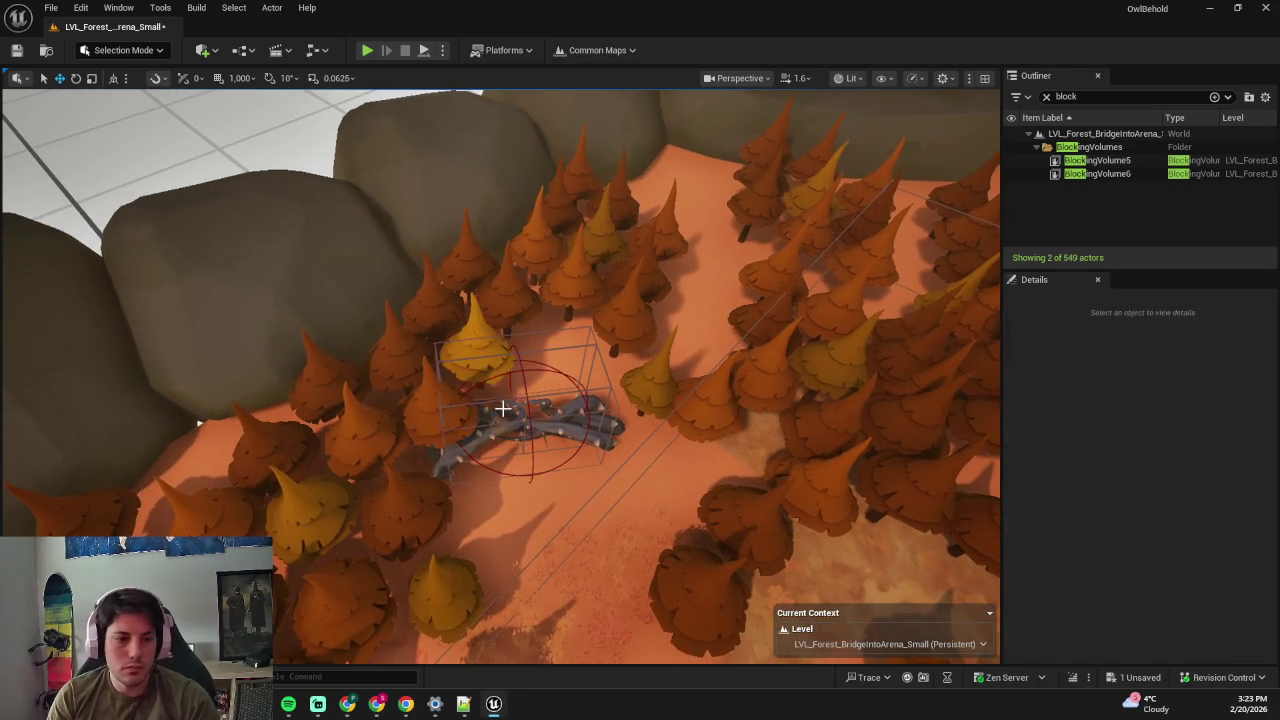
pyautogui.press('Delete')
pyautogui.click(762, 396)
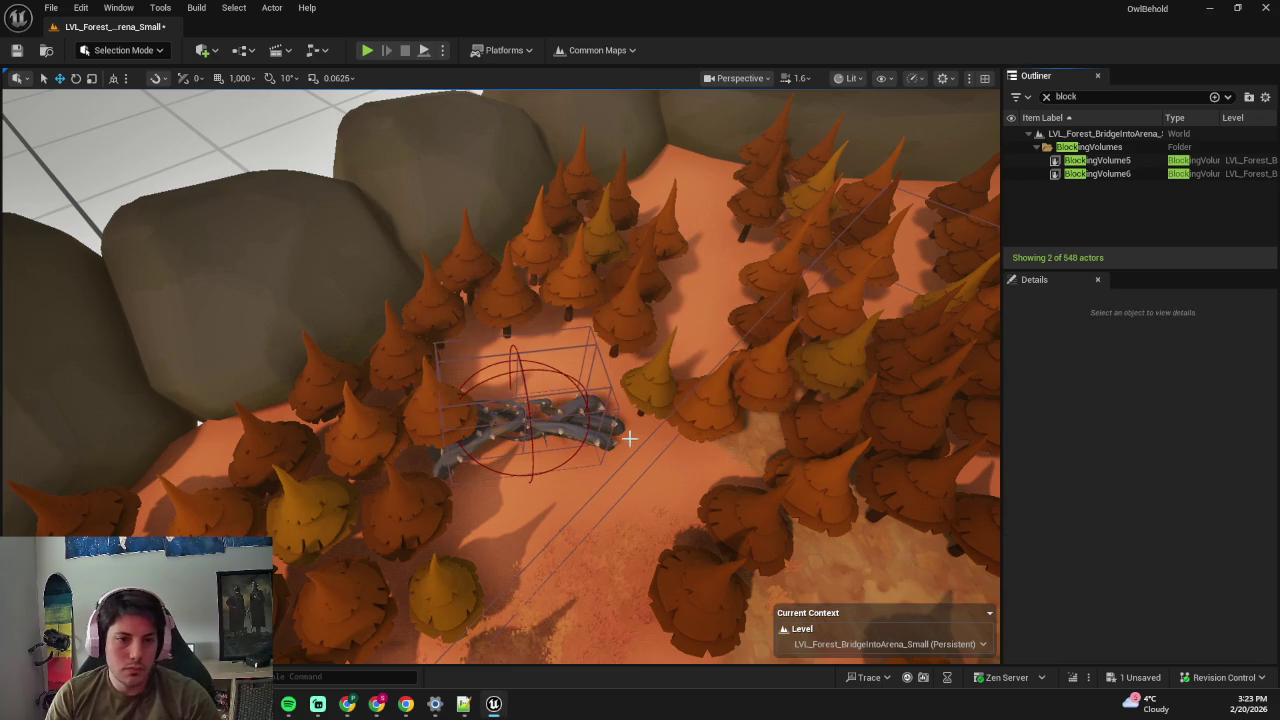
# - Move the forest door up-right into the gap and view it from over the trees
pyautogui.click(550, 432)
pyautogui.moveTo(512, 450); pyautogui.dragTo(545, 402)
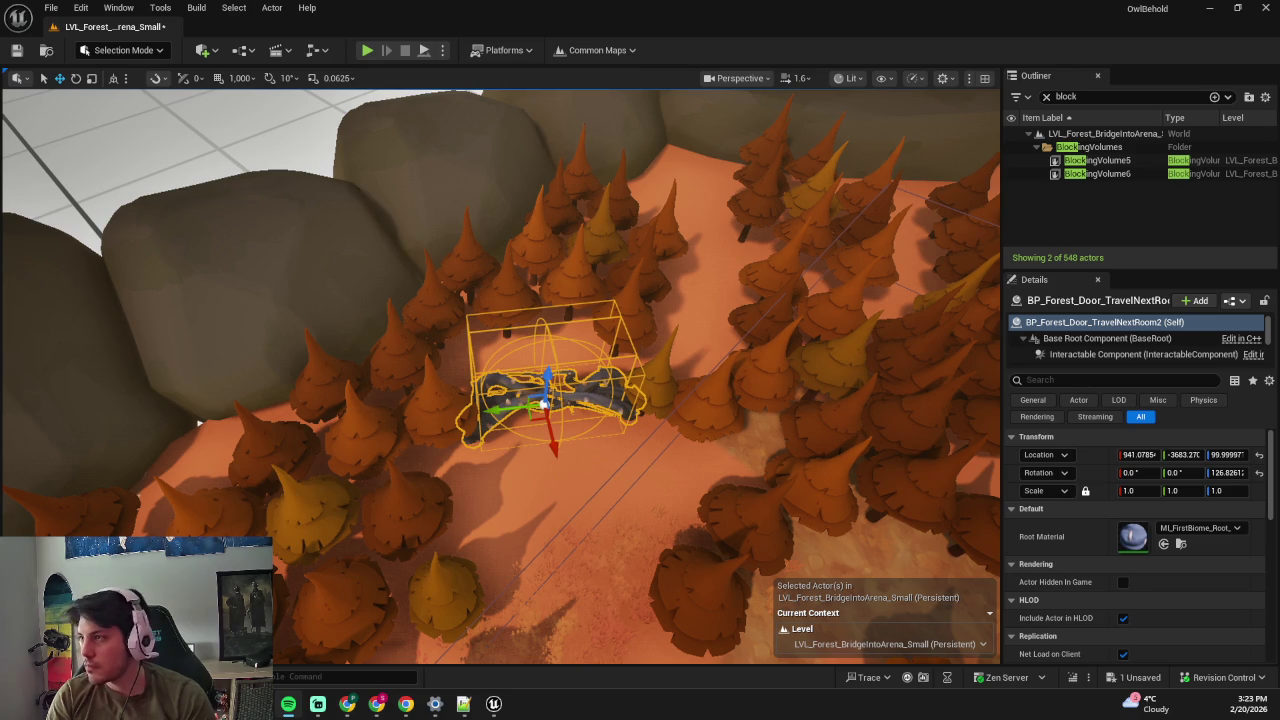
pyautogui.moveTo(352, 609)
pyautogui.mouseDown()
pyautogui.moveTo(631, 500)
pyautogui.moveTo(560, 480)
pyautogui.mouseUp()
pyautogui.hotkey('shift', '2')
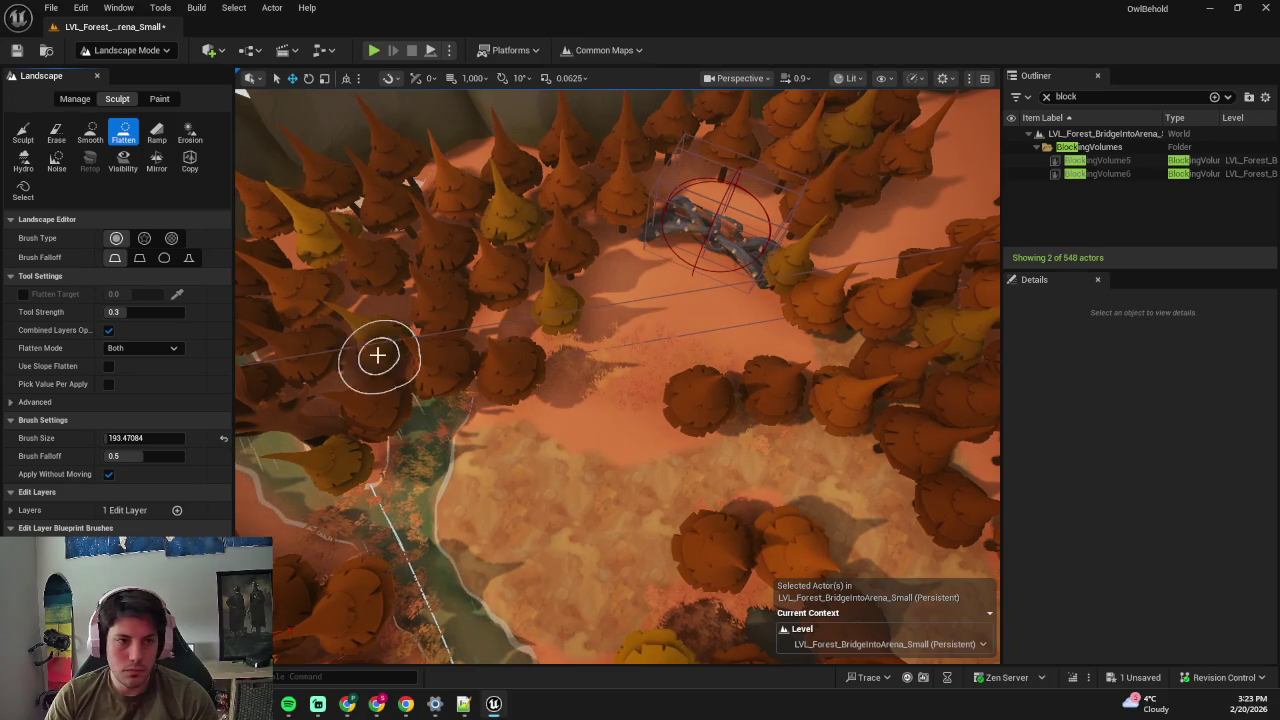
# - Brush the Ground 01 layer across the clearing from the landscape Paint tools
pyautogui.click(159, 98)
pyautogui.moveTo(663, 307)
pyautogui.mouseDown()
pyautogui.moveTo(686, 323)
pyautogui.moveTo(689, 426)
pyautogui.moveTo(726, 326)
pyautogui.moveTo(643, 280)
pyautogui.moveTo(586, 337)
pyautogui.moveTo(707, 394)
pyautogui.mouseUp()
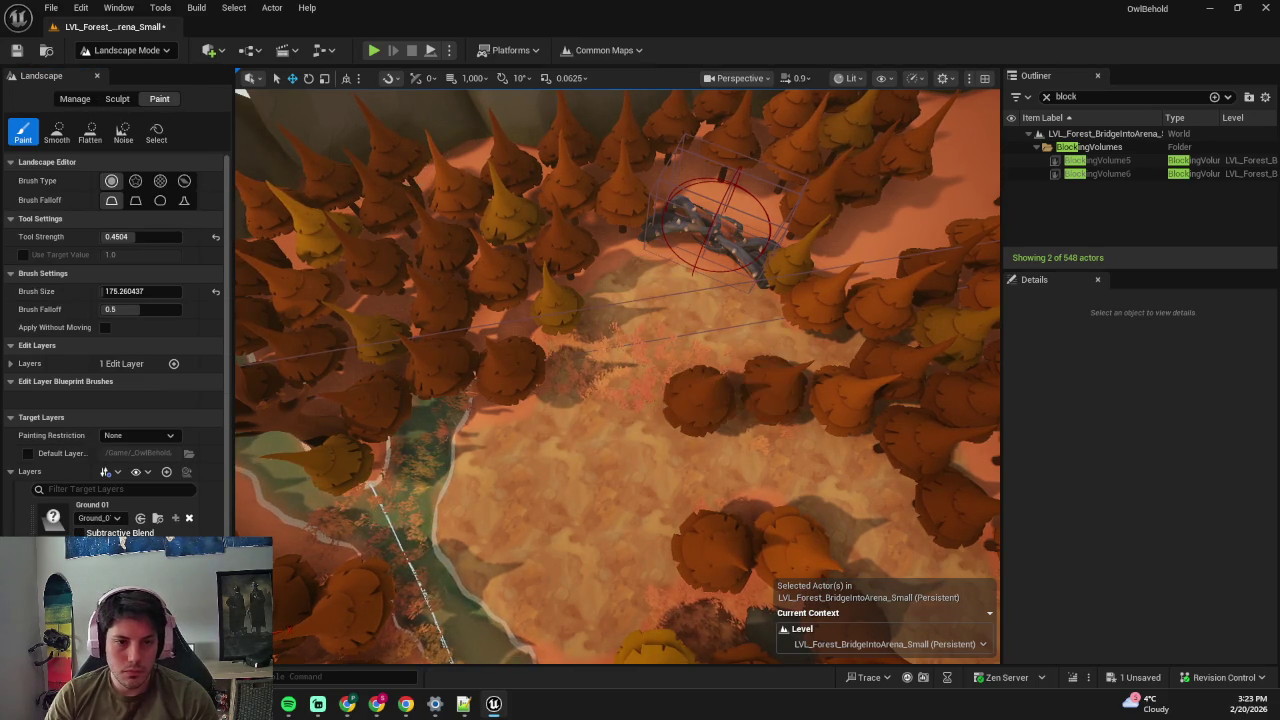
pyautogui.scroll(3, 679, 408)
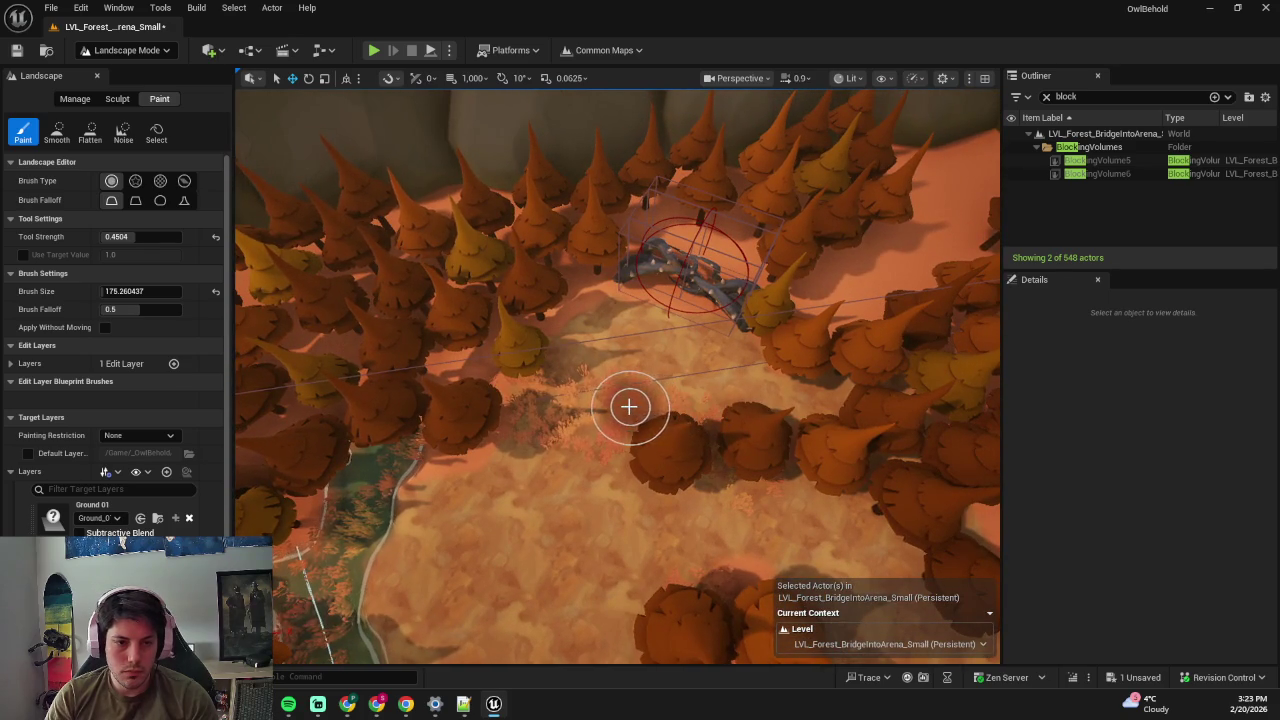
pyautogui.hotkey('shift', '3')
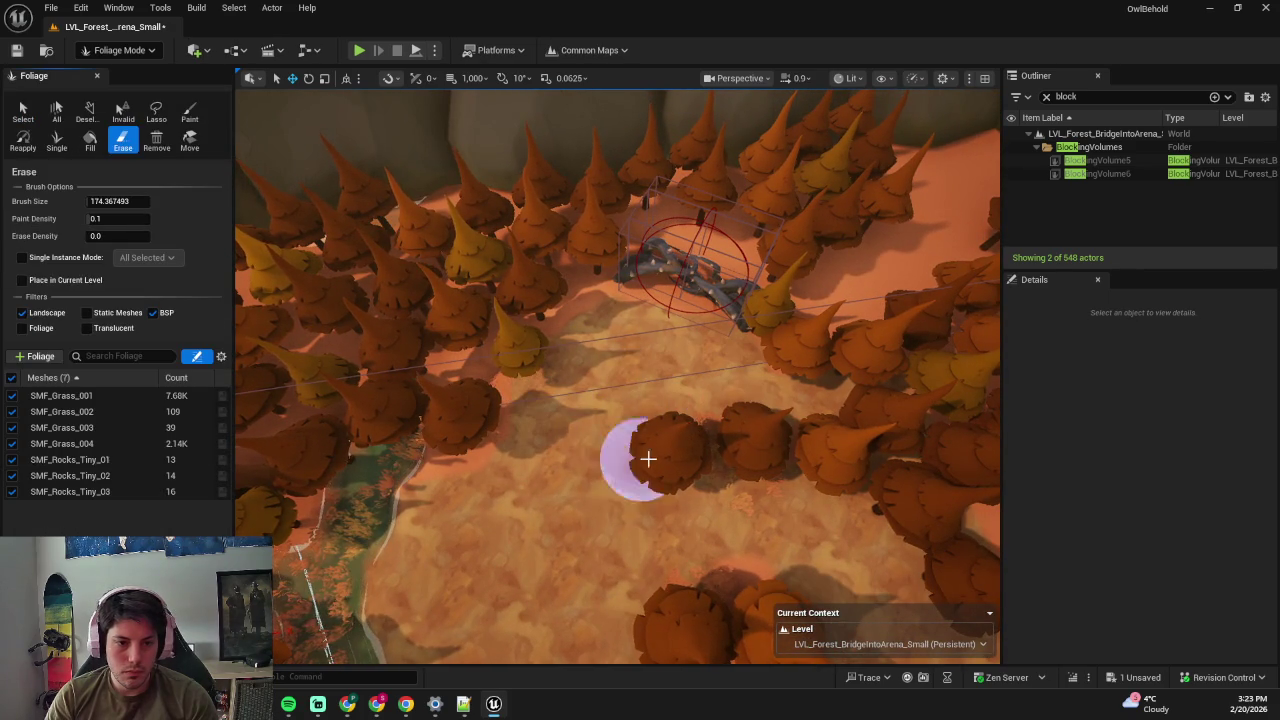
# - Select pines in the clearing and move SM_Pine_Orange217 down-left
pyautogui.hotkey('shift', '1')
pyautogui.click(652, 454)
pyautogui.moveTo(652, 454)
pyautogui.mouseDown()
pyautogui.moveTo(632, 409)
pyautogui.moveTo(657, 304)
pyautogui.moveTo(667, 313)
pyautogui.mouseUp()
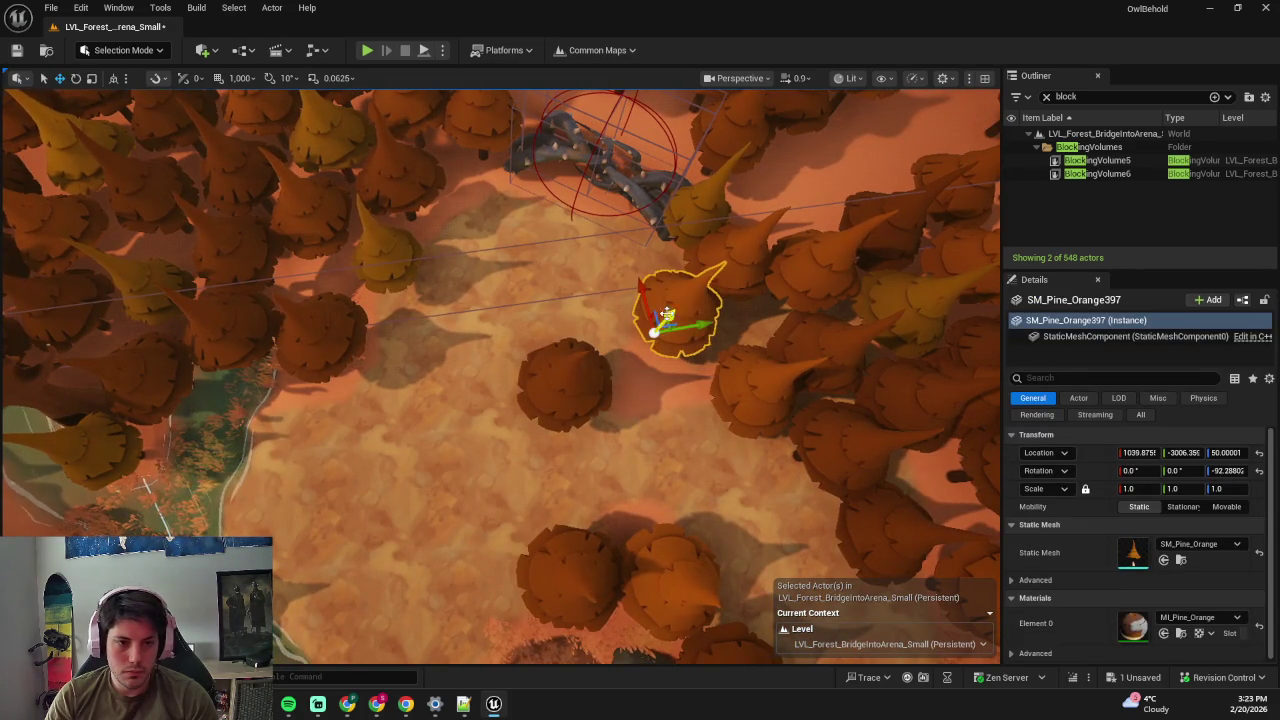
pyautogui.moveTo(648, 384); pyautogui.dragTo(614, 396)
pyautogui.hotkey('shift', '2')
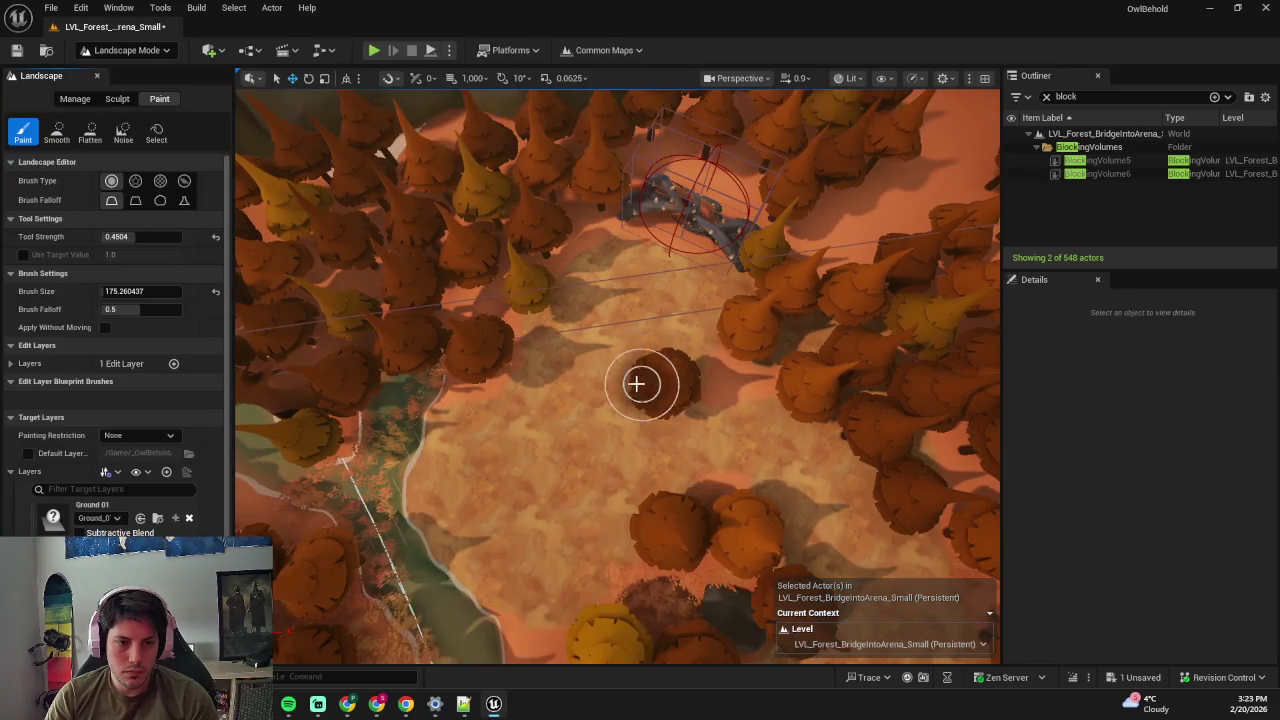
pyautogui.hotkey('shift', '1')
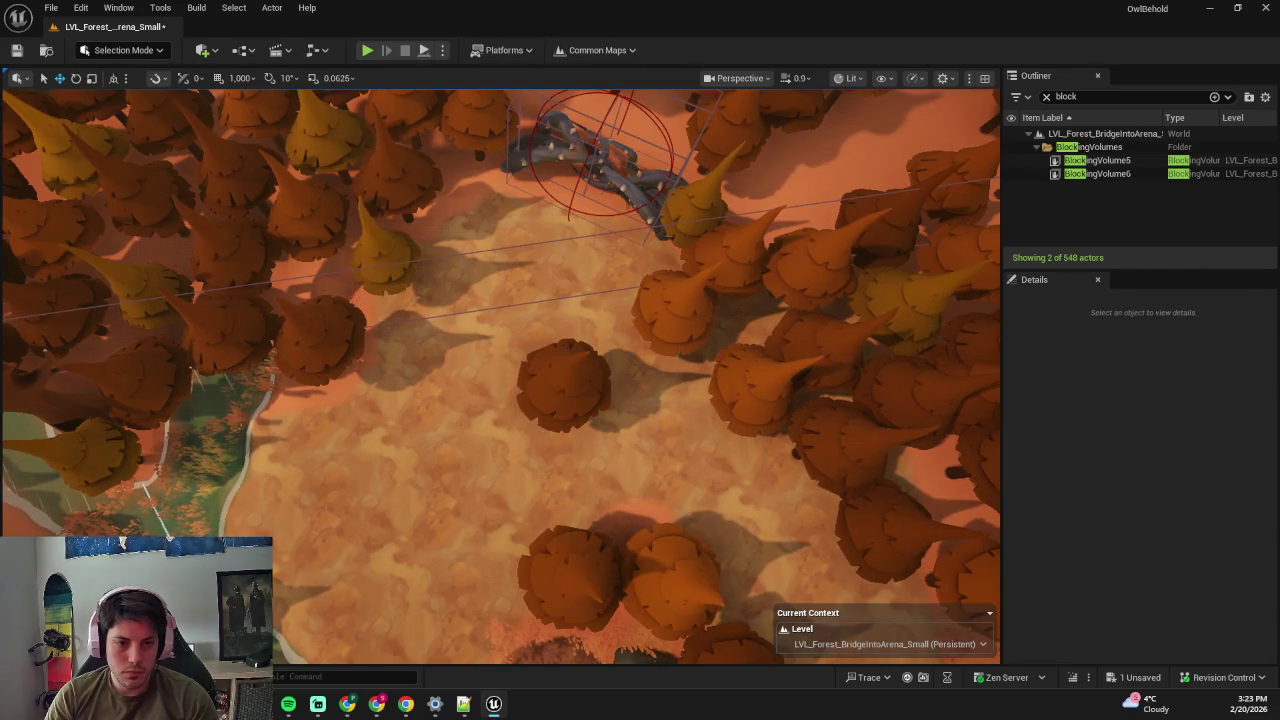
pyautogui.click(662, 390)
pyautogui.click(668, 323)
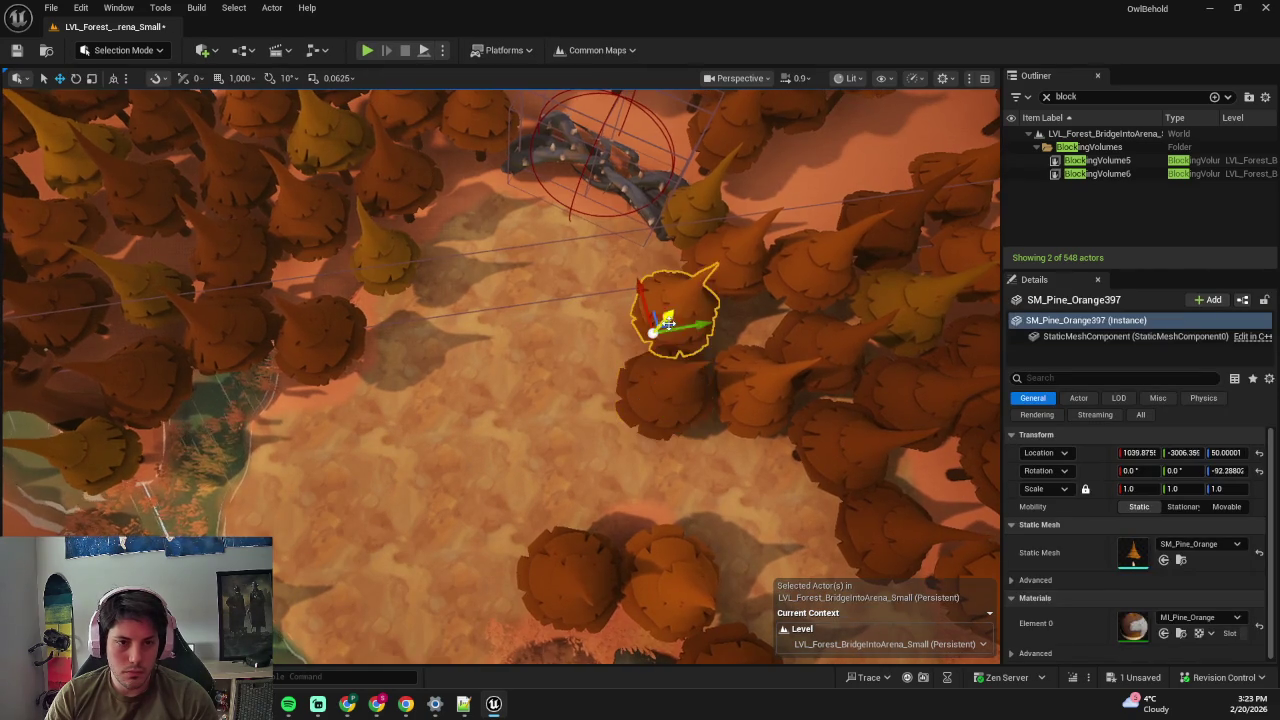
pyautogui.moveTo(670, 322)
pyautogui.mouseDown()
pyautogui.moveTo(652, 432)
pyautogui.moveTo(625, 412)
pyautogui.moveTo(720, 448)
pyautogui.moveTo(616, 414)
pyautogui.moveTo(660, 397)
pyautogui.moveTo(600, 410)
pyautogui.mouseUp()
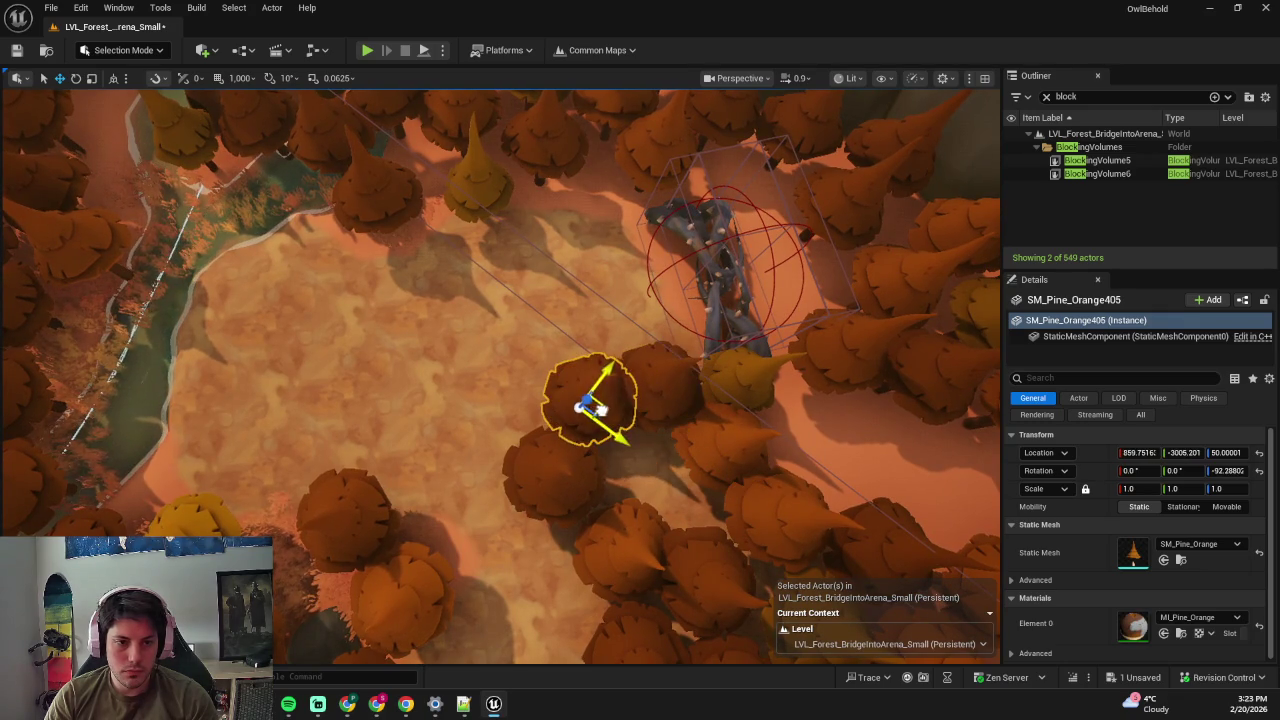
pyautogui.click(721, 467)
pyautogui.moveTo(703, 477); pyautogui.dragTo(645, 490)
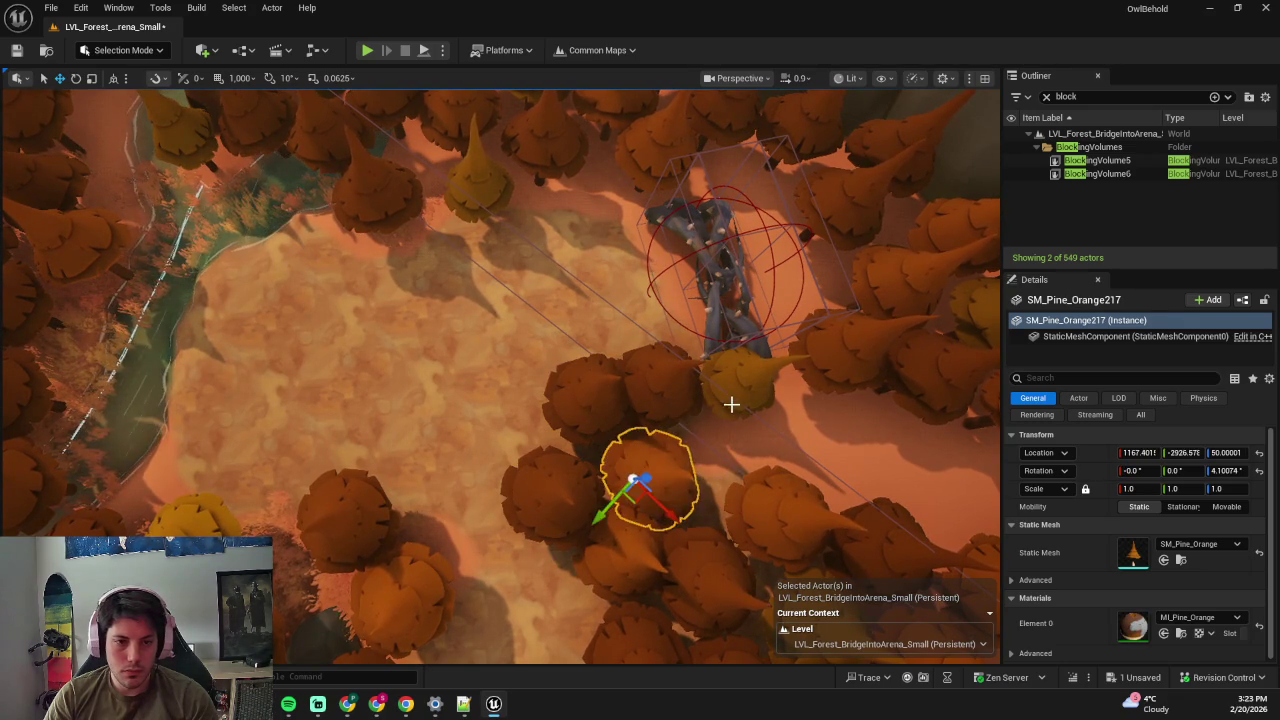
# - Duplicate SM_Pine_Yellow33 and a second pine alongside them, then save the level
pyautogui.click(737, 400)
pyautogui.press('f')
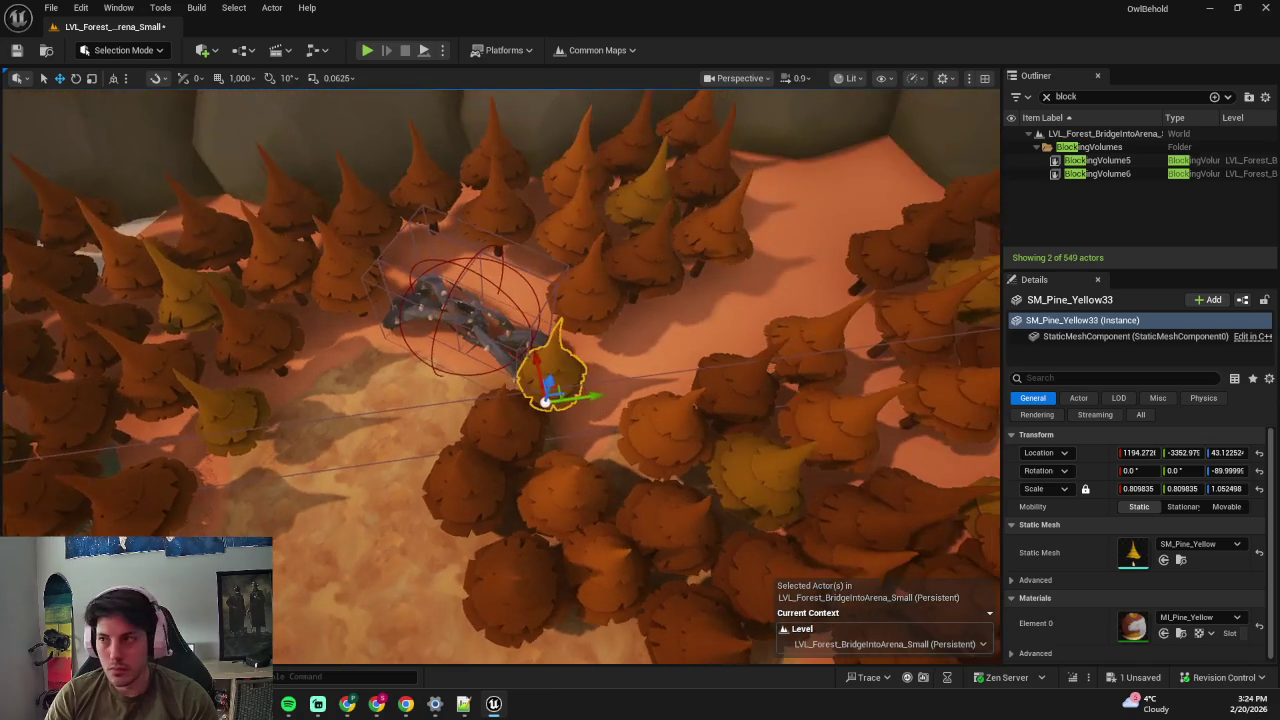
pyautogui.keyDown('ctrl'); pyautogui.click(600, 308); pyautogui.keyUp('ctrl')
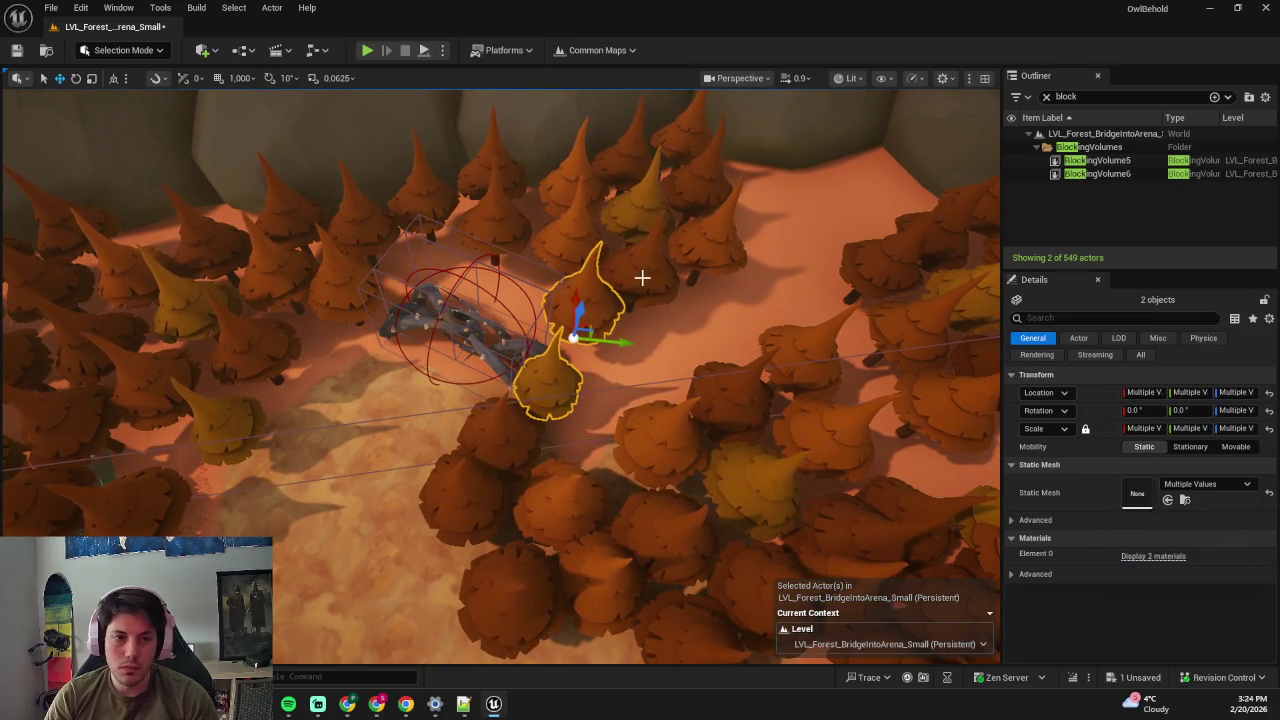
pyautogui.moveTo(638, 320)
pyautogui.mouseDown()
pyautogui.moveTo(686, 343)
pyautogui.moveTo(677, 349)
pyautogui.mouseUp()
pyautogui.press('Escape')
pyautogui.hotkey('ctrl', 's')
pyautogui.scroll(2, 631, 464)
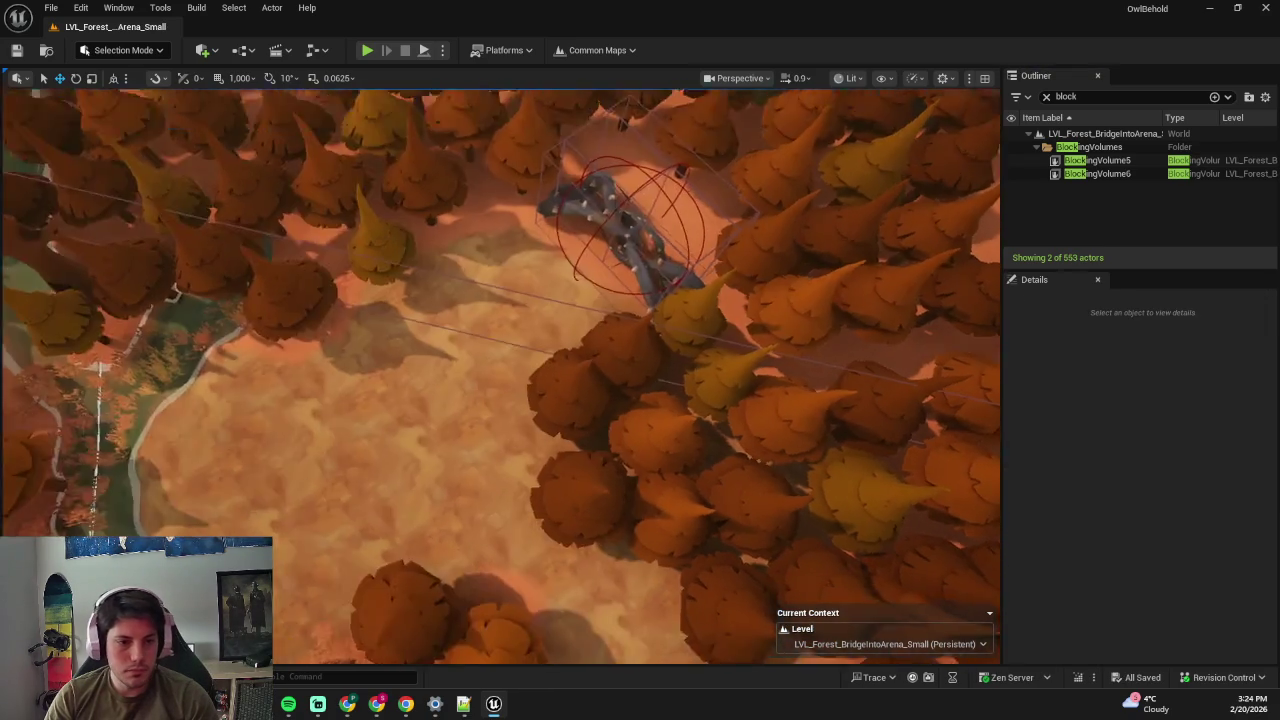
pyautogui.press('s')
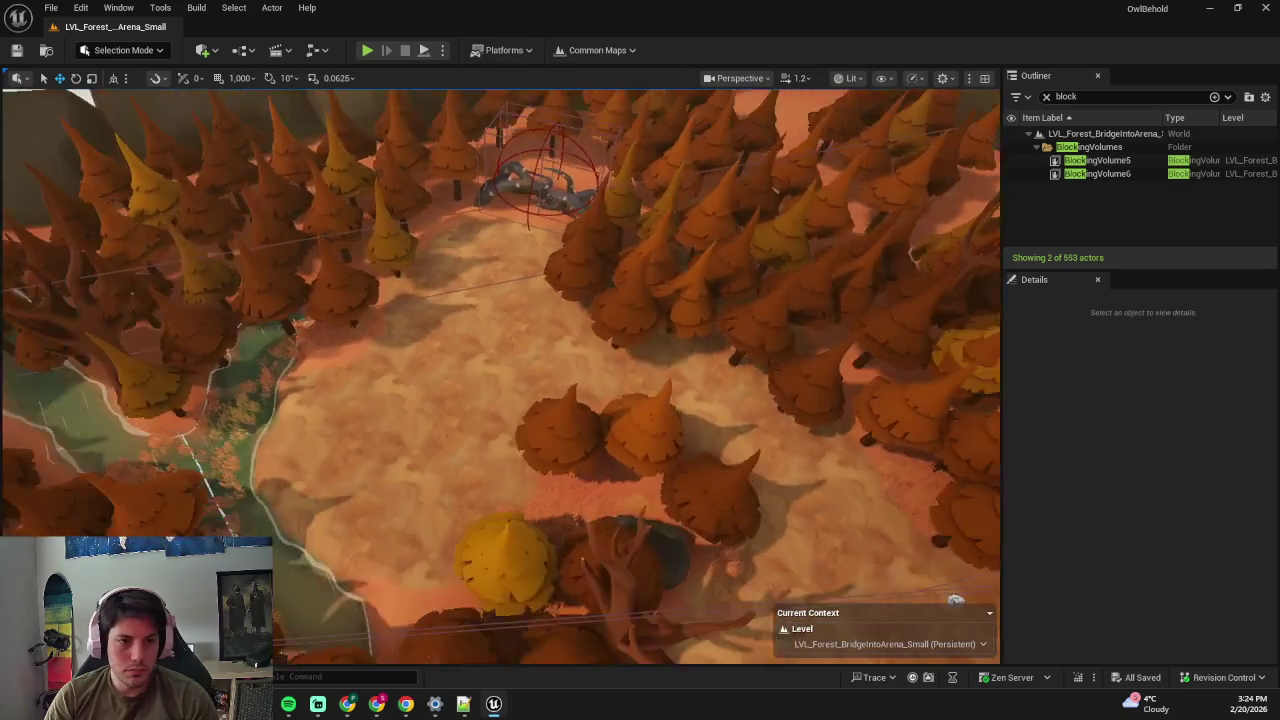
pyautogui.hotkey('alt', 'p')
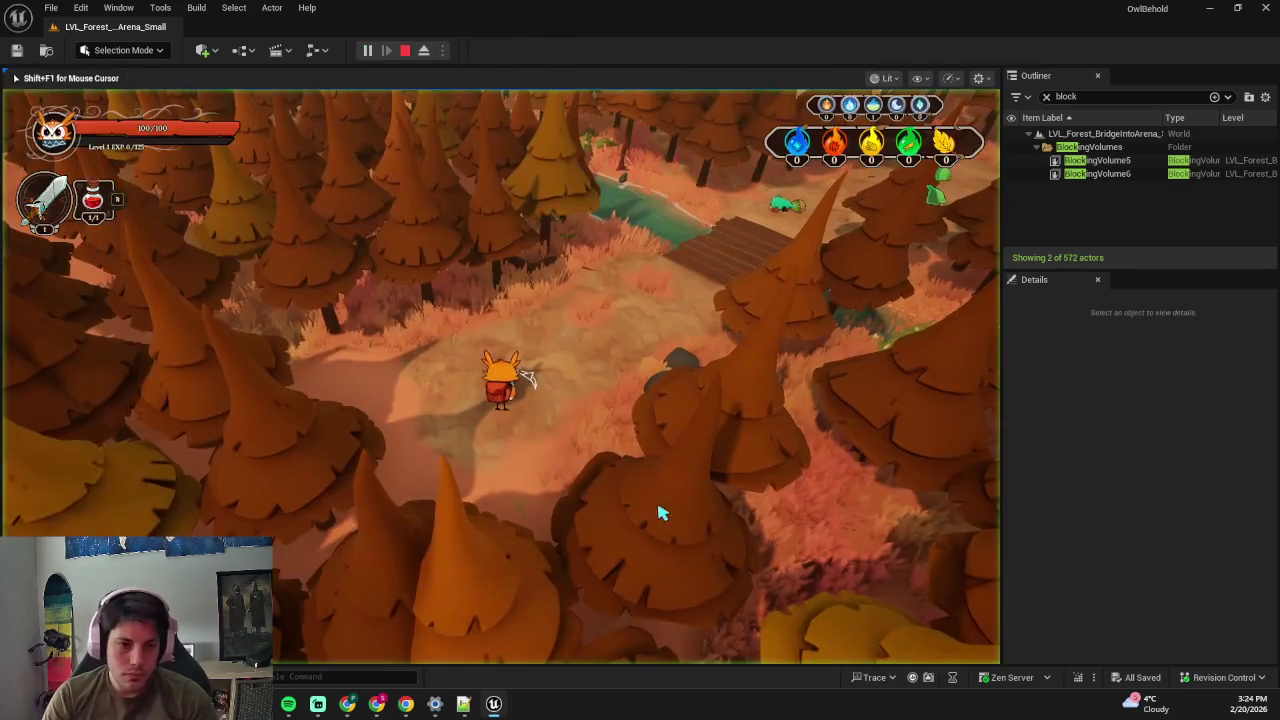
pyautogui.press('F11')
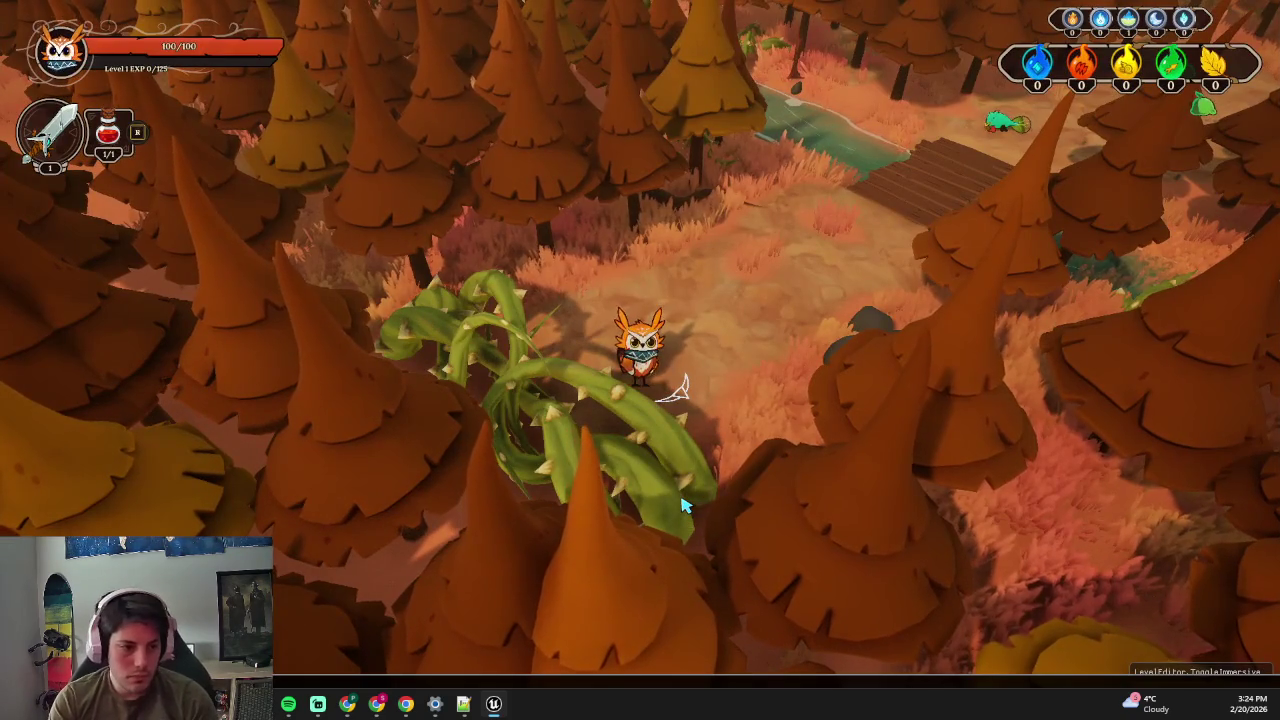
pyautogui.press('w')
pyautogui.press('d')
pyautogui.press('w')
pyautogui.press('a')
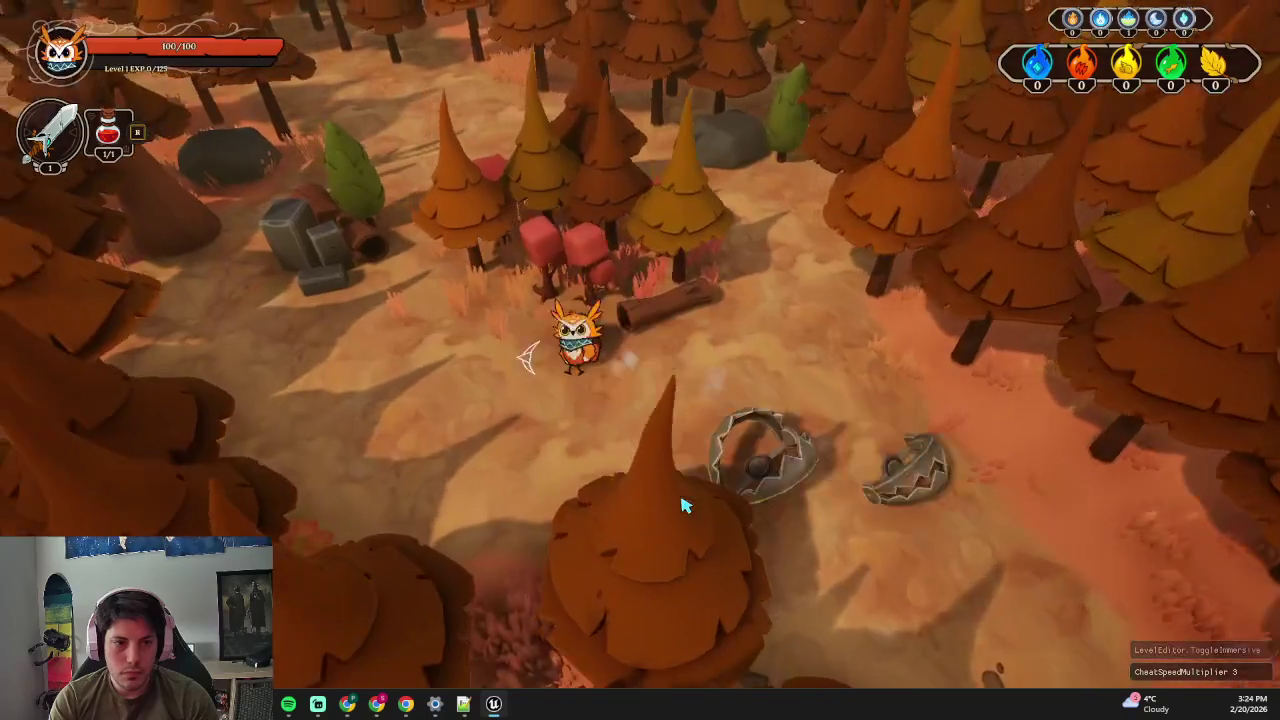
pyautogui.press('w')
pyautogui.press('a')
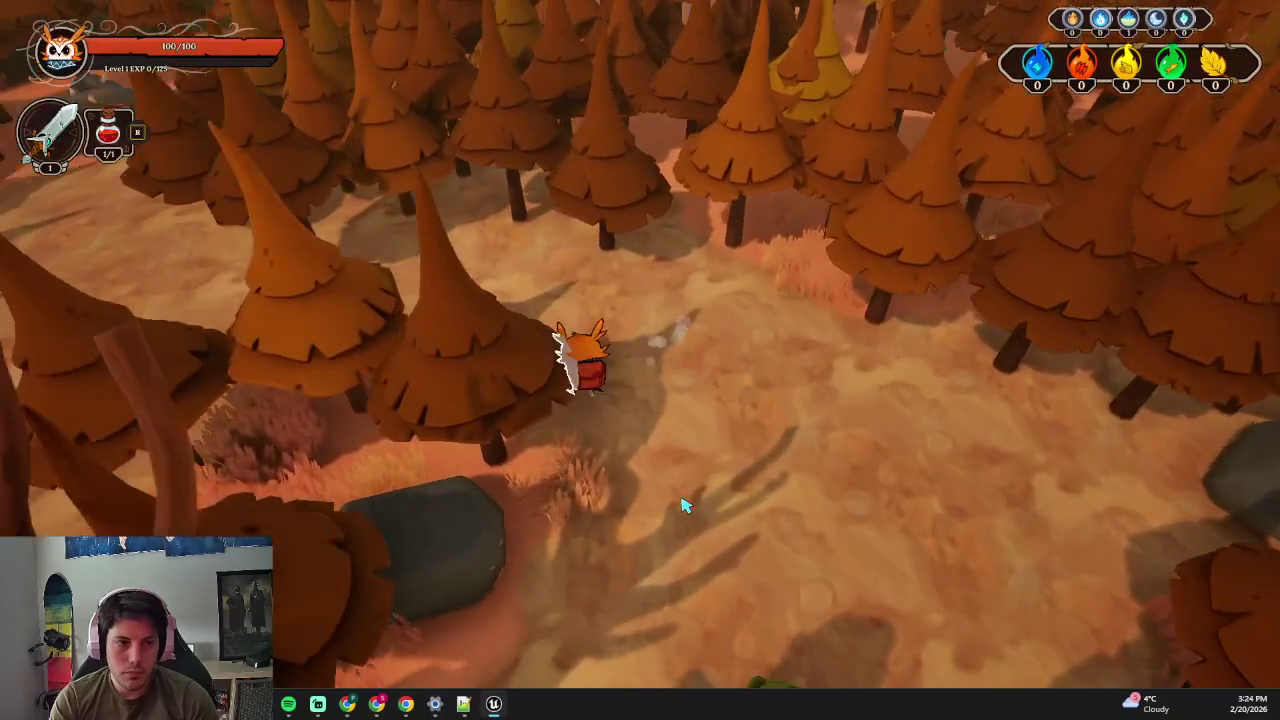
pyautogui.press('d')
pyautogui.press('Escape')
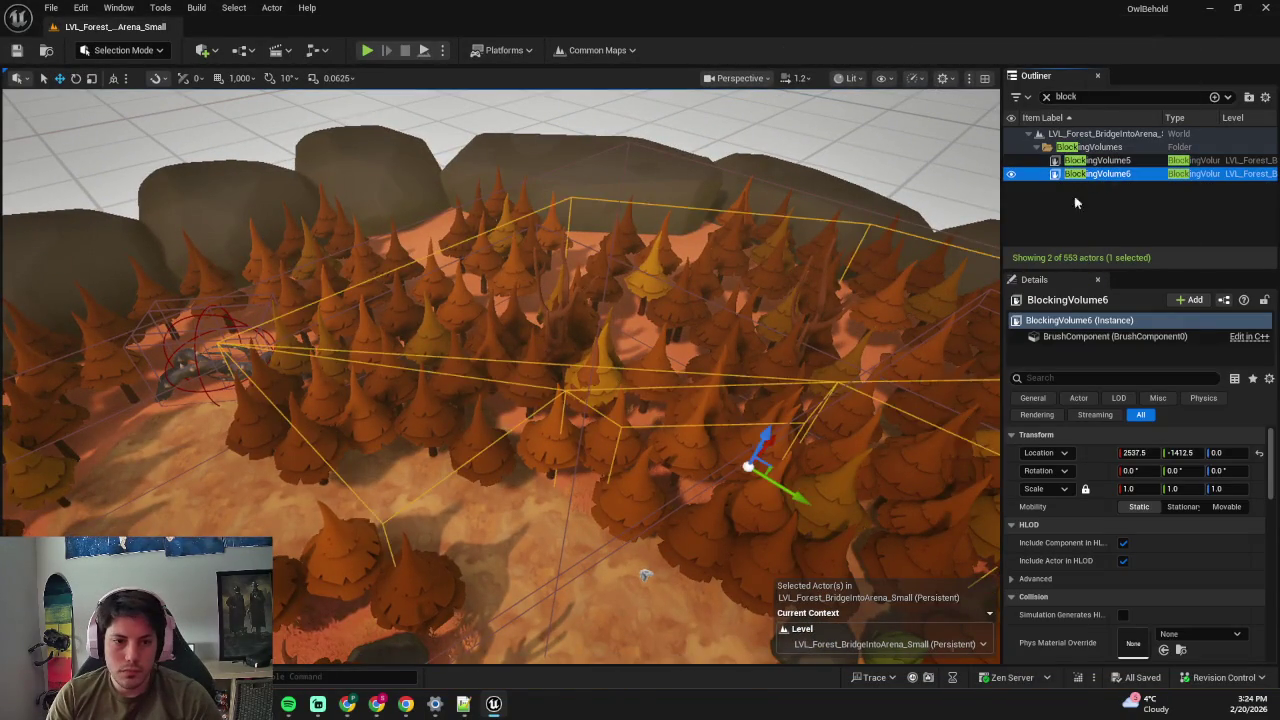
# - Delete BlockingVolume6 and launch a fullscreen play-in-editor session
pyautogui.press('Delete')
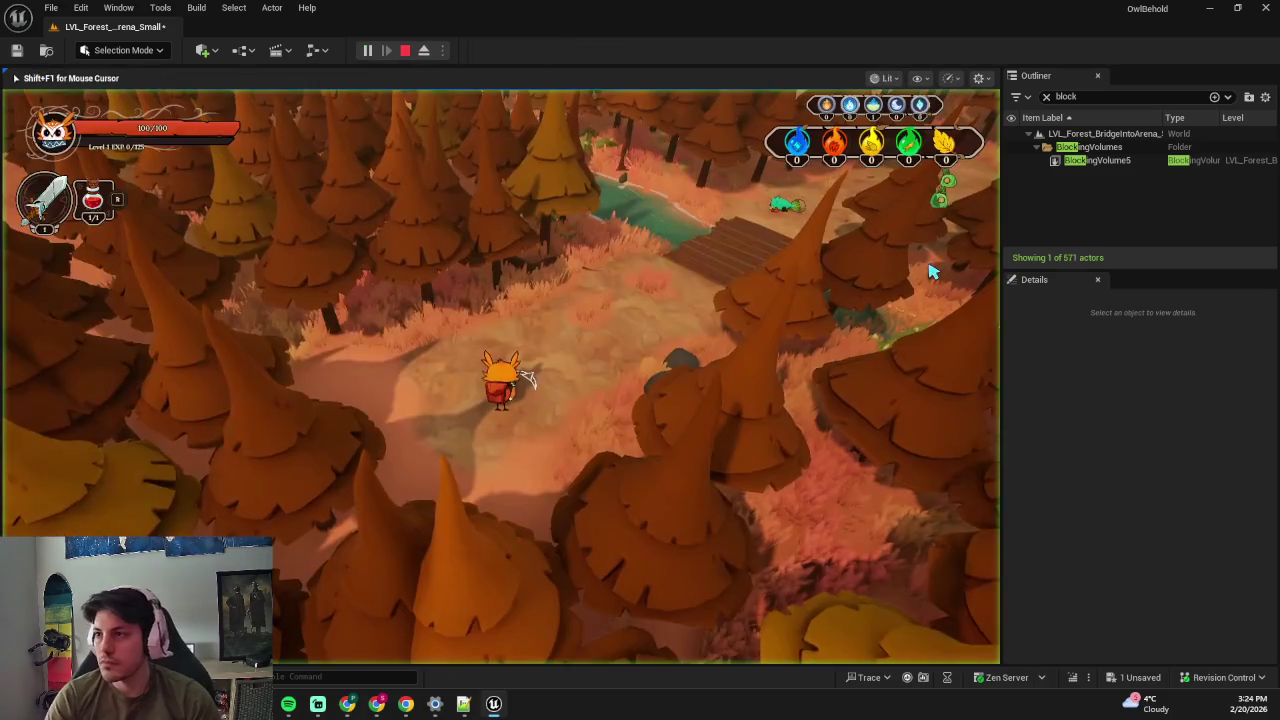
pyautogui.click(832, 333)
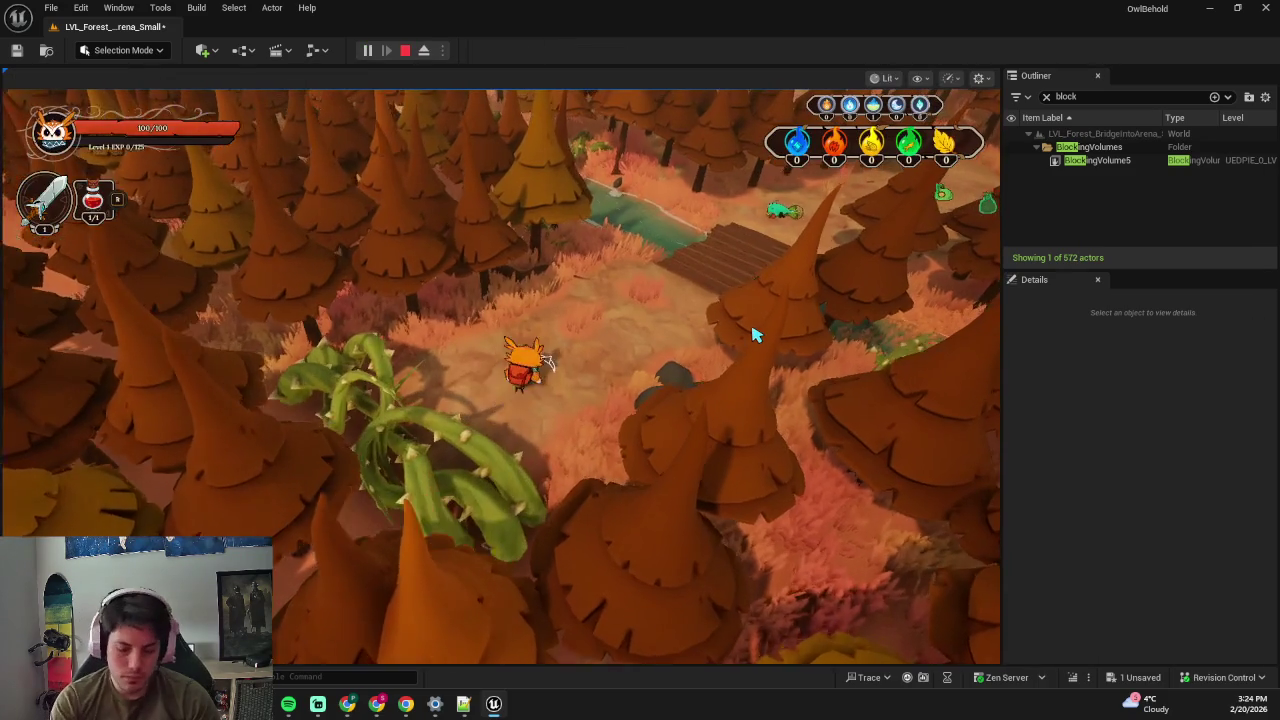
pyautogui.press('F11')
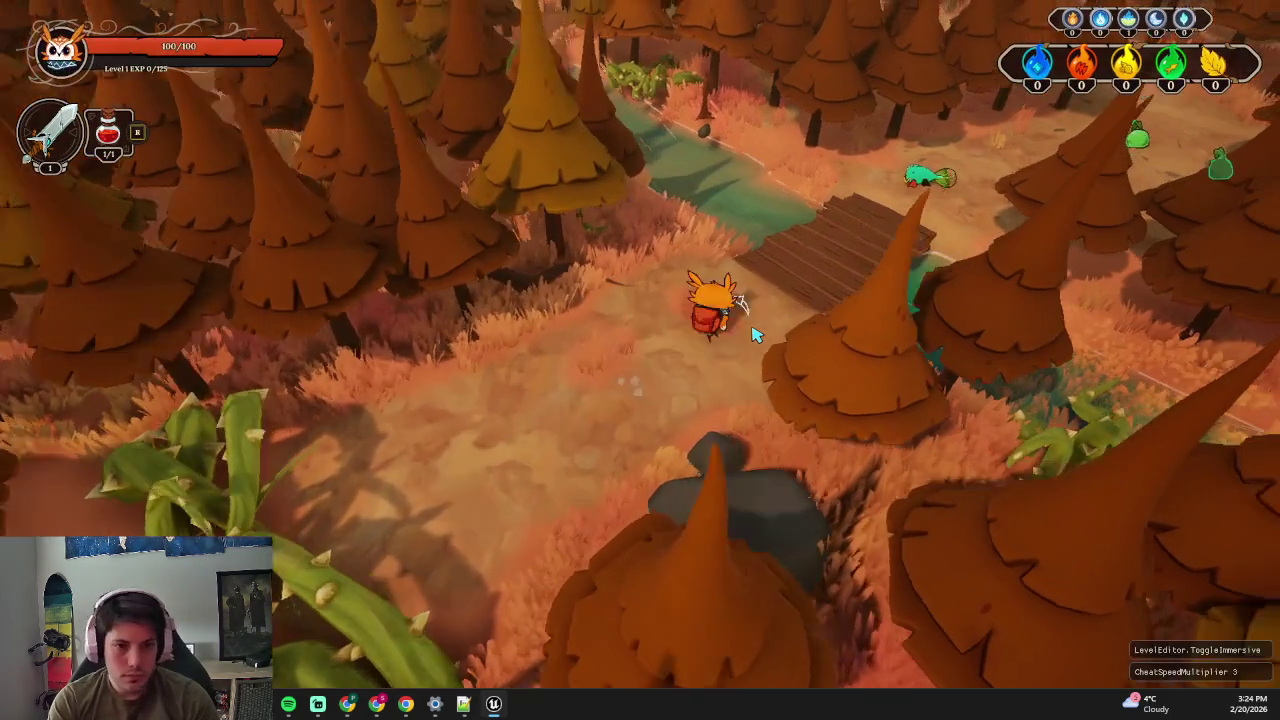
# - Walk the character through the forest, clearing and bridge, then stop playing
pyautogui.press('w')
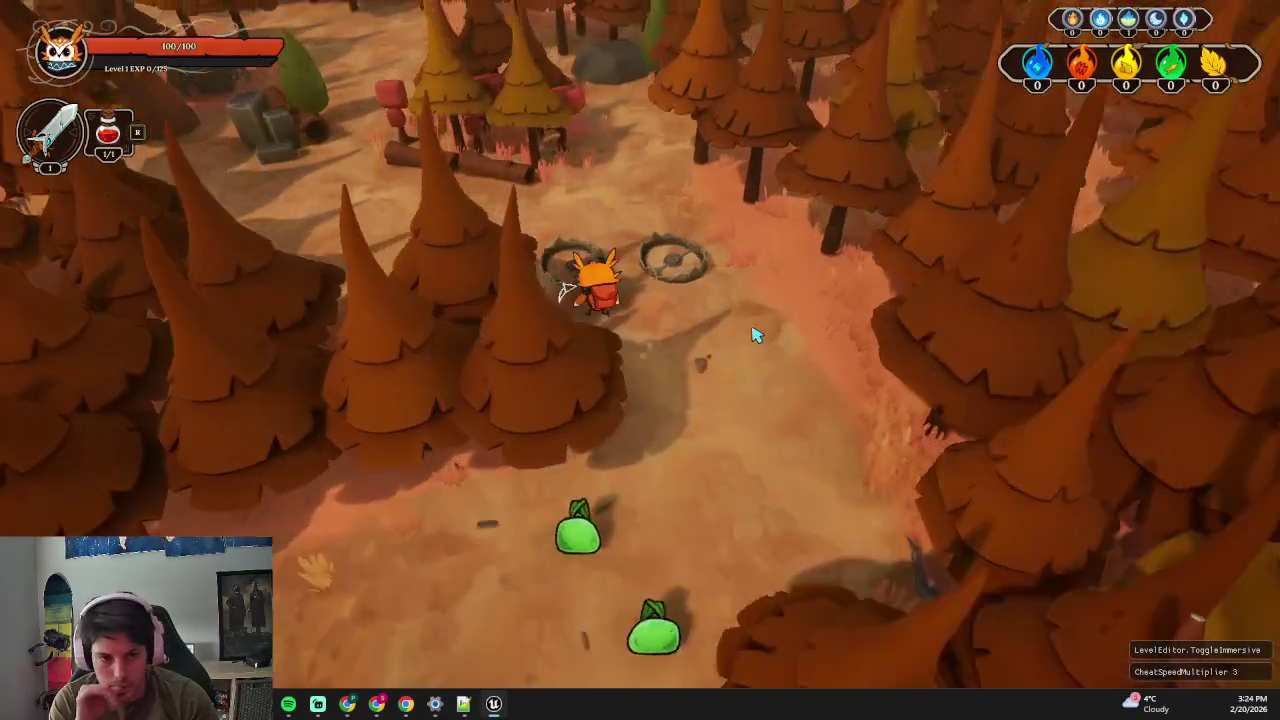
pyautogui.press('w')
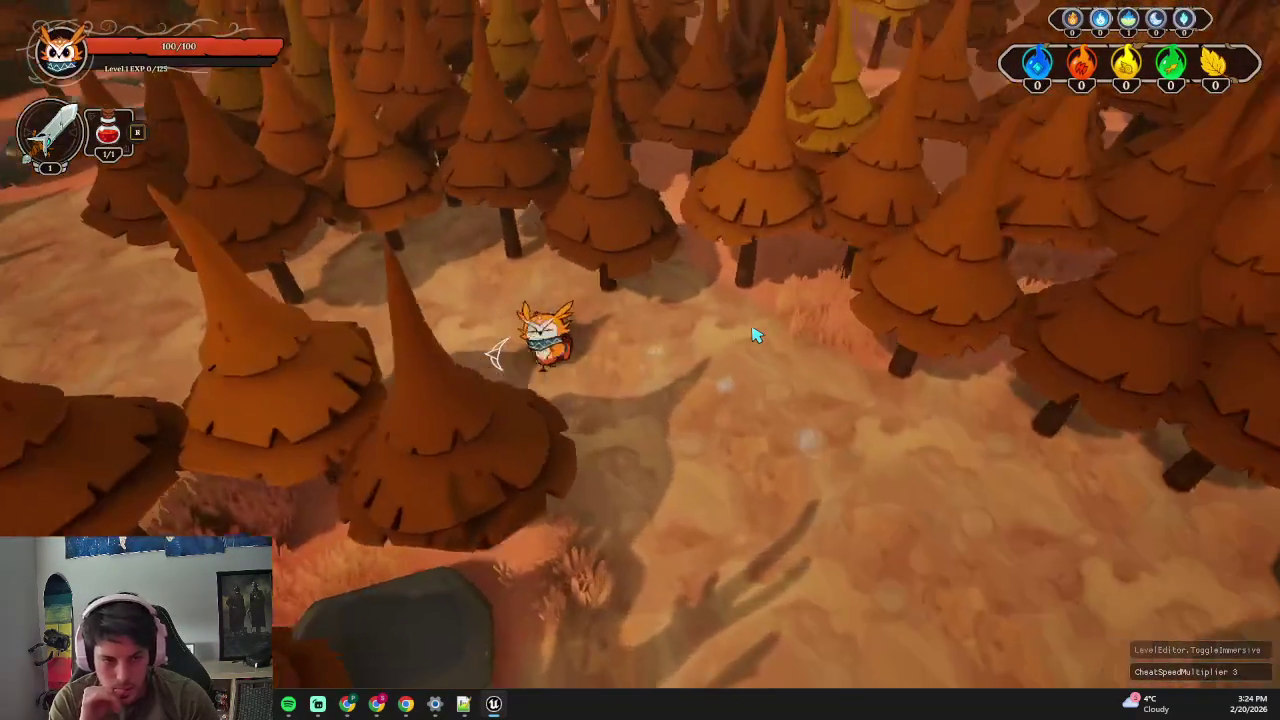
pyautogui.press('s')
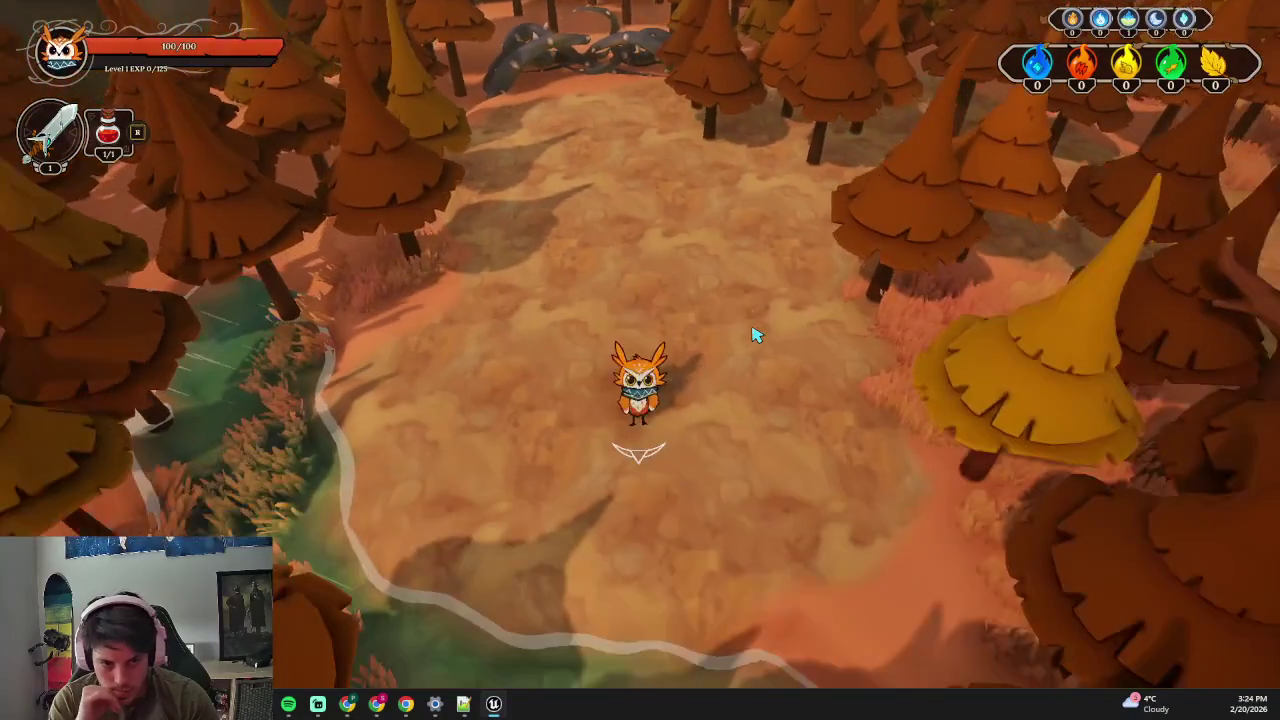
pyautogui.press('w')
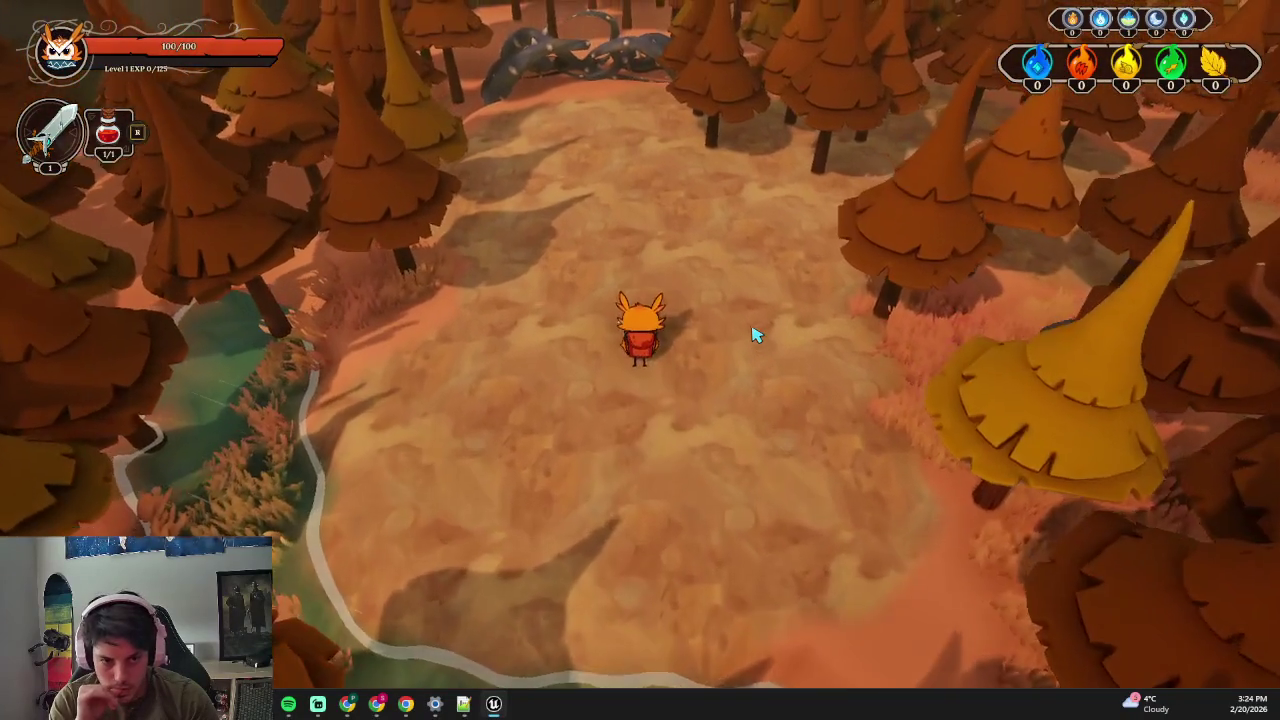
pyautogui.press('s')
pyautogui.press('w')
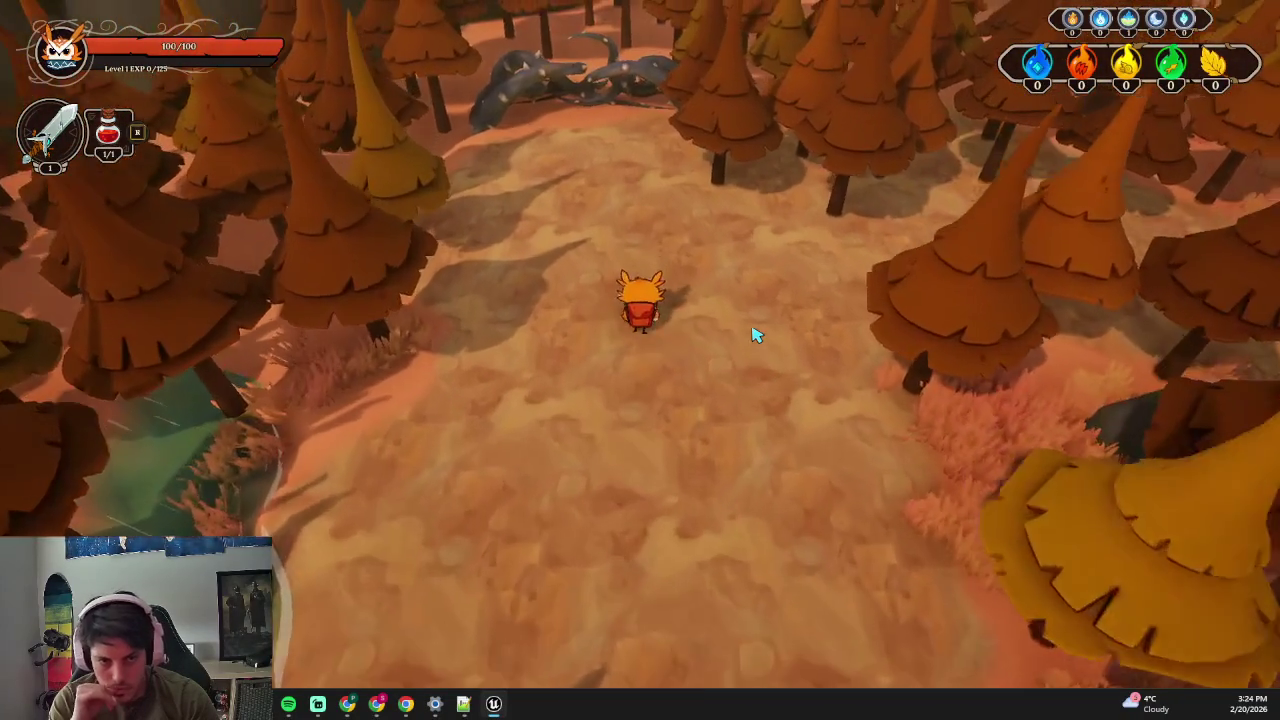
pyautogui.press('a')
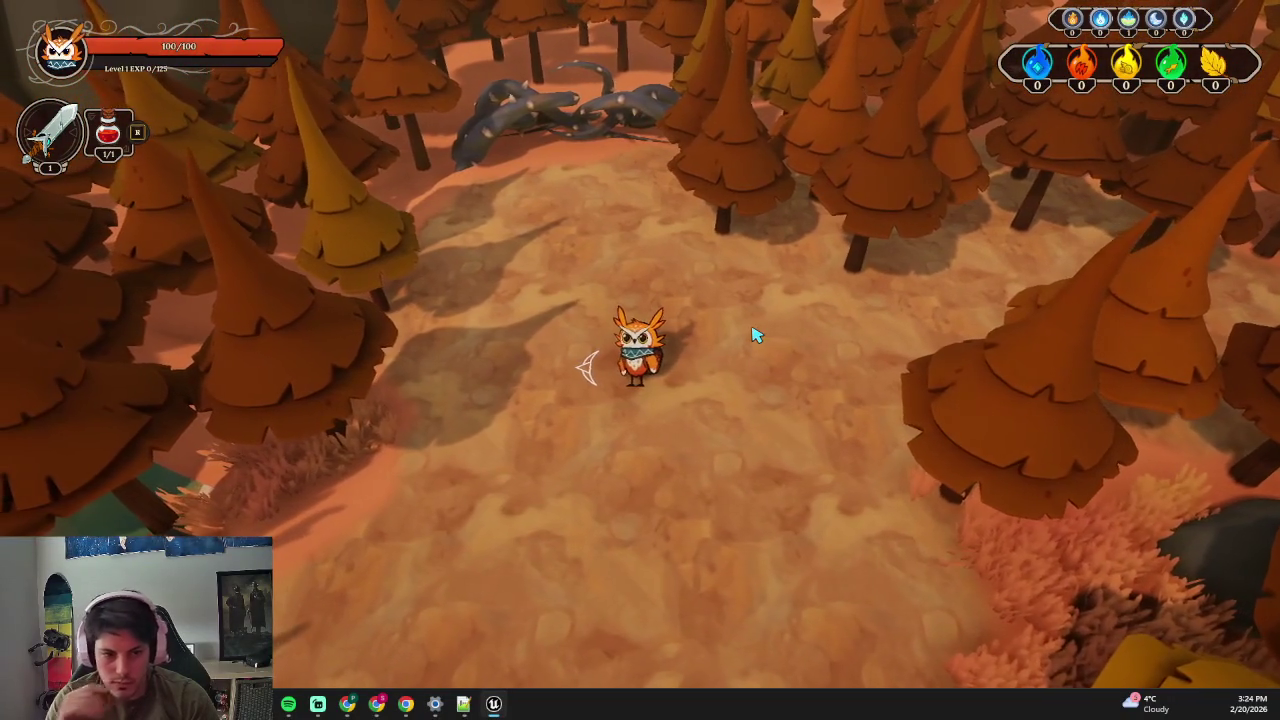
pyautogui.press('d')
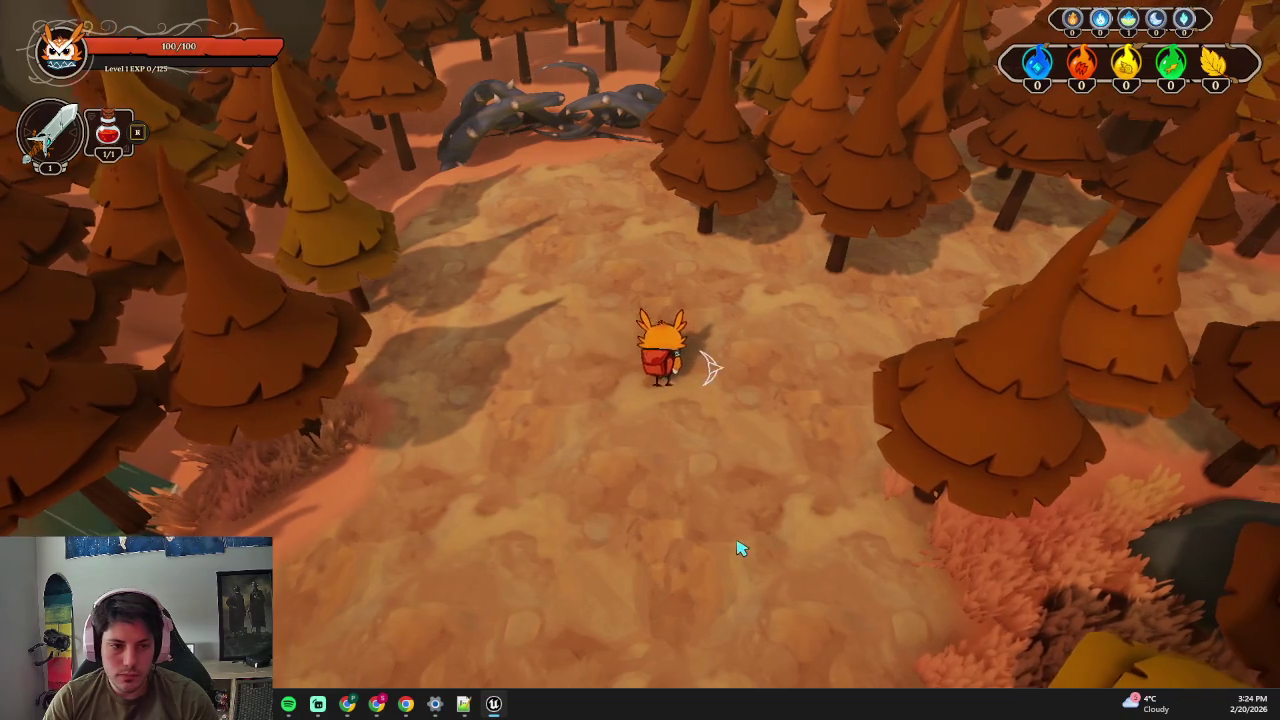
pyautogui.press('s')
pyautogui.press('d')
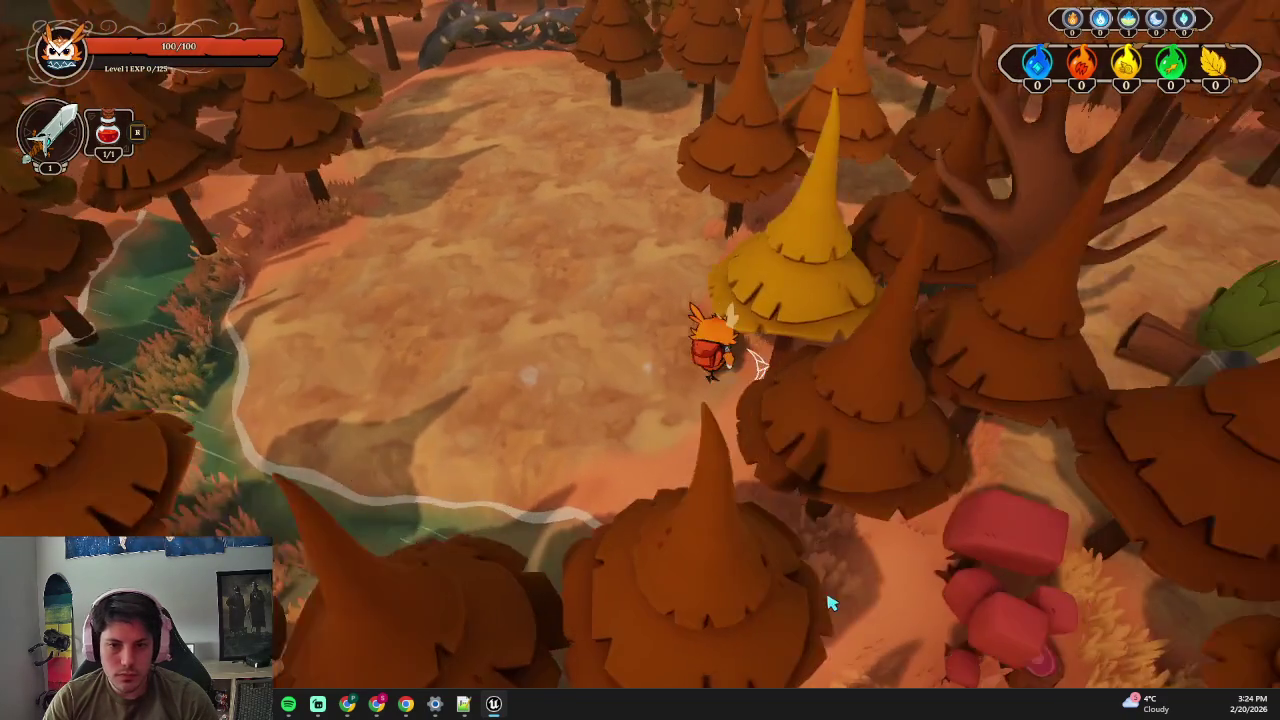
pyautogui.press('a')
pyautogui.press('w')
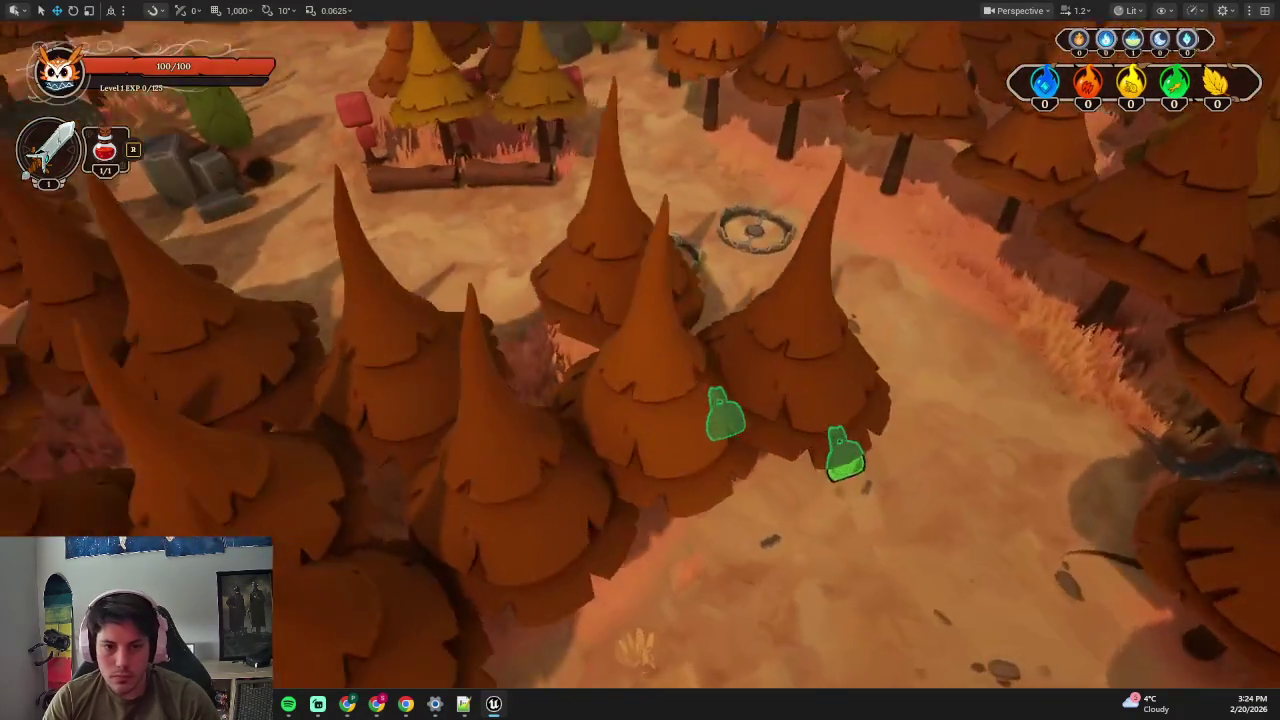
pyautogui.press('s')
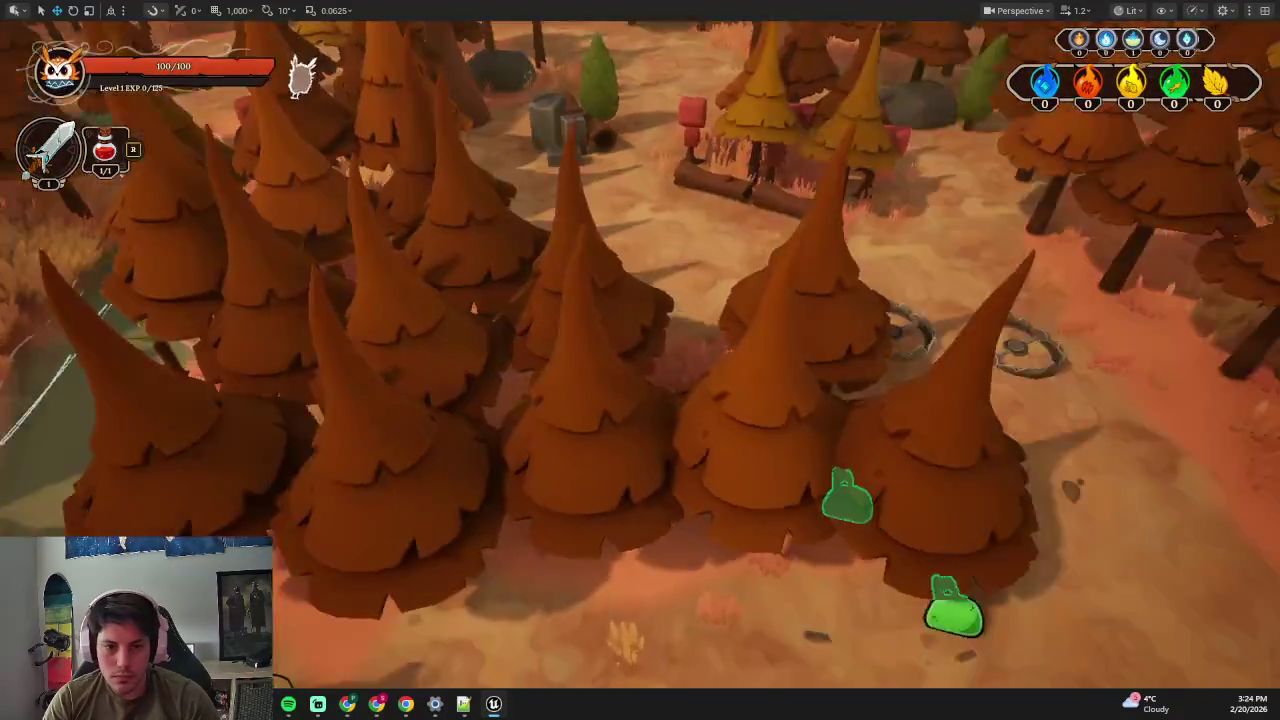
pyautogui.press('w')
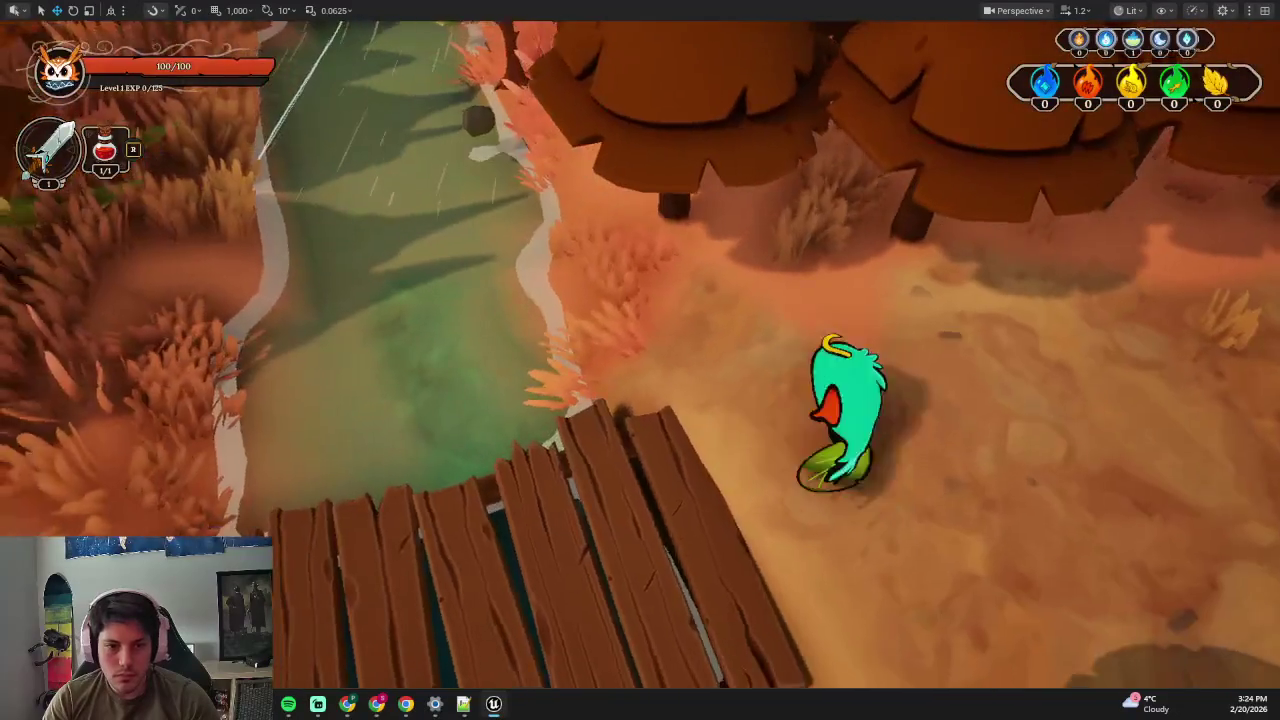
pyautogui.press('F11')
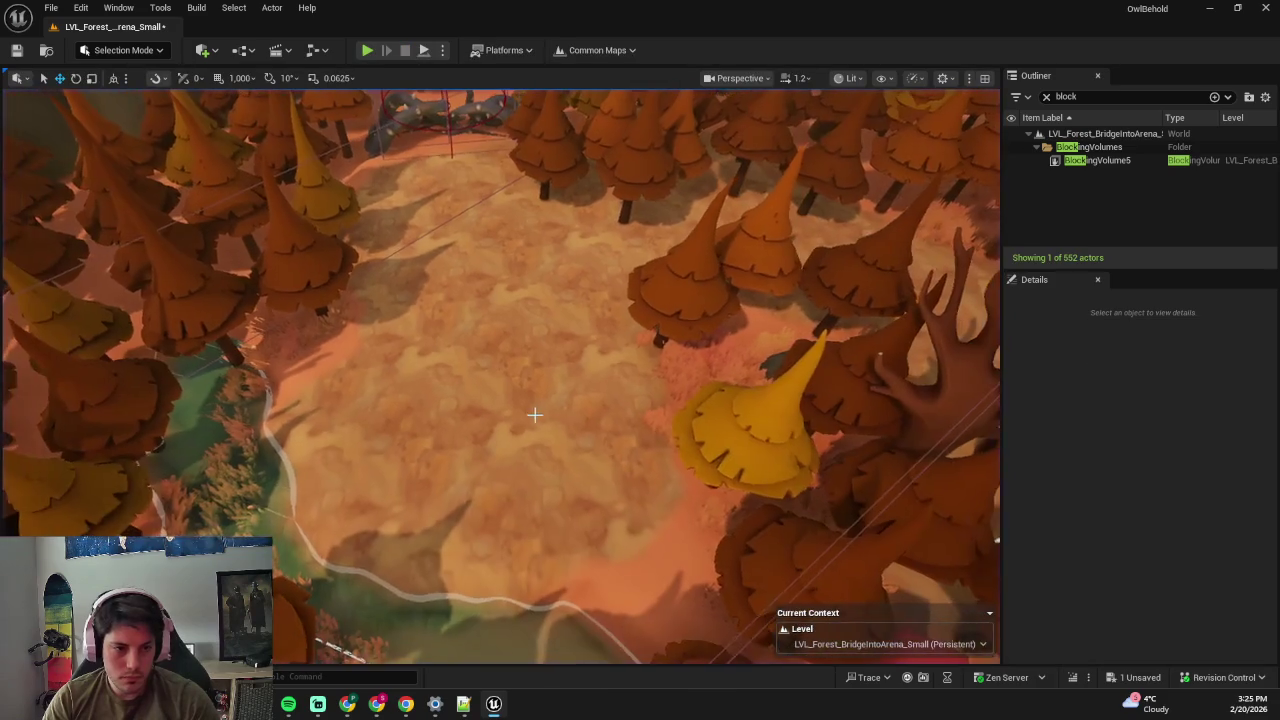
# - Switch landscape editing to the Sculpt tools with Flatten selected
pyautogui.hotkey('shift', '2')
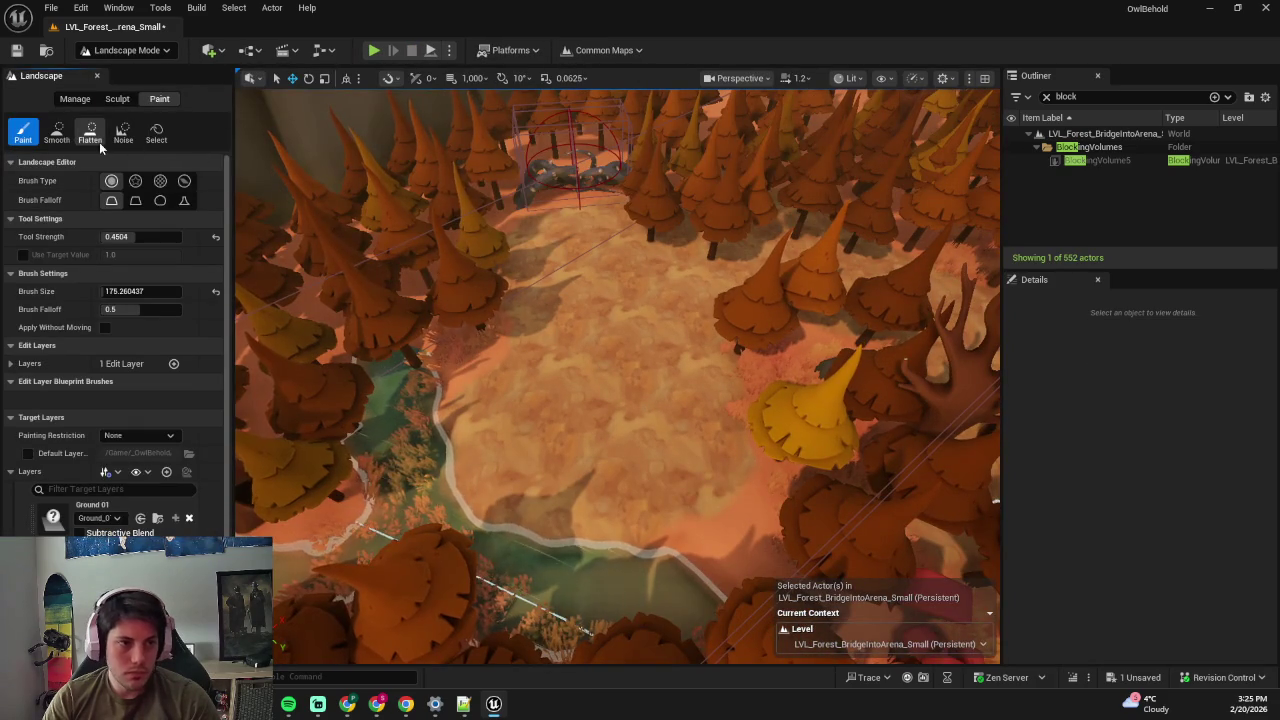
pyautogui.click(90, 133)
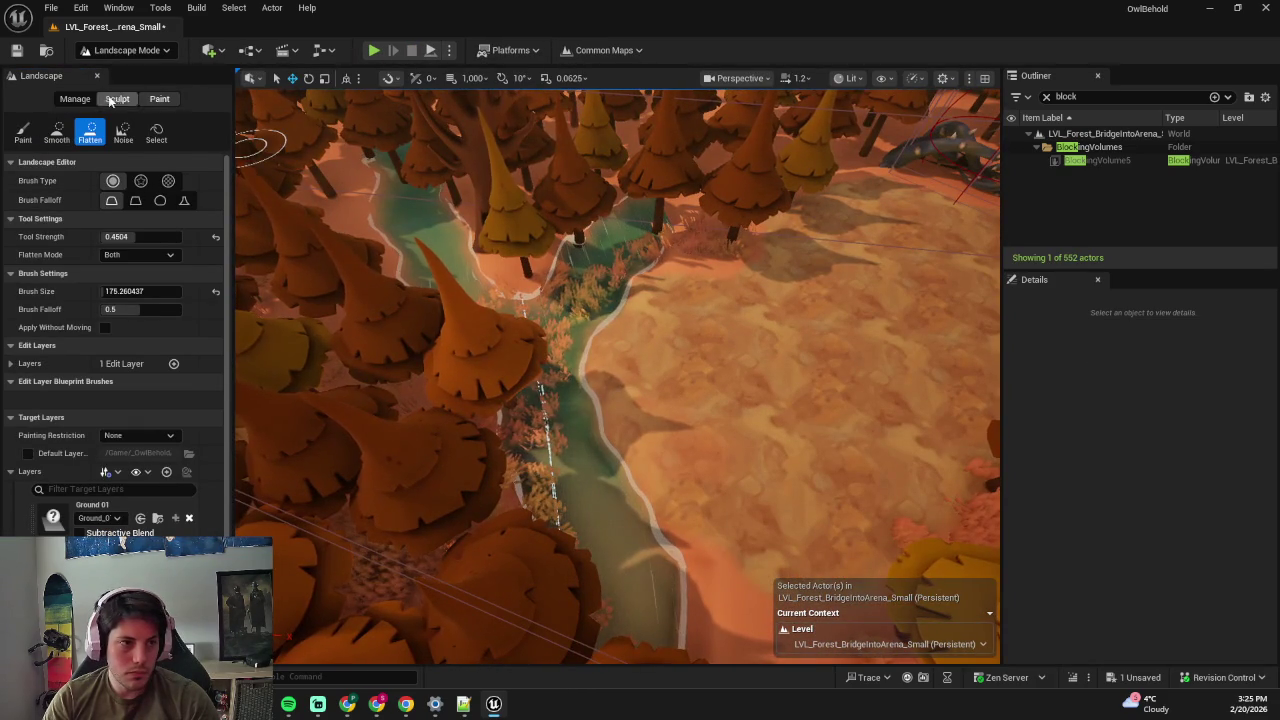
pyautogui.click(115, 99)
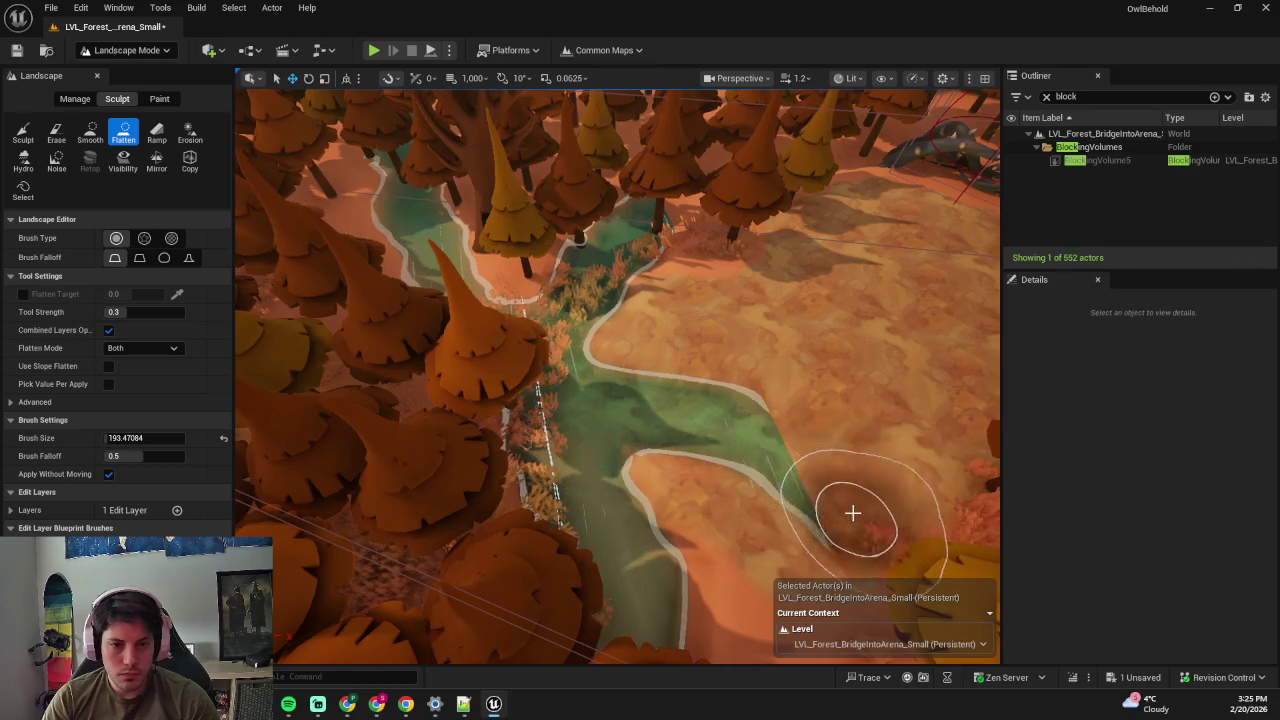
# - Fly over the river, undo the flatten stroke, and select the river spline actor
pyautogui.press('w')
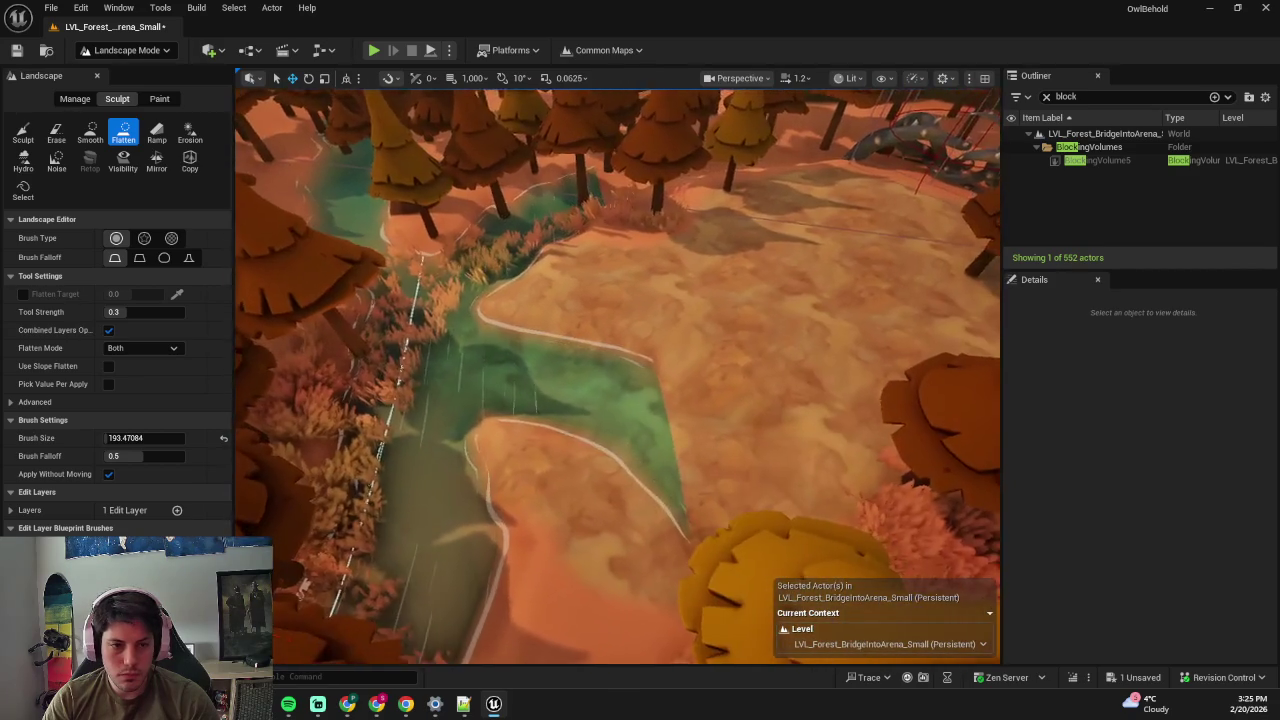
pyautogui.press('w')
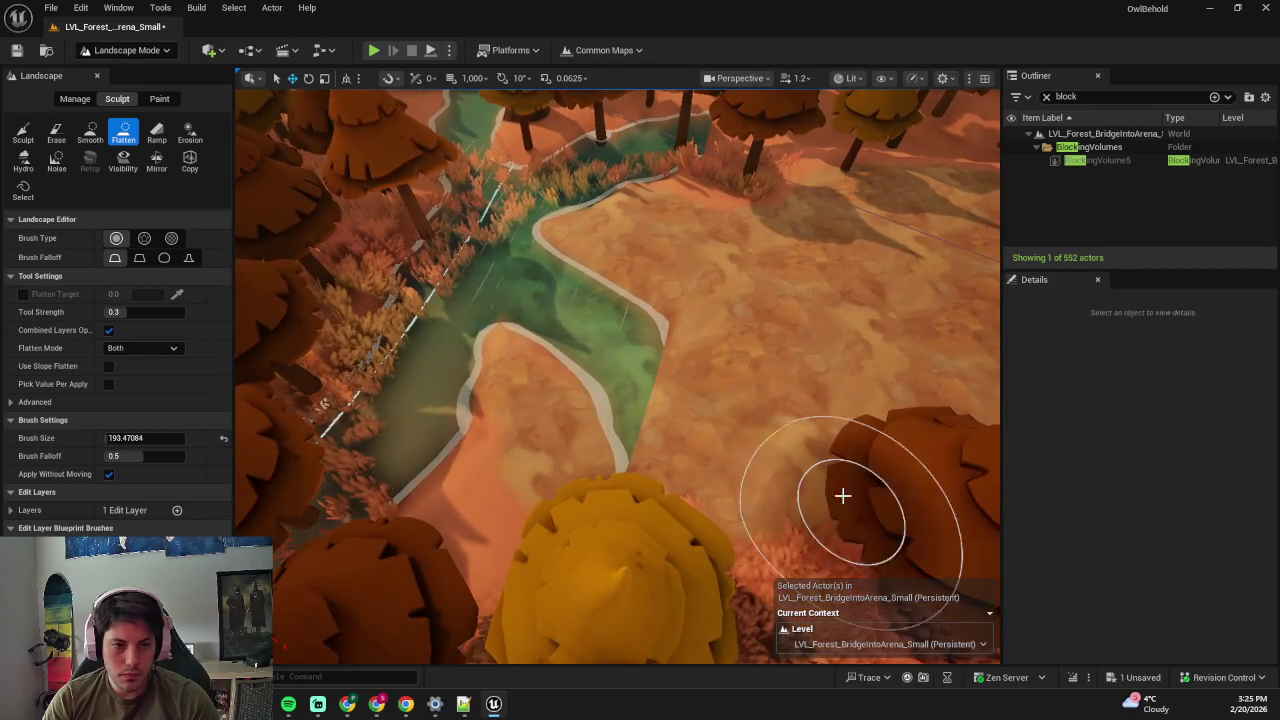
pyautogui.hotkey('ctrl', 'z')
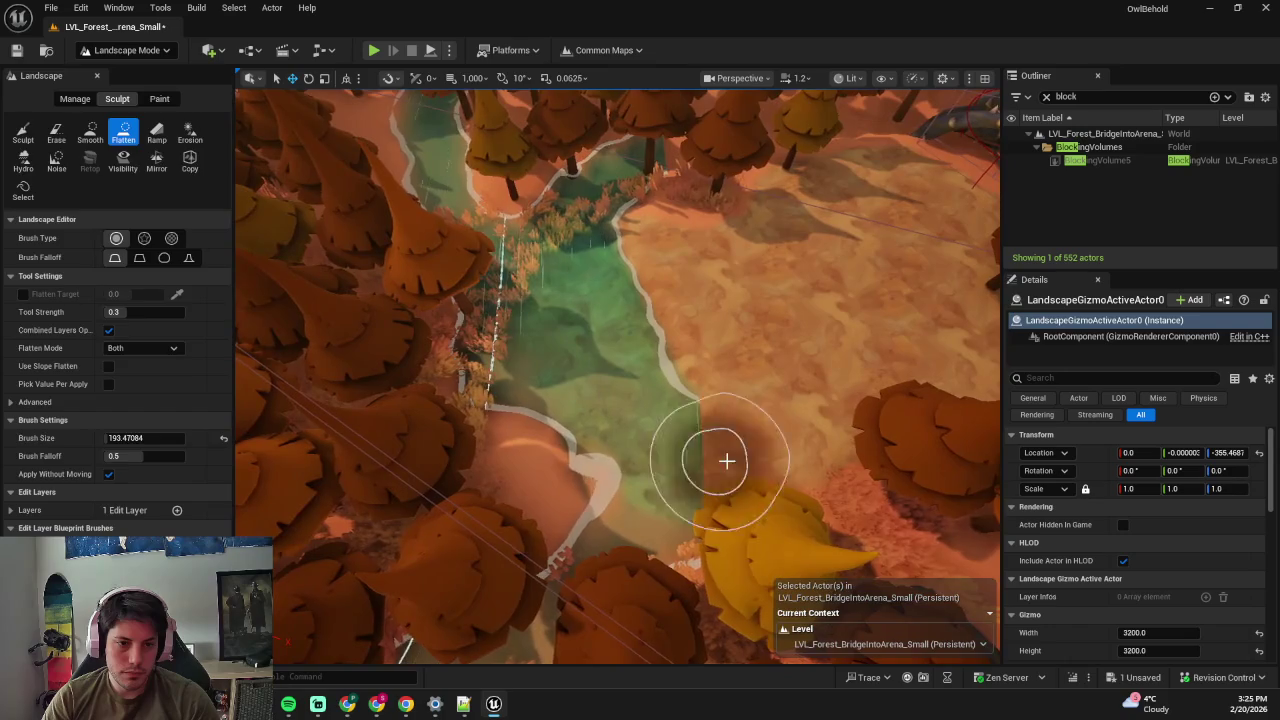
pyautogui.hotkey('shift', '1')
pyautogui.click(543, 449)
# - Move a river spline point right and level its tangent to reroute the river
pyautogui.moveTo(420, 403)
pyautogui.mouseDown()
pyautogui.moveTo(411, 394)
pyautogui.moveTo(548, 356)
pyautogui.moveTo(362, 398)
pyautogui.moveTo(465, 378)
pyautogui.mouseUp()
pyautogui.click(541, 356)
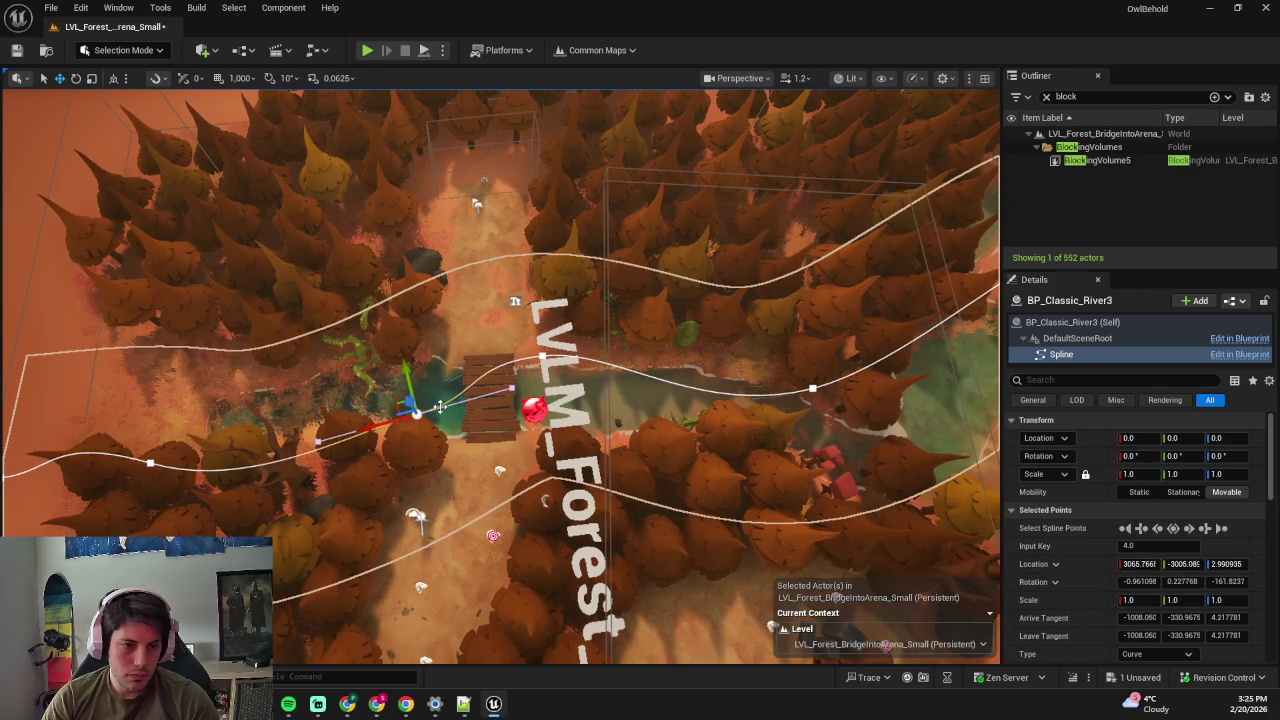
pyautogui.moveTo(318, 440); pyautogui.dragTo(313, 414)
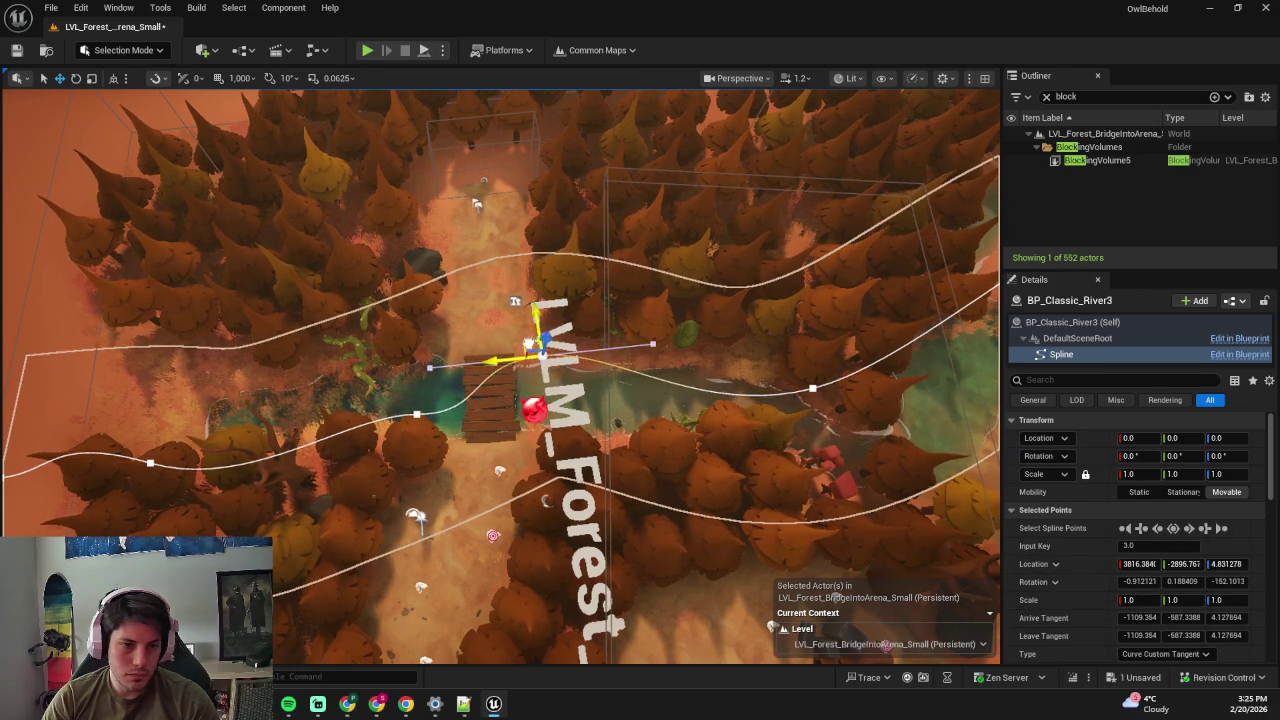
pyautogui.moveTo(540, 356); pyautogui.dragTo(600, 368)
pyautogui.click(640, 390)
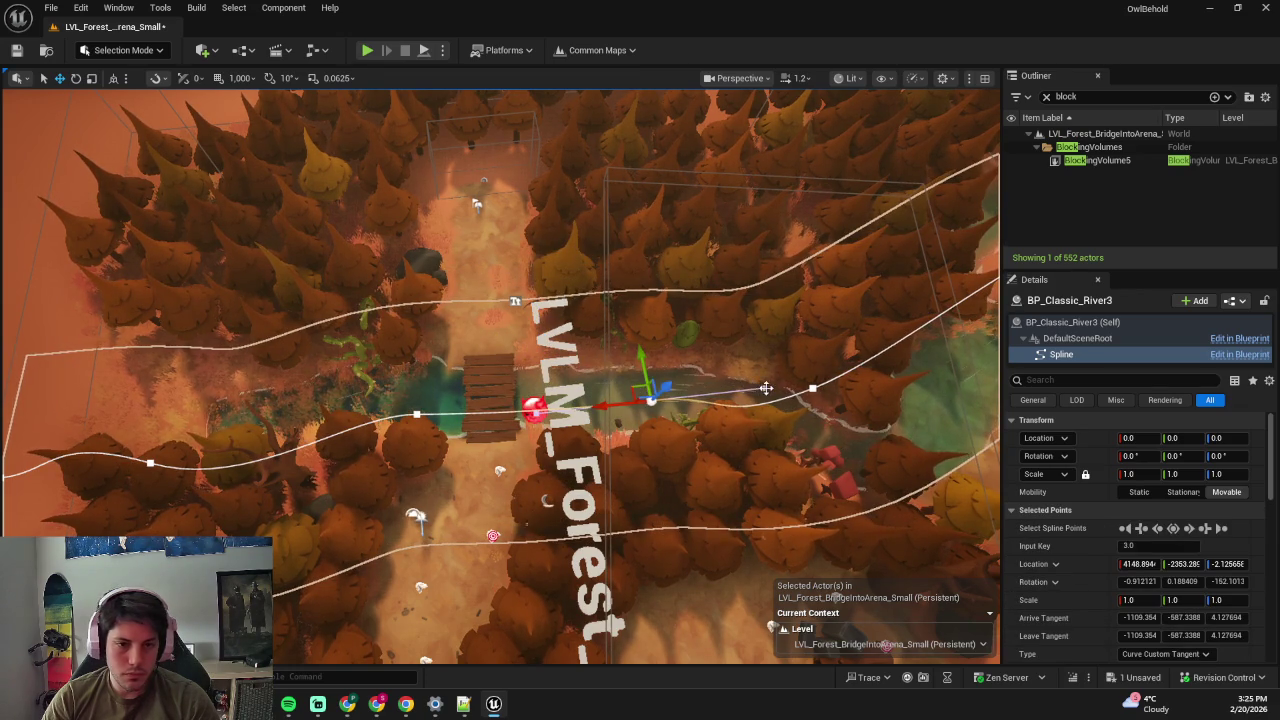
pyautogui.moveTo(757, 354); pyautogui.dragTo(757, 370)
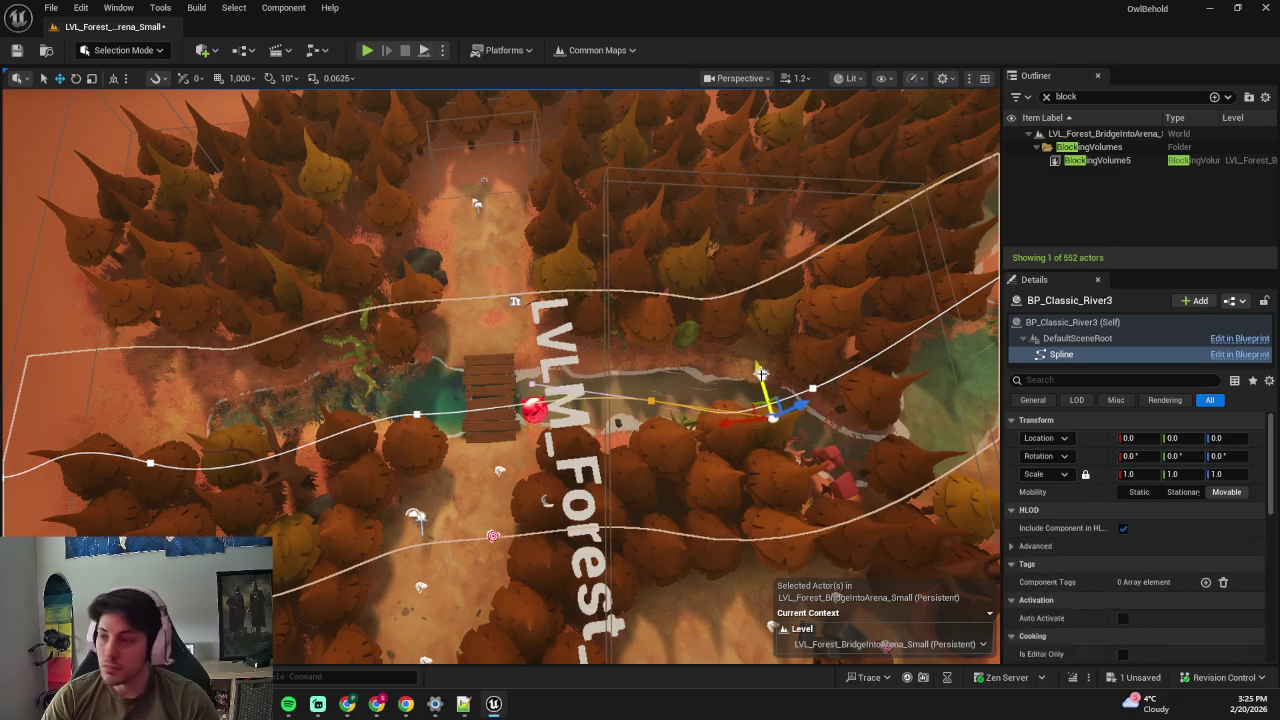
# - Focus on the neighbouring spline point and drag it to reshape the river bend
pyautogui.scroll(1, 757, 370)
pyautogui.scroll(4, 753, 376)
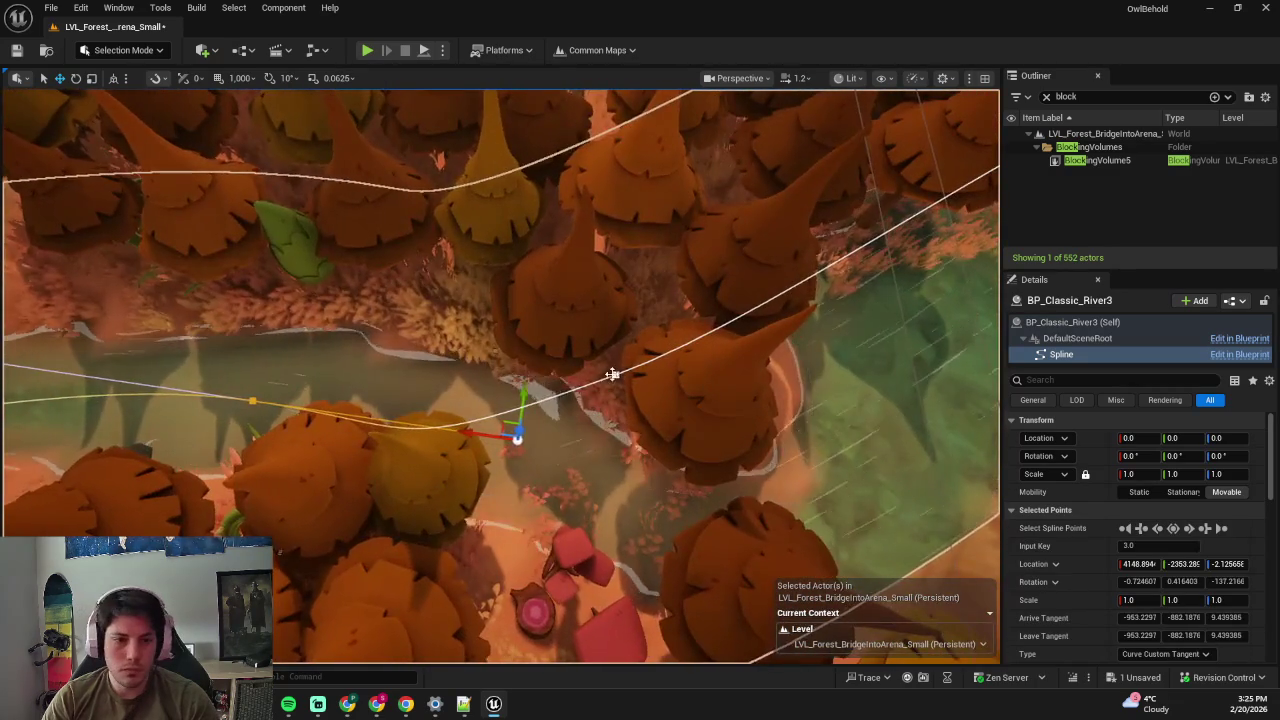
pyautogui.click(614, 371)
pyautogui.press('f')
pyautogui.moveTo(449, 386)
pyautogui.mouseDown()
pyautogui.moveTo(543, 357)
pyautogui.moveTo(751, 588)
pyautogui.mouseUp()
pyautogui.click(588, 322)
pyautogui.moveTo(664, 374); pyautogui.dragTo(692, 399)
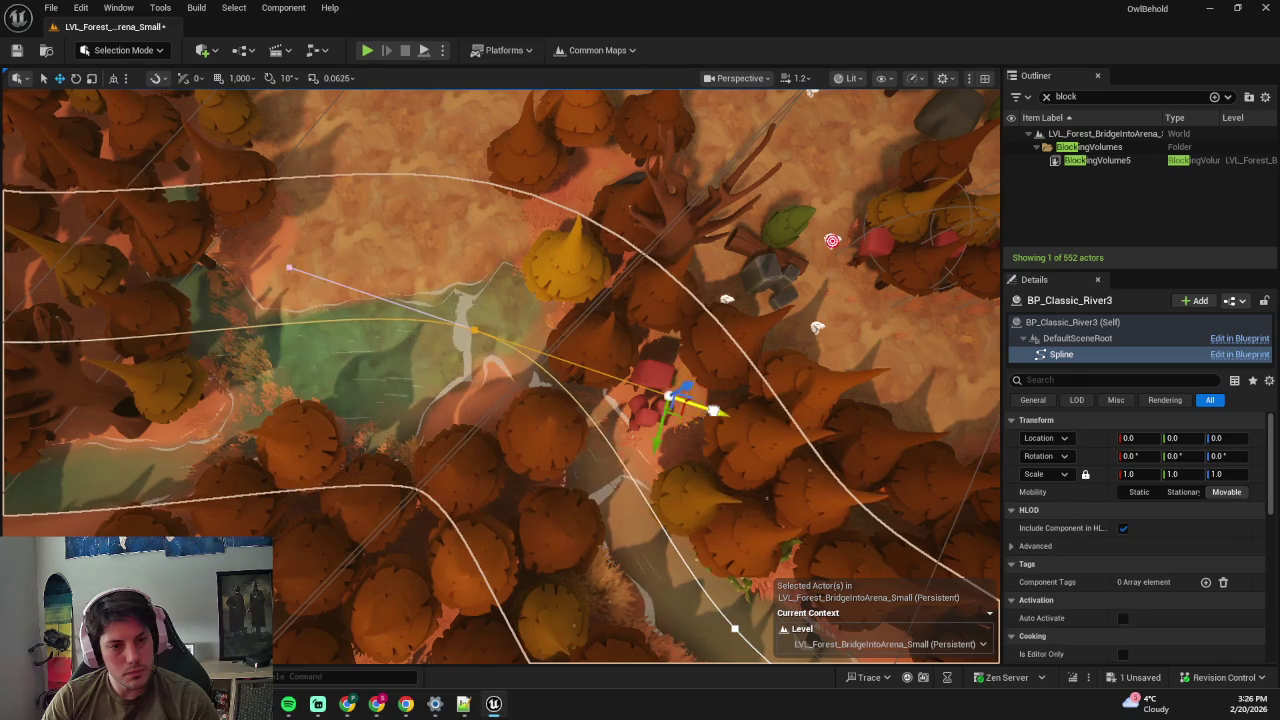
# - Rotate spline point 2.0 to about 166° so the river curves
pyautogui.click(596, 371)
pyautogui.press('e')
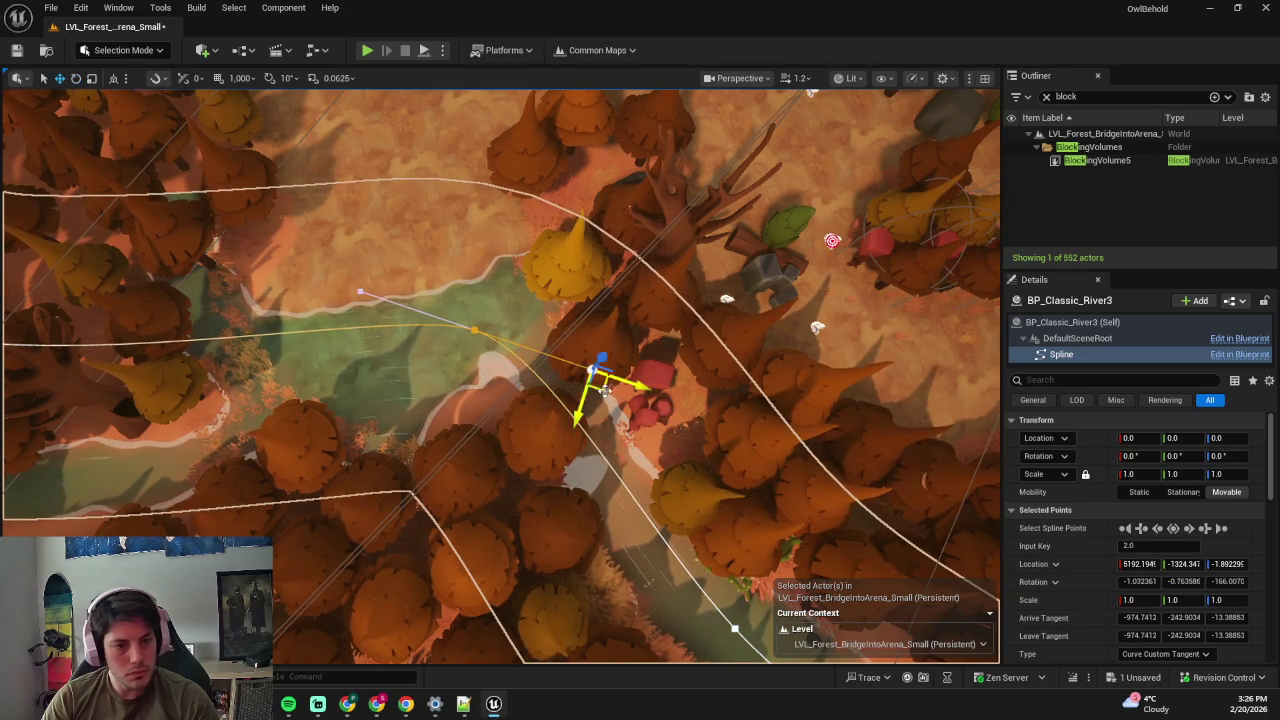
pyautogui.moveTo(590, 410)
pyautogui.mouseDown()
pyautogui.moveTo(611, 370)
pyautogui.moveTo(531, 334)
pyautogui.moveTo(603, 371)
pyautogui.moveTo(550, 406)
pyautogui.mouseUp()
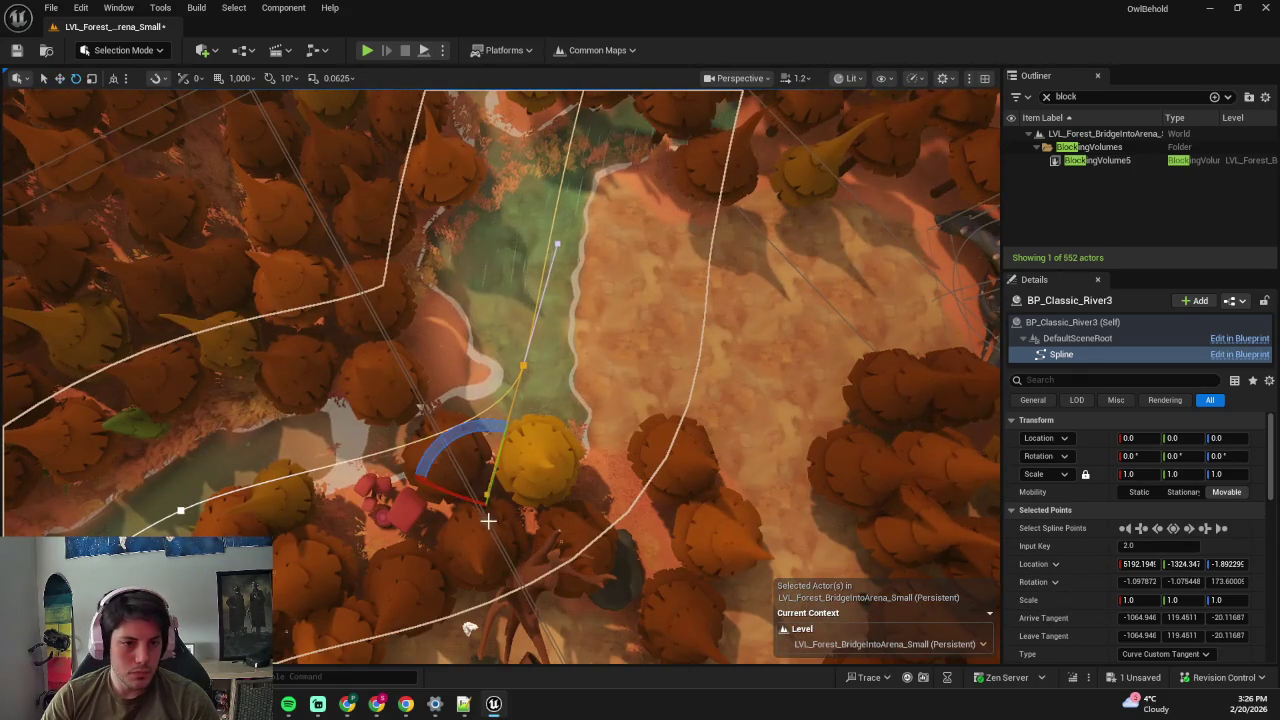
pyautogui.moveTo(456, 487); pyautogui.dragTo(468, 495)
# - Re-enter Landscape Flatten and bring the camera low over the reshaped river bank
pyautogui.hotkey('shift', '2')
pyautogui.scroll(3, 591, 371)
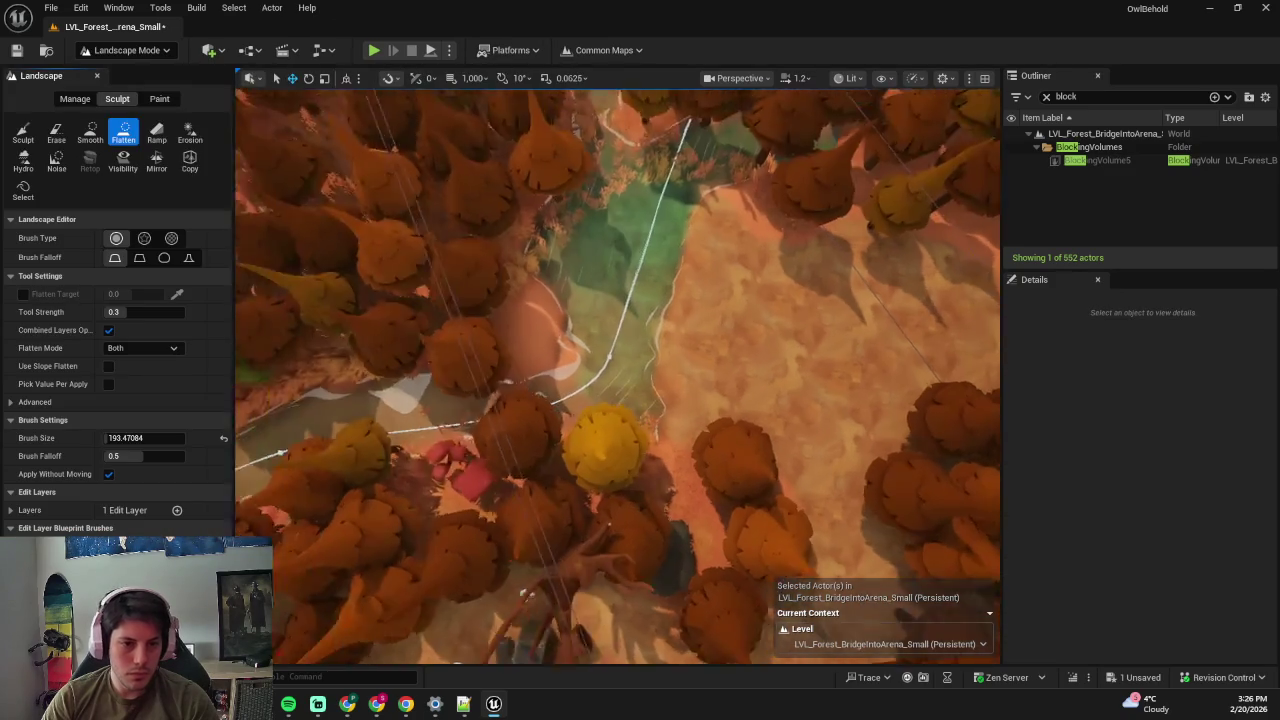
pyautogui.moveTo(619, 468)
pyautogui.mouseDown()
pyautogui.moveTo(625, 390)
pyautogui.moveTo(610, 318)
pyautogui.moveTo(600, 345)
pyautogui.moveTo(605, 320)
pyautogui.moveTo(625, 380)
pyautogui.moveTo(736, 552)
pyautogui.moveTo(531, 409)
pyautogui.moveTo(491, 400)
pyautogui.mouseUp()
pyautogui.hotkey('shift', '3')
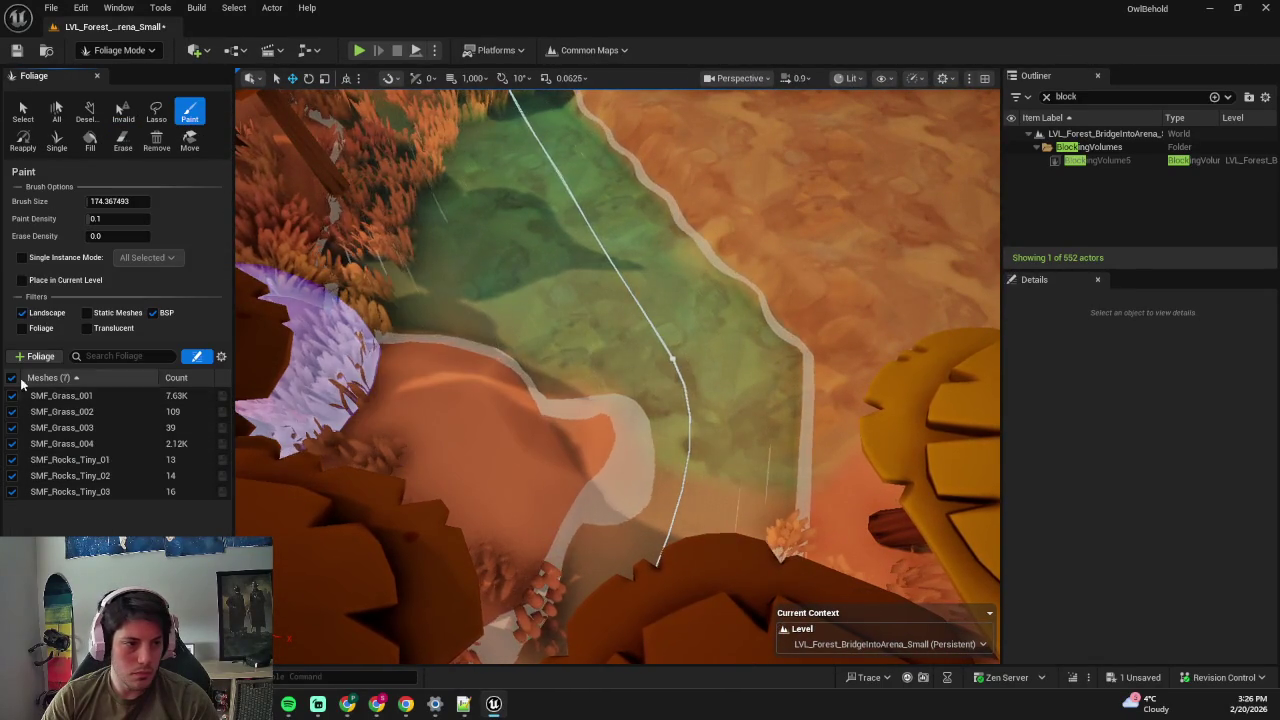
# - Select SMF_Grass_001, 002 and 003 and paint grass along the riverbank
pyautogui.click(12, 396)
pyautogui.click(12, 412)
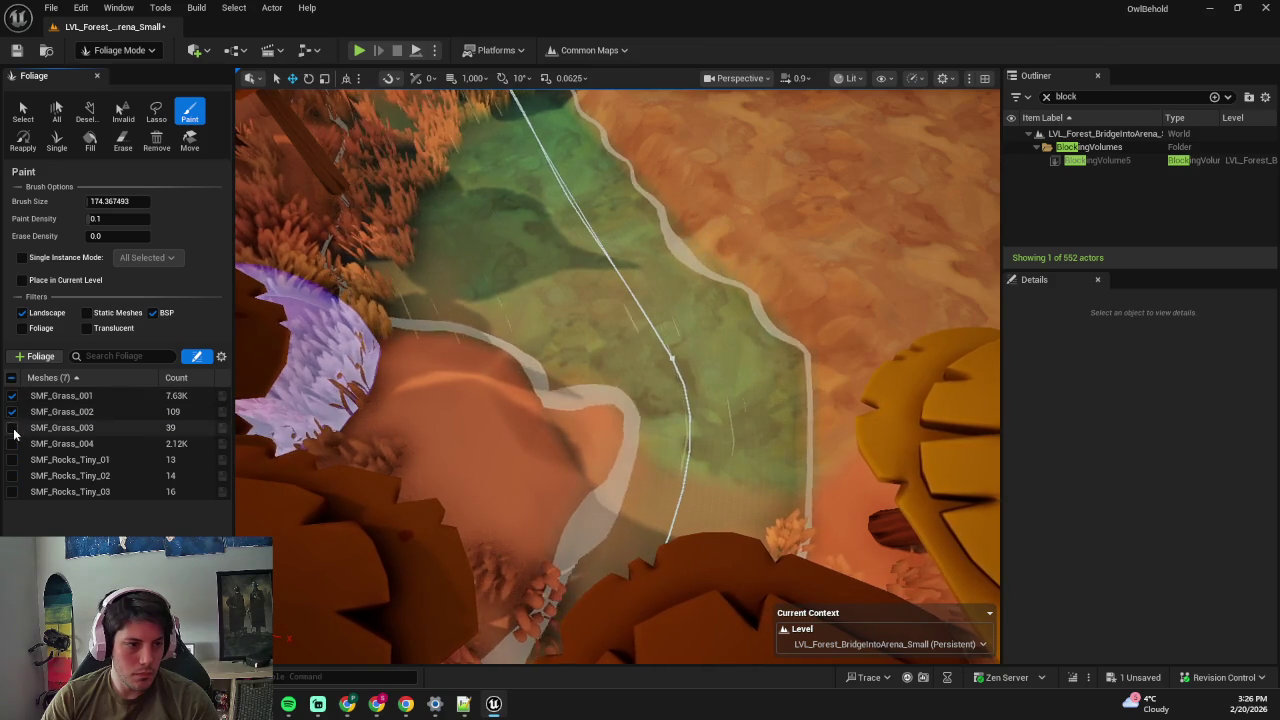
pyautogui.click(12, 428)
pyautogui.click(470, 436)
pyautogui.moveTo(470, 436)
pyautogui.mouseDown()
pyautogui.moveTo(446, 434)
pyautogui.moveTo(247, 247)
pyautogui.mouseUp()
pyautogui.write('0.254')
pyautogui.moveTo(429, 371)
pyautogui.mouseDown()
pyautogui.moveTo(414, 423)
pyautogui.moveTo(457, 471)
pyautogui.mouseUp()
# - Set Paint Density to 0.49, paint the bank edge, and save the level
pyautogui.click(118, 218)
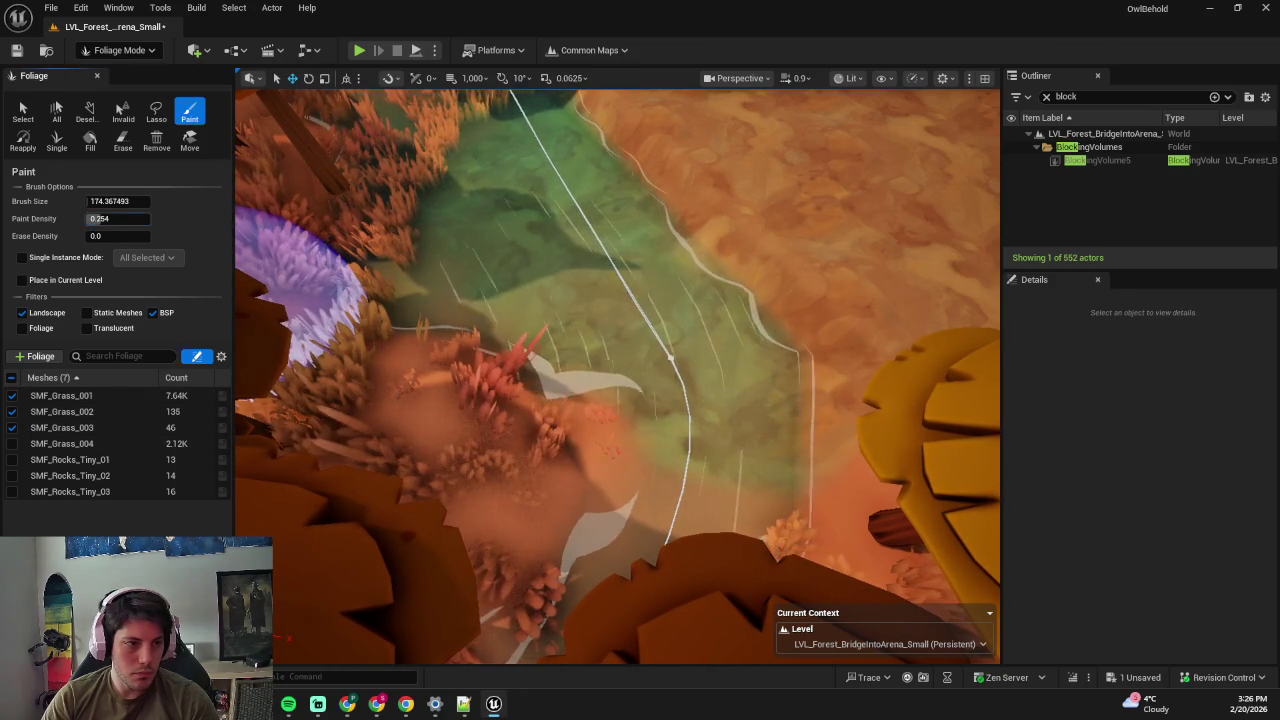
pyautogui.moveTo(391, 394); pyautogui.dragTo(449, 423)
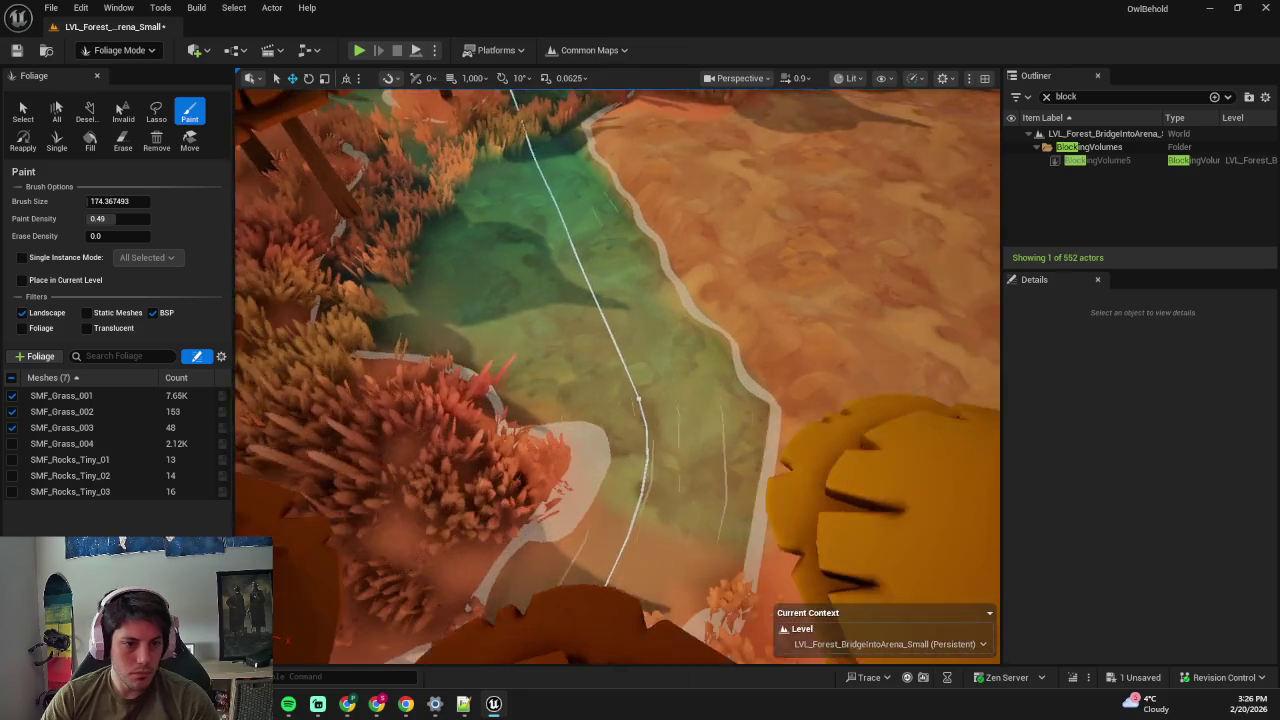
pyautogui.scroll(-5, 403, 477)
pyautogui.hotkey('ctrl', 's')
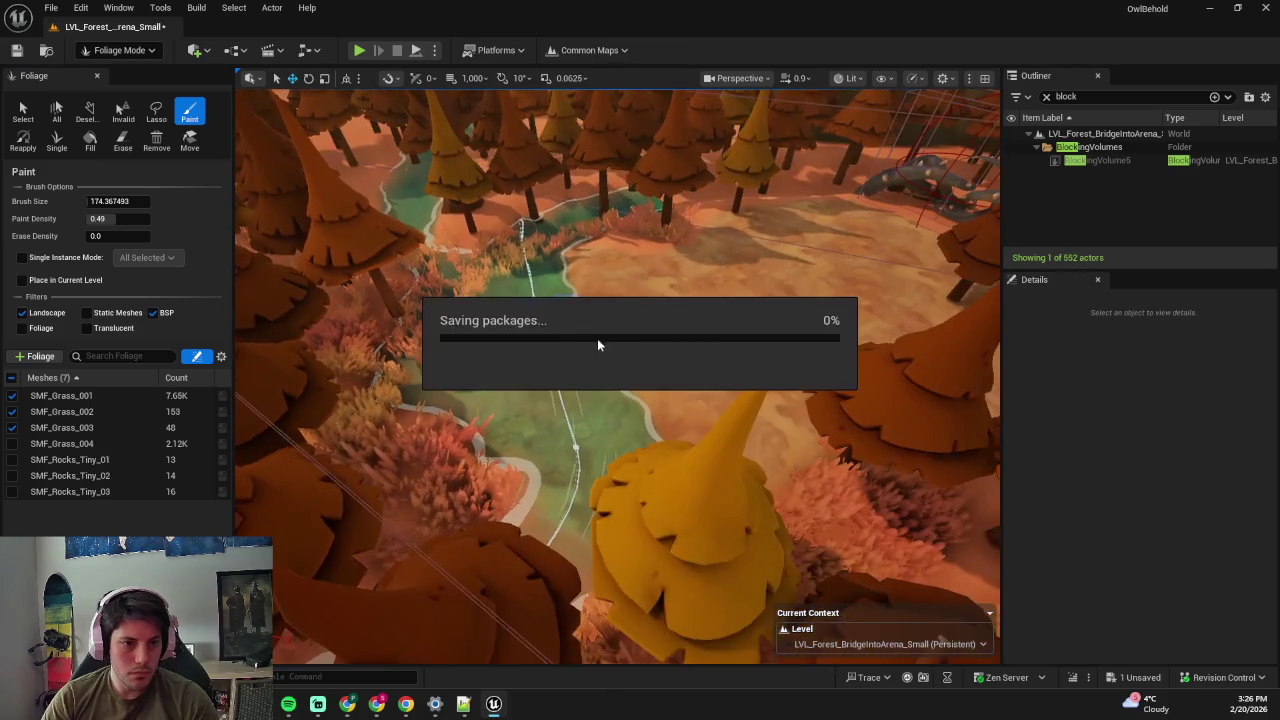
# - Erase stray grass from the riverside path and start a playtest
pyautogui.moveTo(509, 293)
pyautogui.mouseDown()
pyautogui.moveTo(437, 371)
pyautogui.moveTo(471, 300)
pyautogui.moveTo(534, 249)
pyautogui.mouseUp()
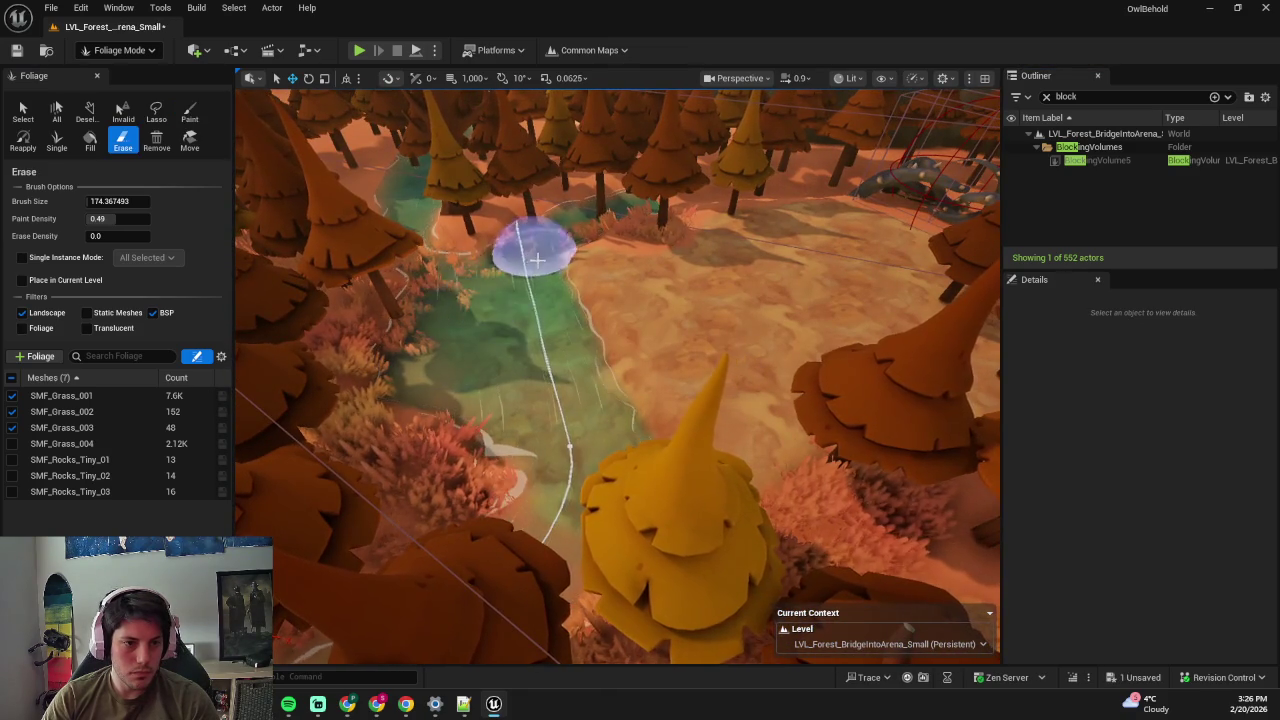
pyautogui.scroll(3, 295, 328)
pyautogui.scroll(-2, 295, 328)
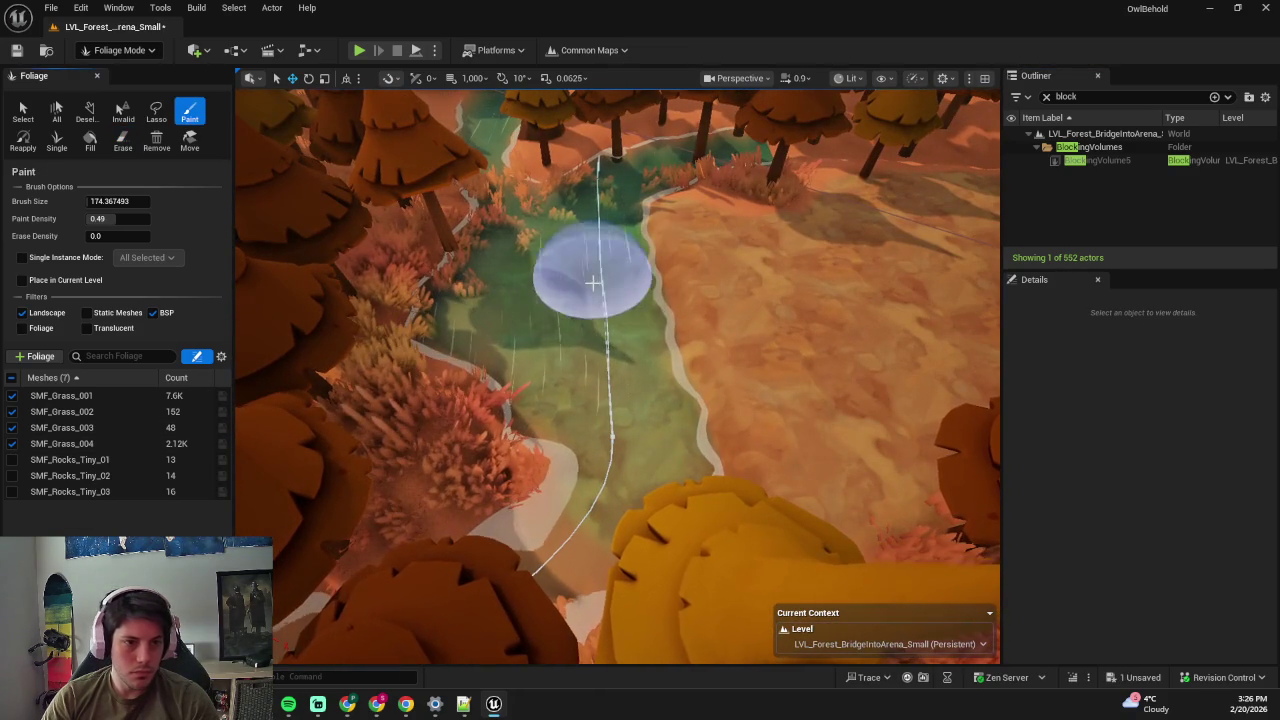
pyautogui.press('shift')
pyautogui.moveTo(541, 251)
pyautogui.mouseDown()
pyautogui.moveTo(557, 228)
pyautogui.moveTo(508, 294)
pyautogui.moveTo(502, 269)
pyautogui.mouseUp()
pyautogui.moveTo(516, 214); pyautogui.dragTo(748, 300)
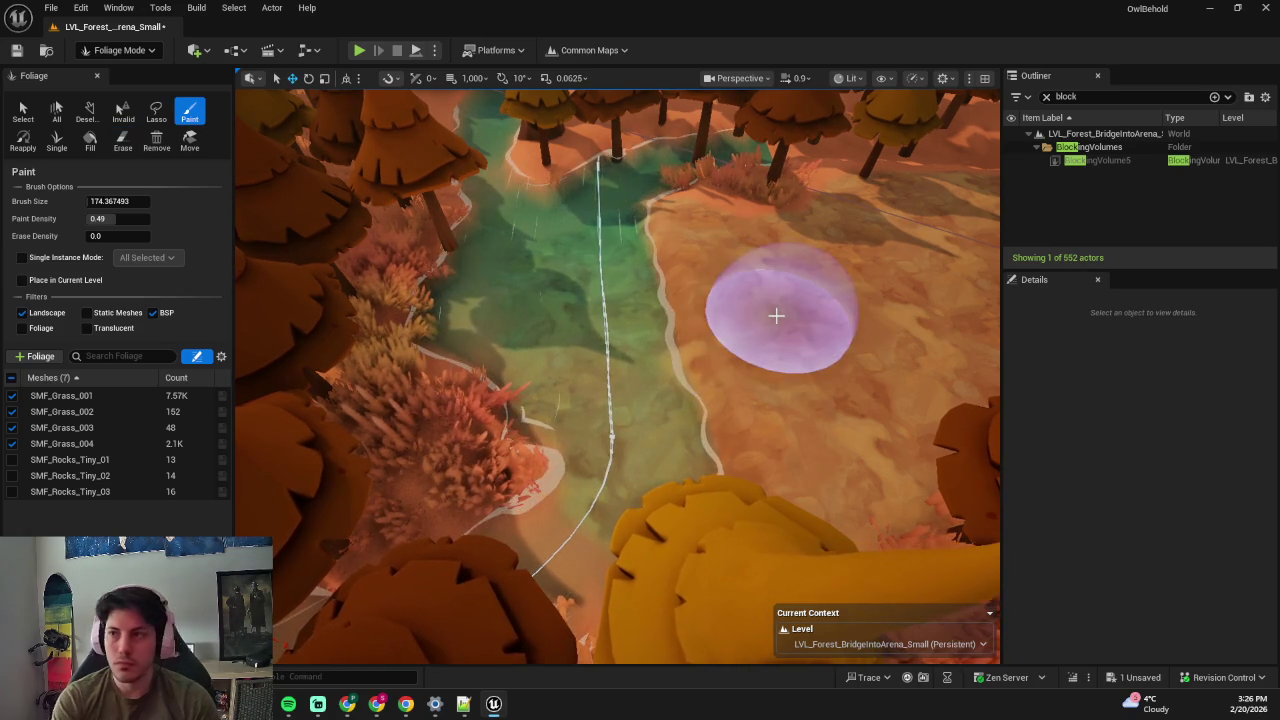
pyautogui.hotkey('alt', 'p')
# - Walk the character across the bridge, up the forest path and around the riverside clearing, then stop
pyautogui.press('F11')
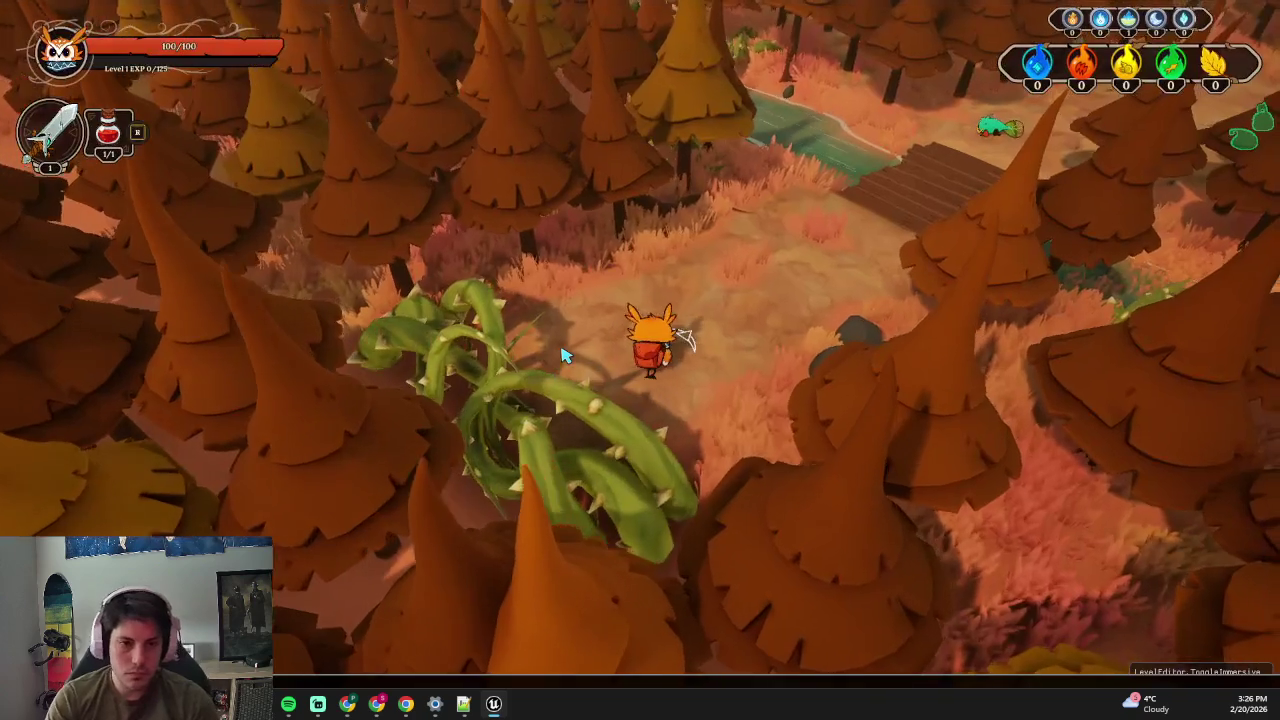
pyautogui.press('d')
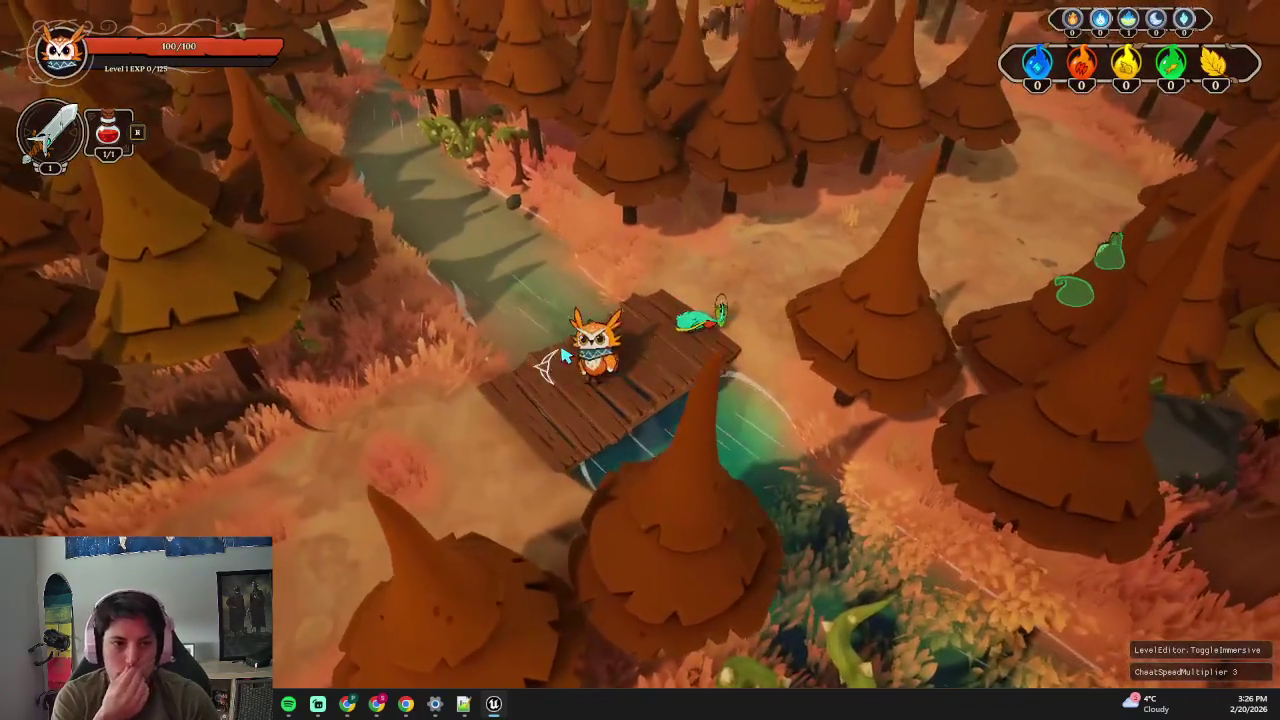
pyautogui.press('a')
pyautogui.press('d')
pyautogui.press('w')
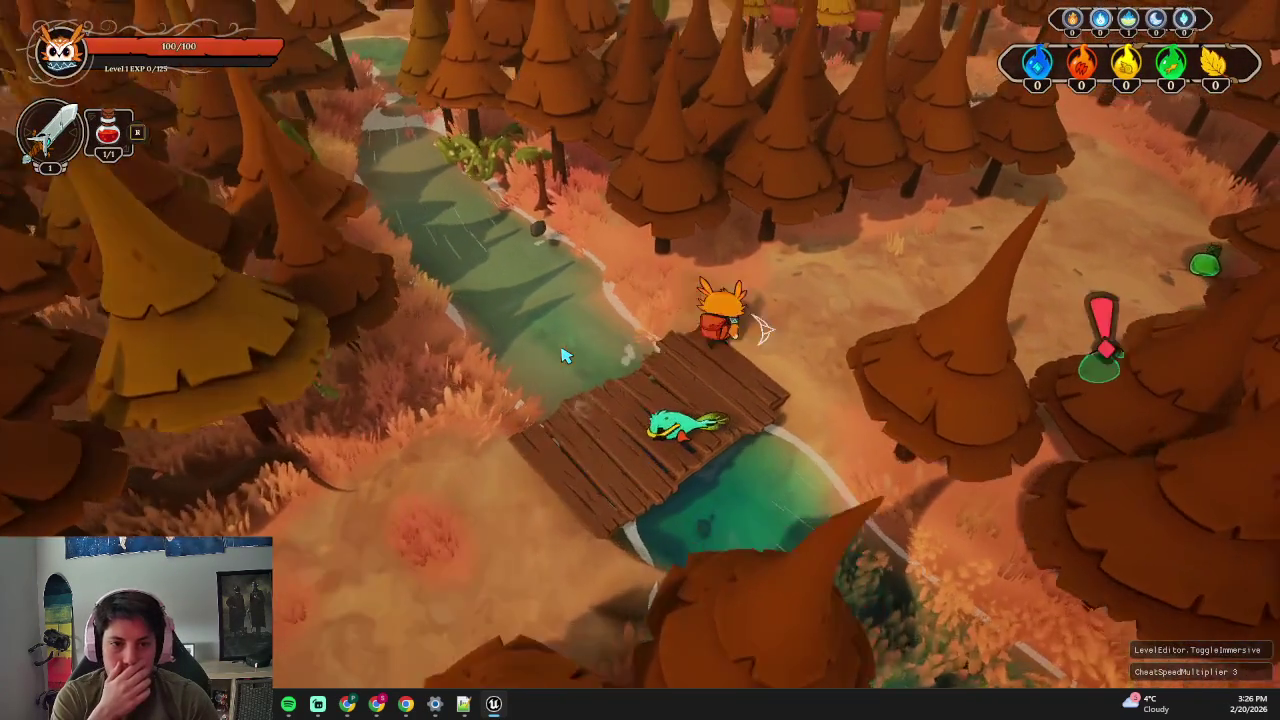
pyautogui.press('w')
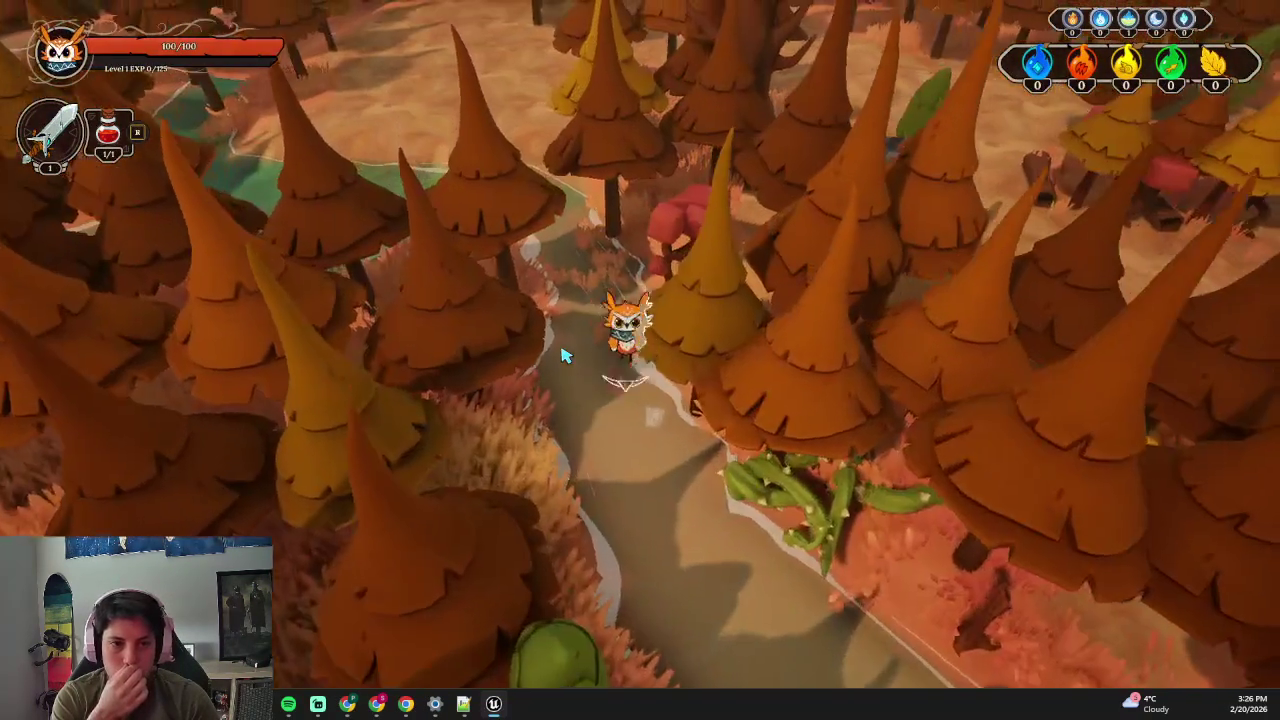
pyautogui.press('s')
pyautogui.press('d')
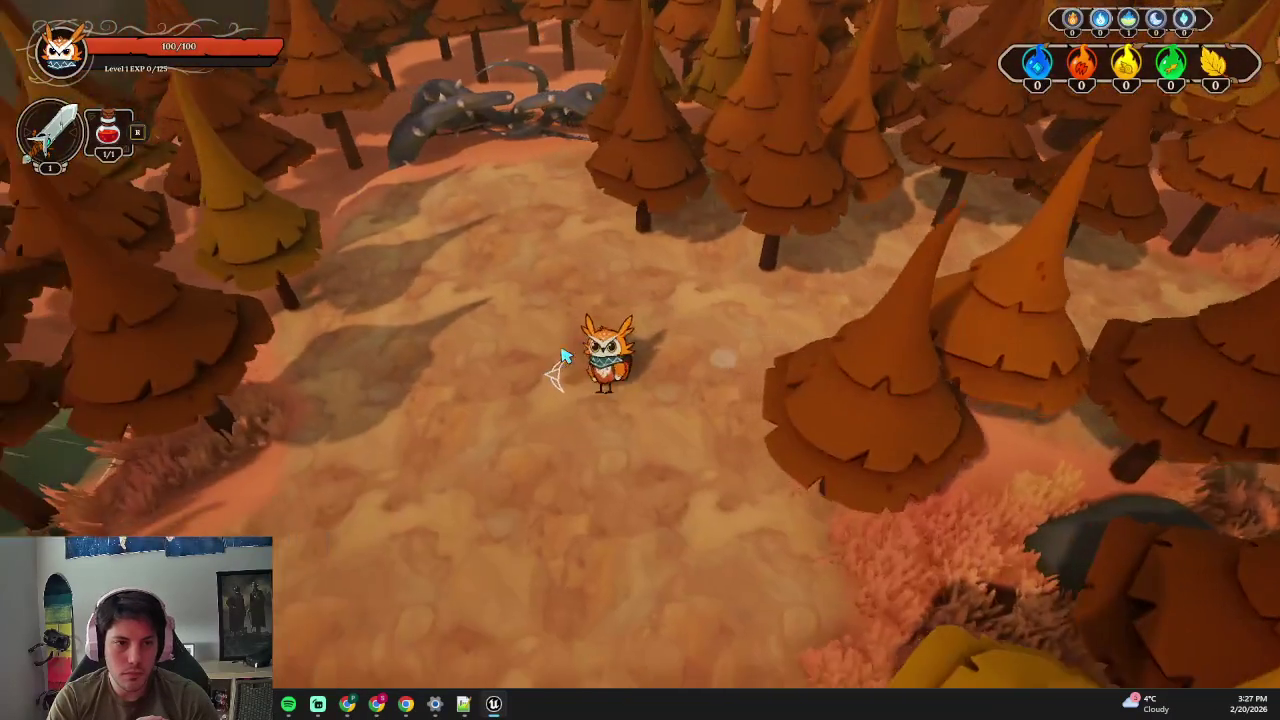
pyautogui.press('w')
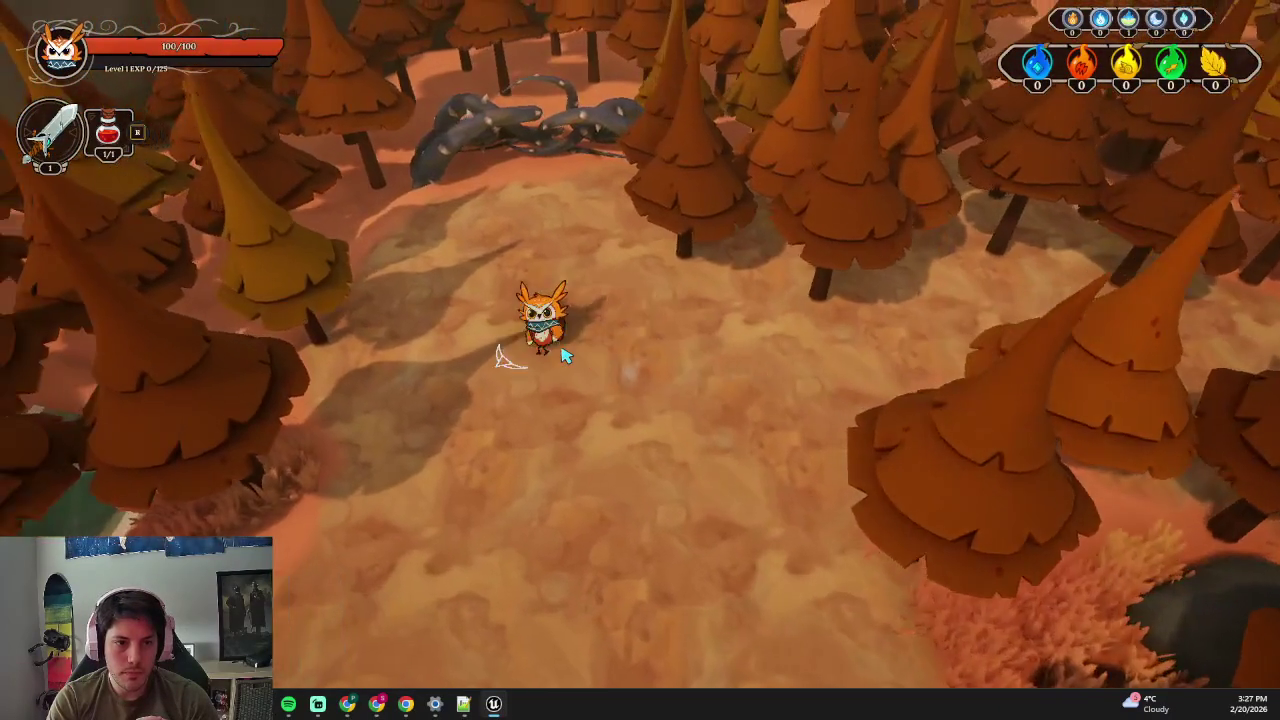
pyautogui.press('w')
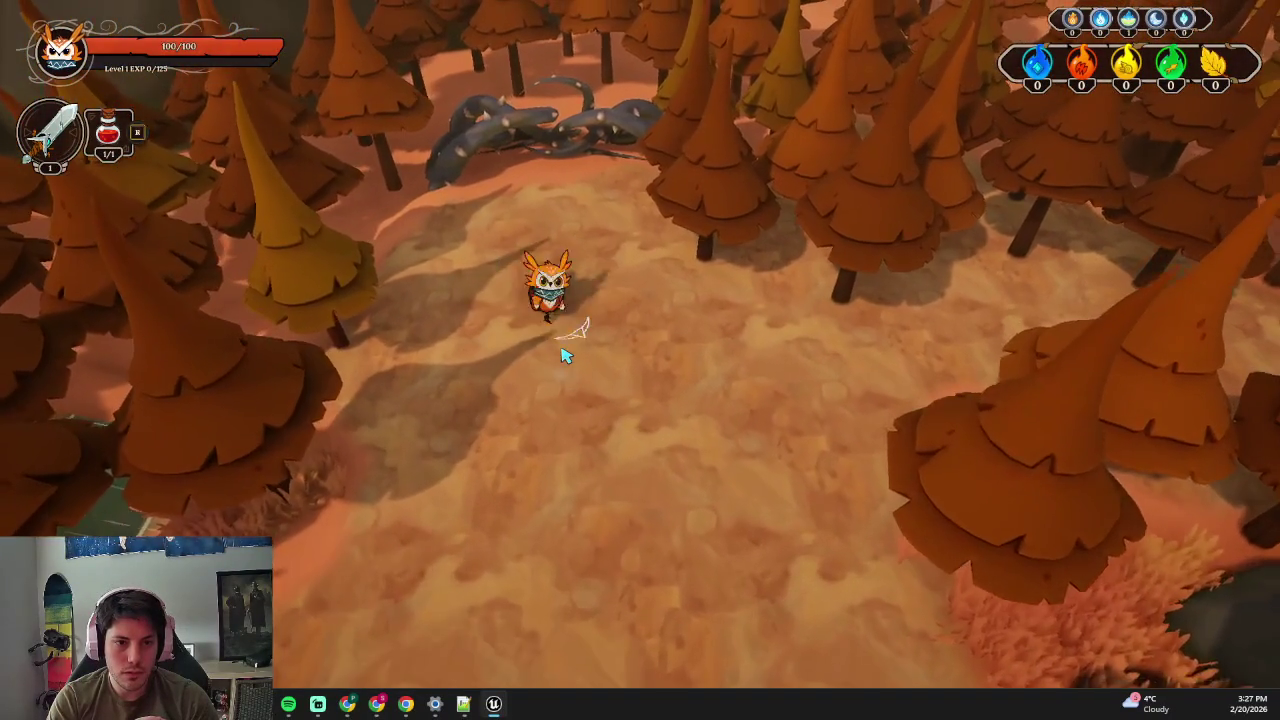
pyautogui.press('s')
pyautogui.press('s')
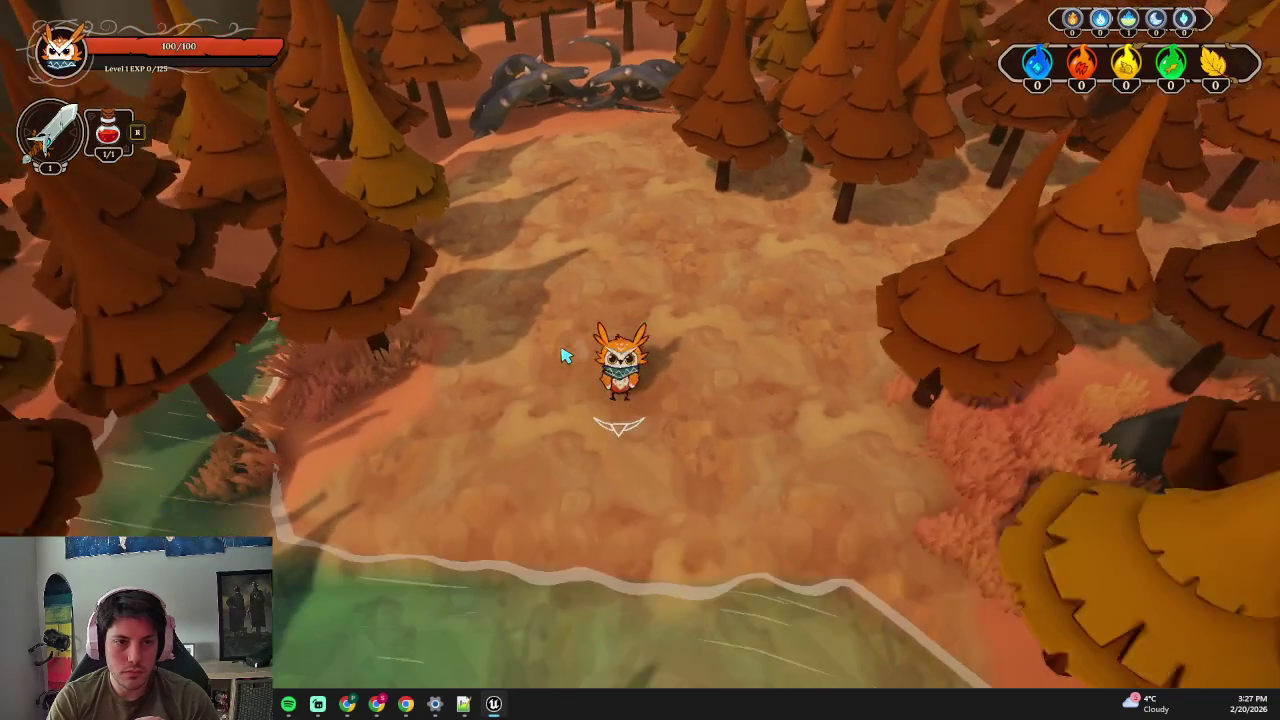
pyautogui.press('d')
pyautogui.press('s')
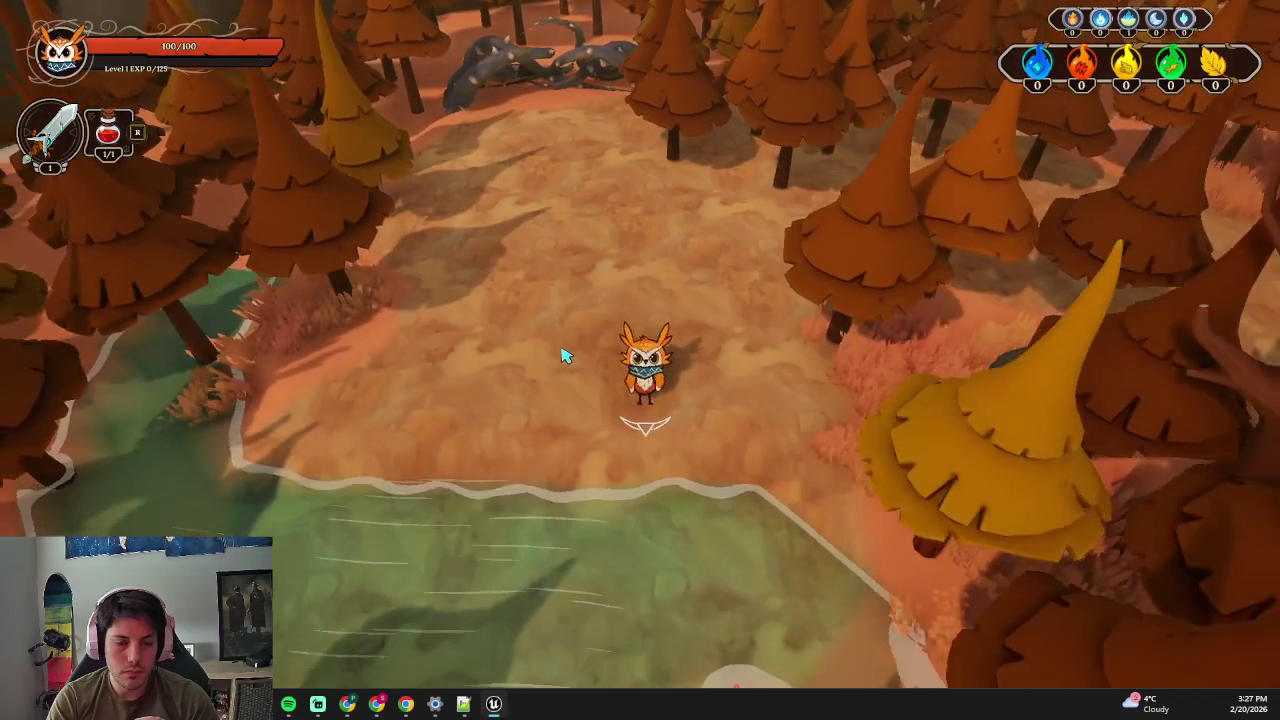
pyautogui.press('w')
pyautogui.press('s')
pyautogui.press('Escape')
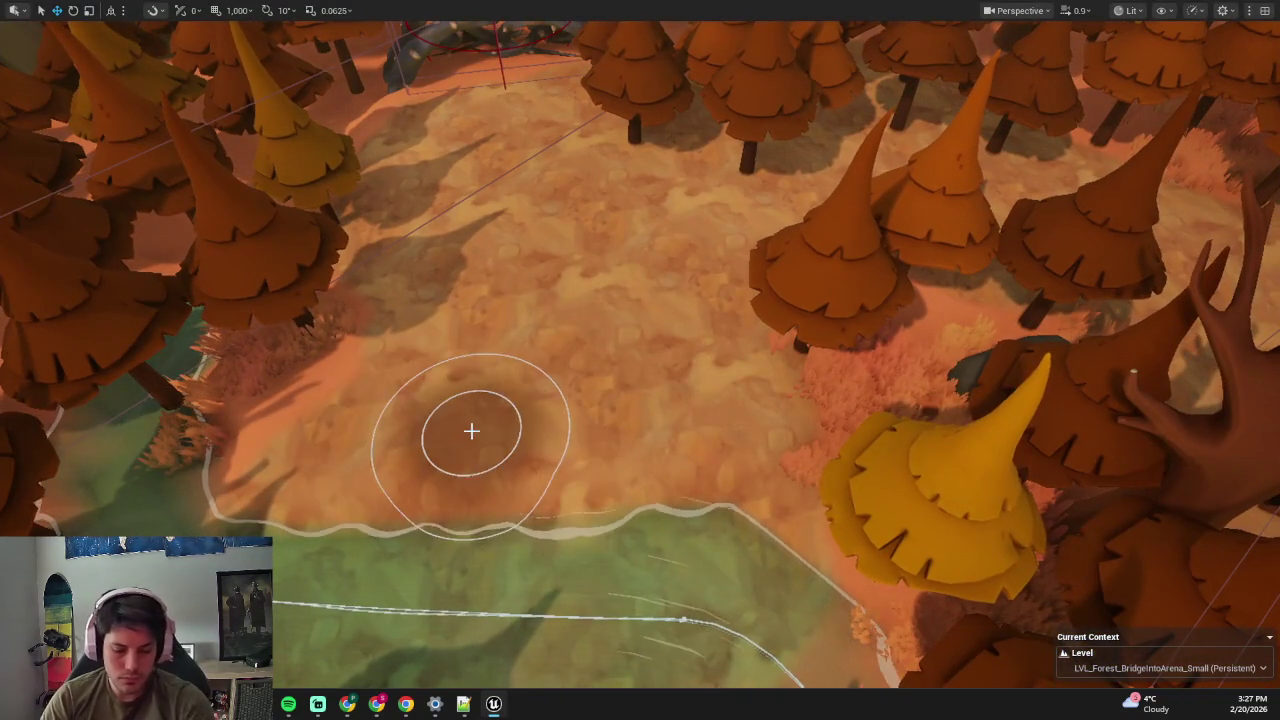
# - Flatten a wider, smoother strip of riverbank, redoing one undone stroke, then return to Selection Mode
pyautogui.press('F11')
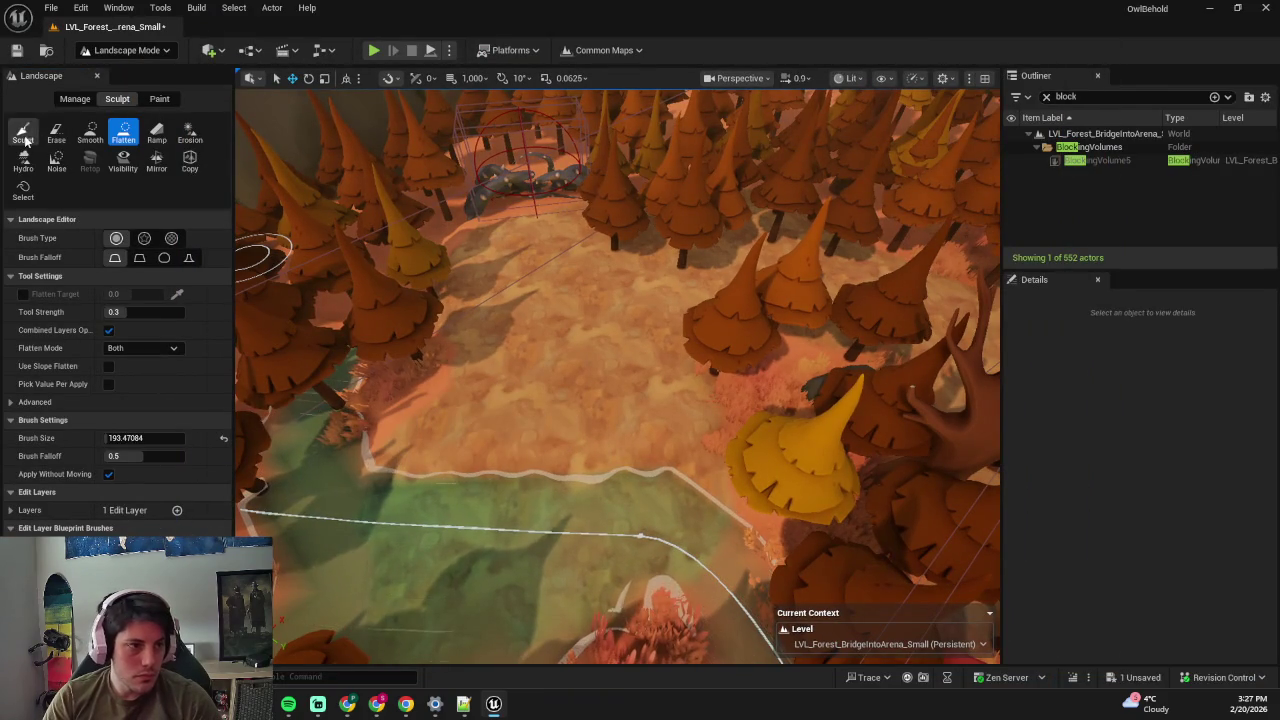
pyautogui.moveTo(524, 474)
pyautogui.mouseDown()
pyautogui.moveTo(640, 443)
pyautogui.moveTo(657, 409)
pyautogui.moveTo(526, 443)
pyautogui.mouseUp()
pyautogui.moveTo(357, 420)
pyautogui.mouseDown()
pyautogui.moveTo(608, 434)
pyautogui.moveTo(567, 441)
pyautogui.mouseUp()
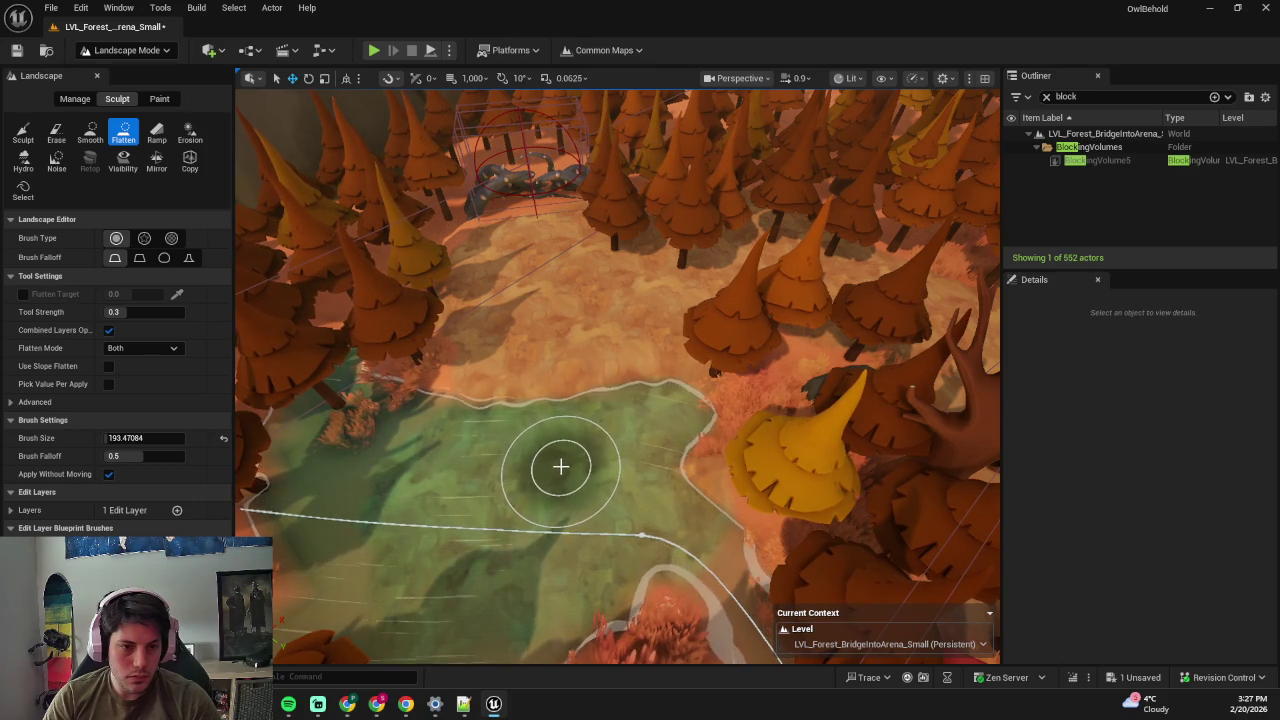
pyautogui.hotkey('ctrl', 'z')
pyautogui.moveTo(348, 466)
pyautogui.mouseDown()
pyautogui.moveTo(586, 460)
pyautogui.moveTo(669, 477)
pyautogui.moveTo(483, 451)
pyautogui.mouseUp()
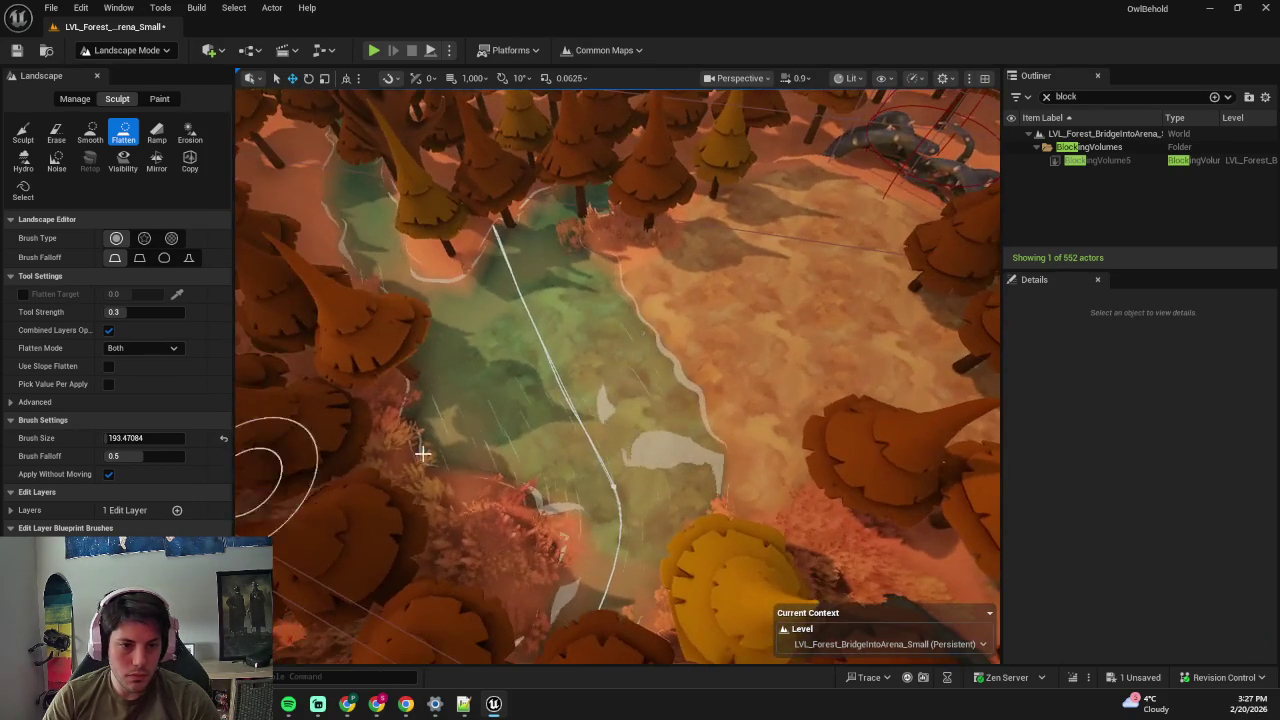
pyautogui.hotkey('shift', '1')
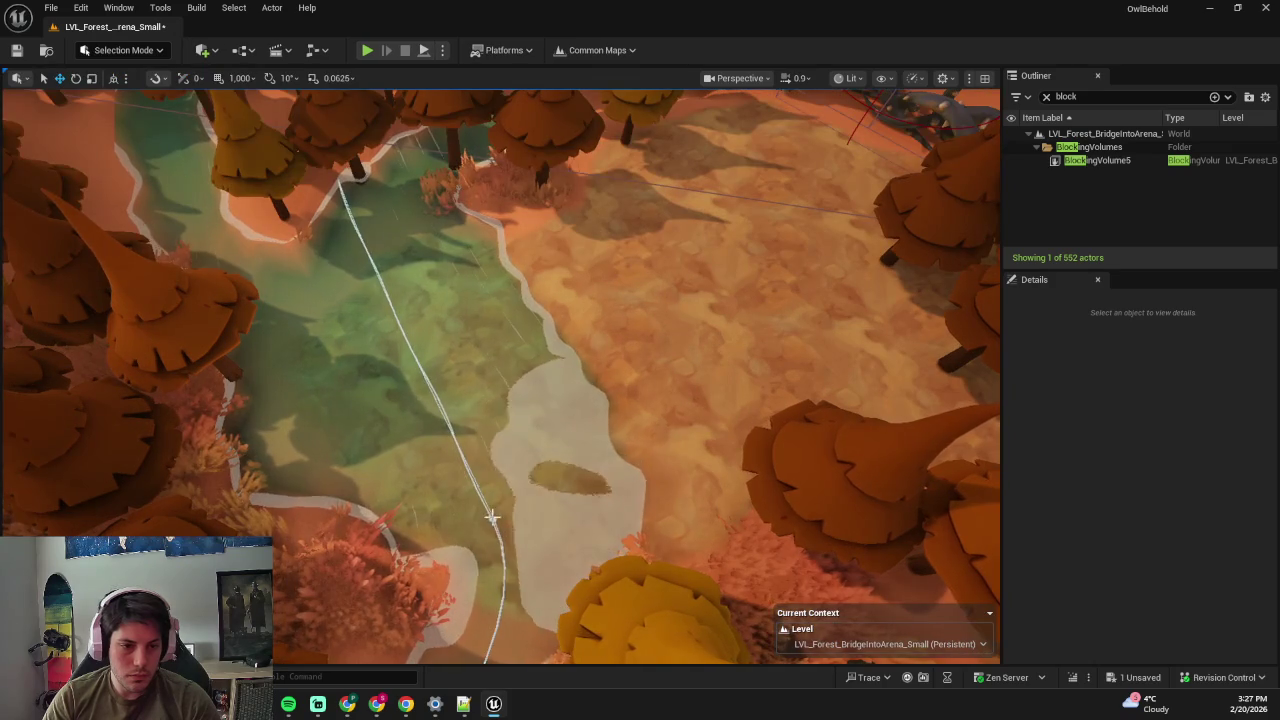
# - Move BP_Classic_River3's spline points and pull a tangent handle to reroute the bend
pyautogui.click(492, 516)
pyautogui.click(491, 514)
pyautogui.moveTo(491, 514)
pyautogui.mouseDown()
pyautogui.moveTo(486, 528)
pyautogui.moveTo(537, 491)
pyautogui.mouseUp()
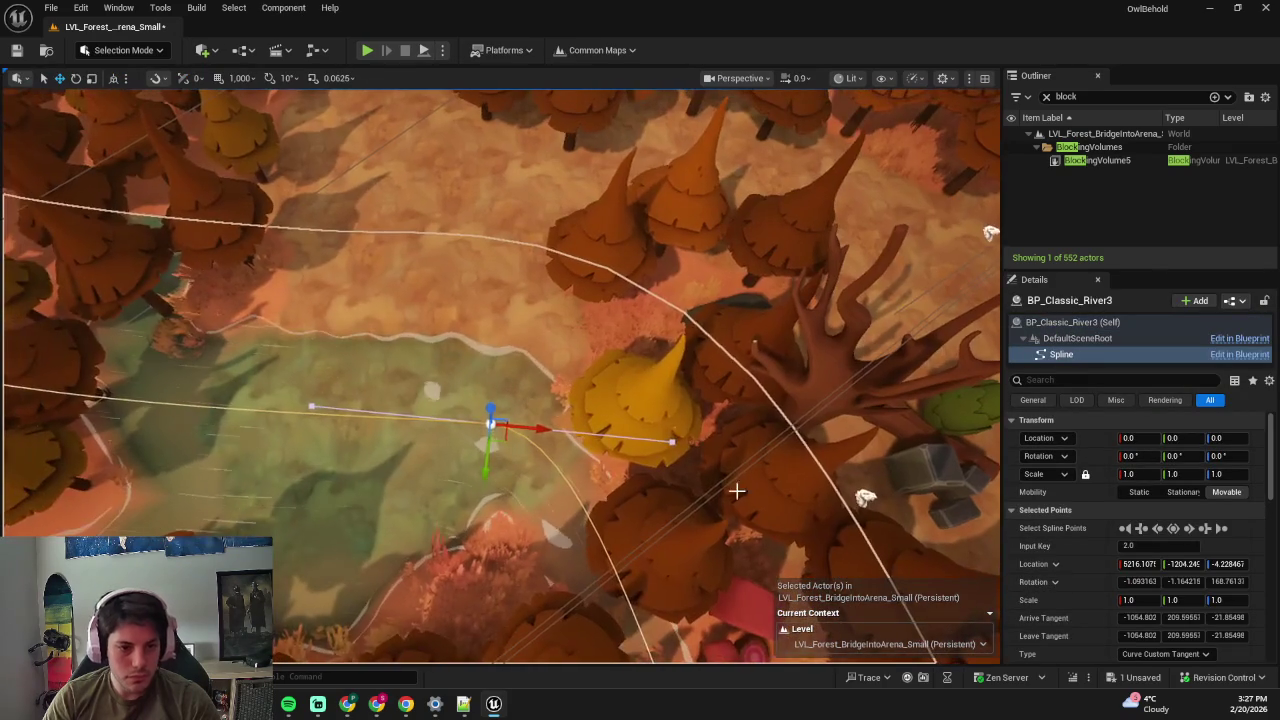
pyautogui.click(672, 441)
pyautogui.moveTo(722, 450); pyautogui.dragTo(692, 448)
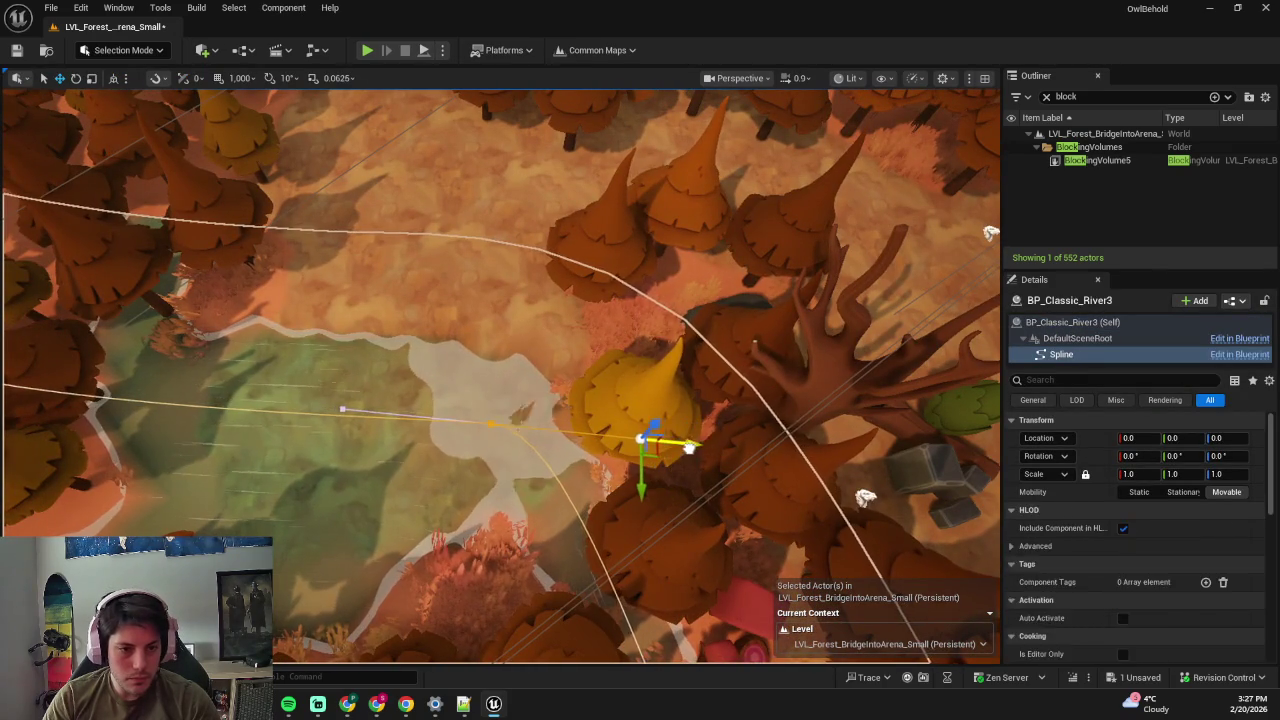
pyautogui.click(646, 450)
pyautogui.moveTo(491, 424)
pyautogui.mouseDown()
pyautogui.moveTo(494, 410)
pyautogui.moveTo(508, 430)
pyautogui.moveTo(534, 430)
pyautogui.mouseUp()
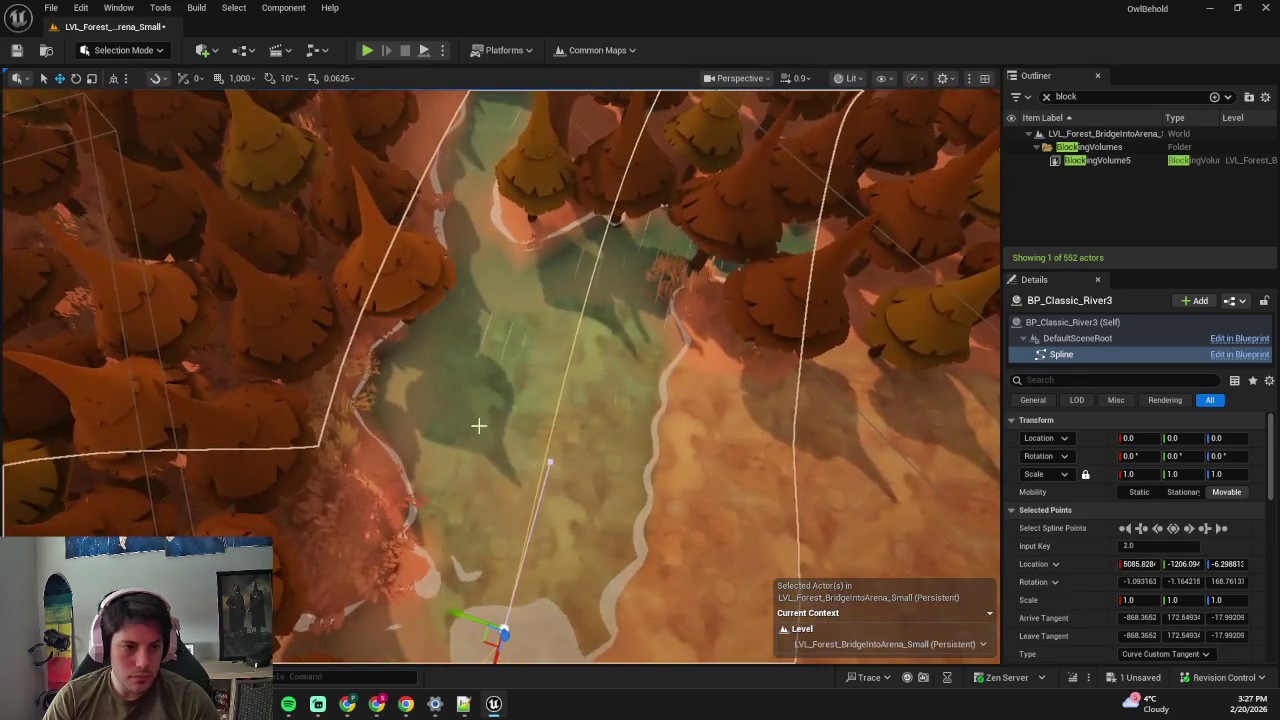
# - Flatten the terrain down the new riverbank
pyautogui.hotkey('shift', '2')
pyautogui.moveTo(510, 283); pyautogui.dragTo(526, 500)
pyautogui.press('1')
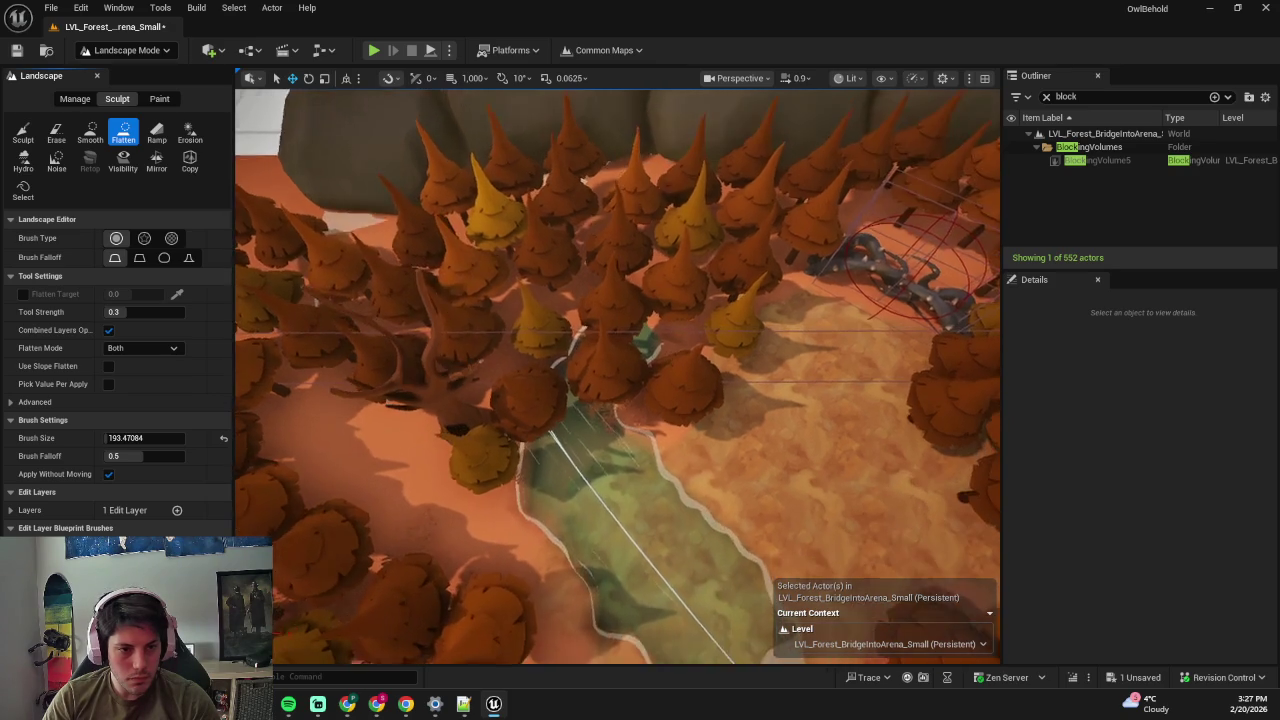
# - Select the river spline and move an upstream point to reshape the upper river
pyautogui.hotkey('shift', '1')
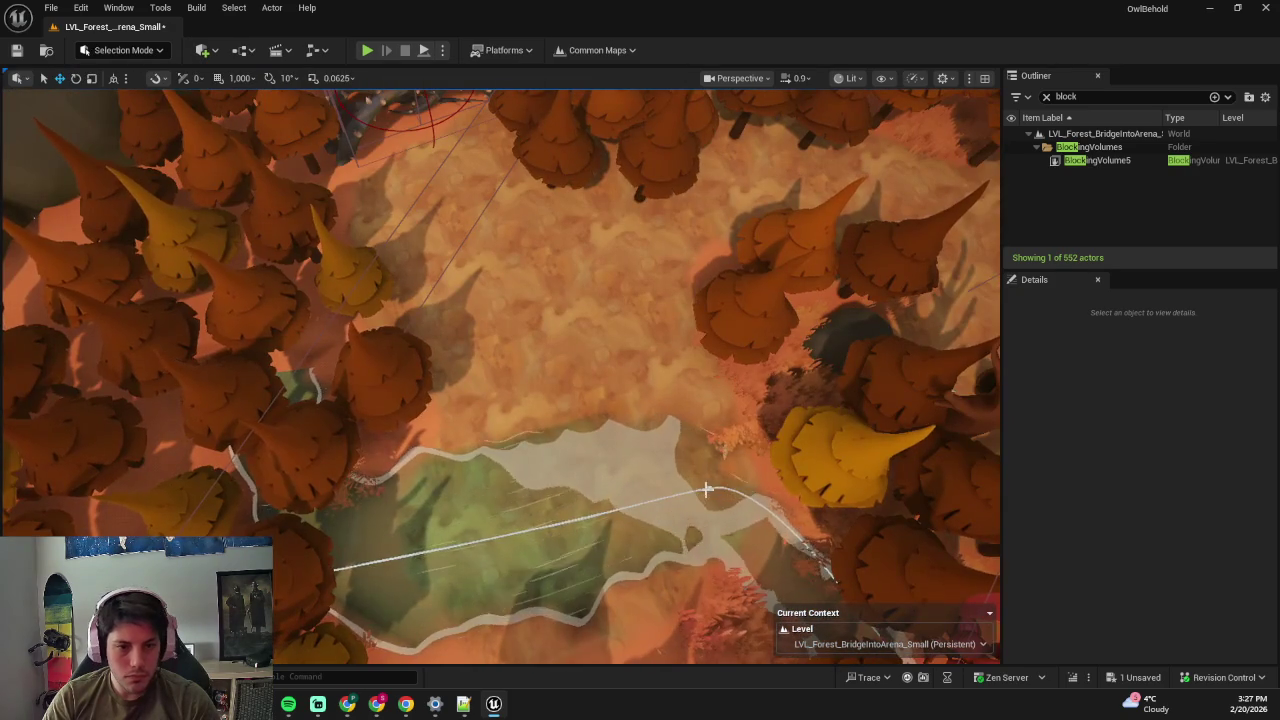
pyautogui.click(708, 488)
pyautogui.press('f')
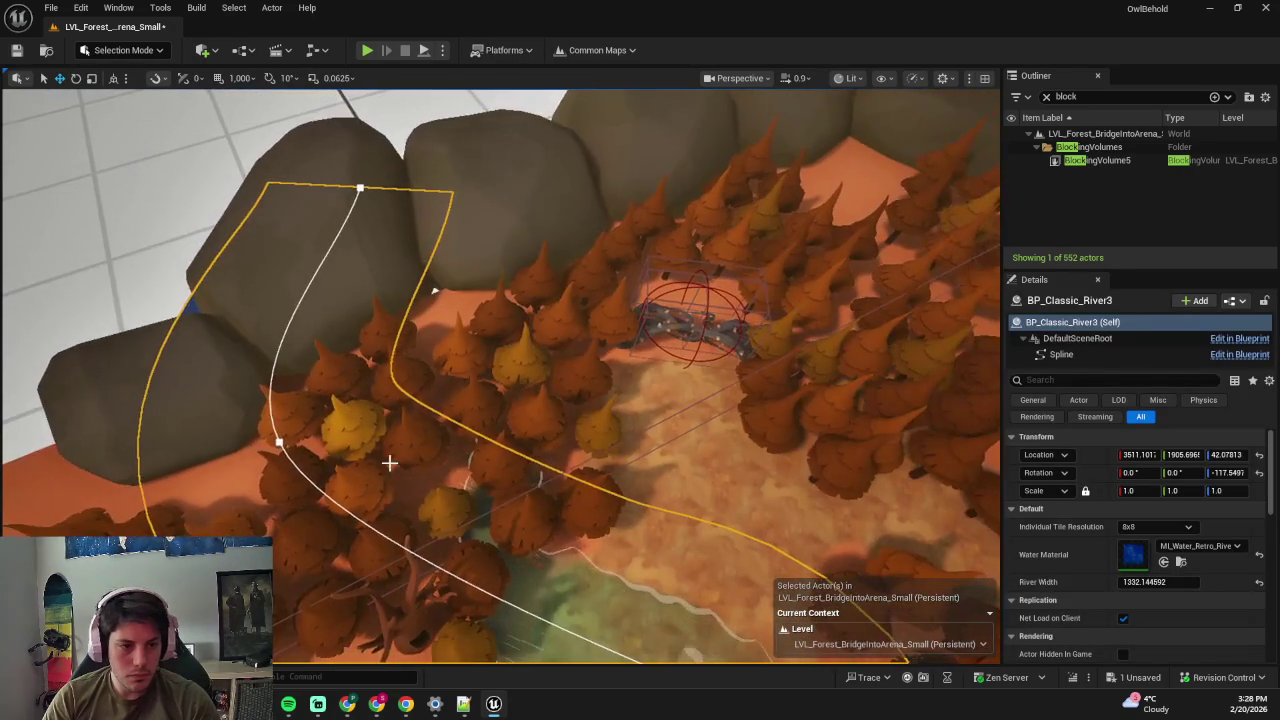
pyautogui.click(326, 304)
pyautogui.click(276, 446)
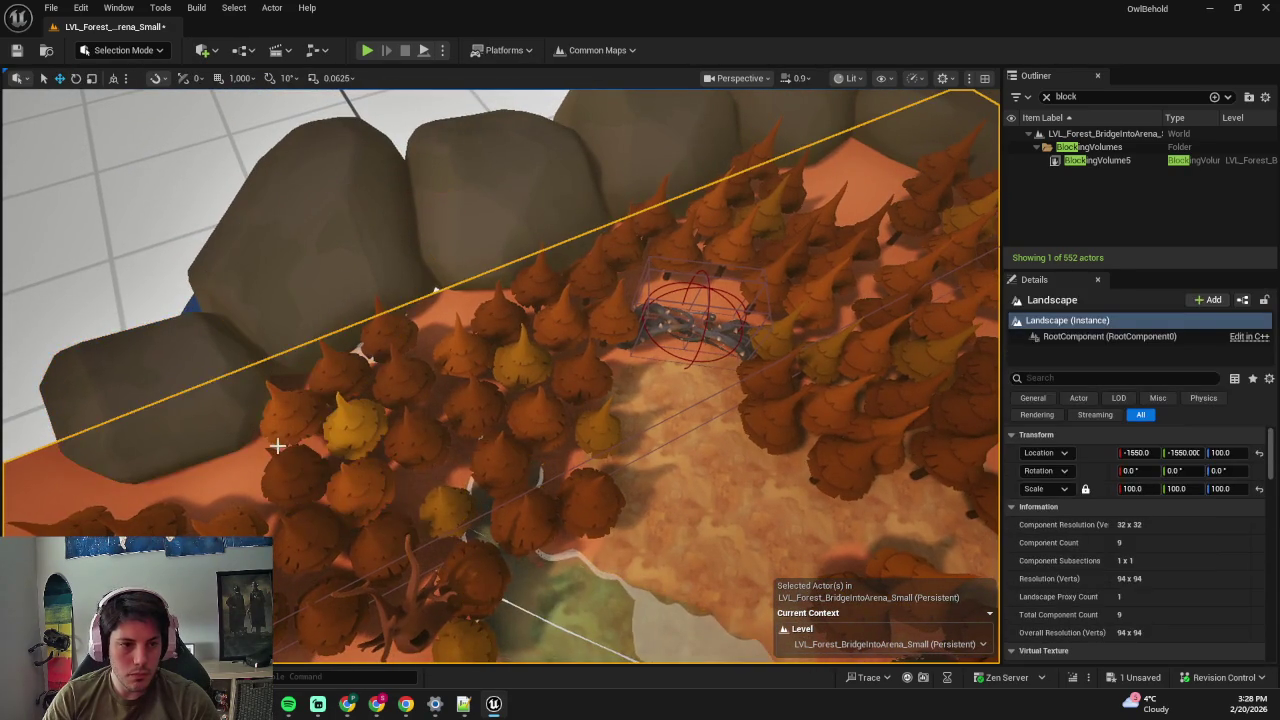
pyautogui.click(495, 480)
pyautogui.click(368, 184)
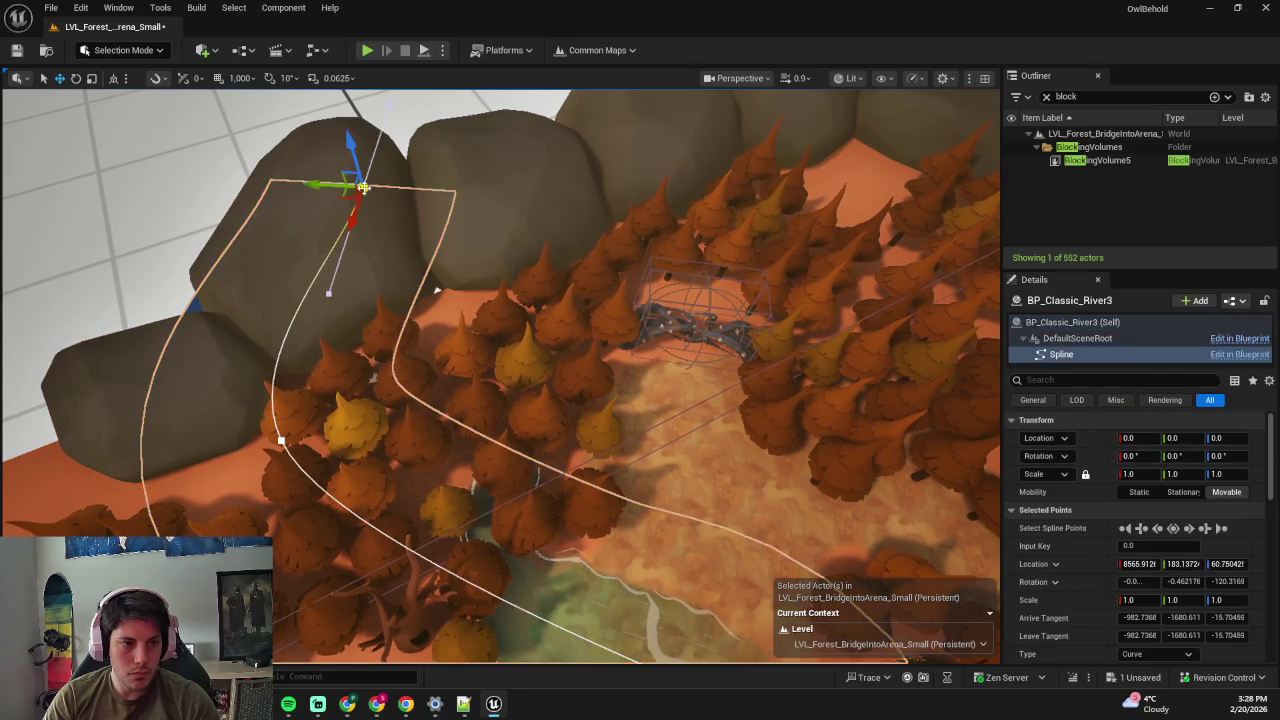
pyautogui.keyDown('ctrl'); pyautogui.click(306, 388); pyautogui.keyUp('ctrl')
pyautogui.moveTo(306, 386)
pyautogui.mouseDown()
pyautogui.moveTo(343, 371)
pyautogui.moveTo(290, 440)
pyautogui.mouseUp()
pyautogui.click(323, 428)
pyautogui.moveTo(387, 355)
pyautogui.mouseDown()
pyautogui.moveTo(471, 296)
pyautogui.moveTo(517, 288)
pyautogui.moveTo(471, 322)
pyautogui.moveTo(450, 316)
pyautogui.moveTo(445, 332)
pyautogui.mouseUp()
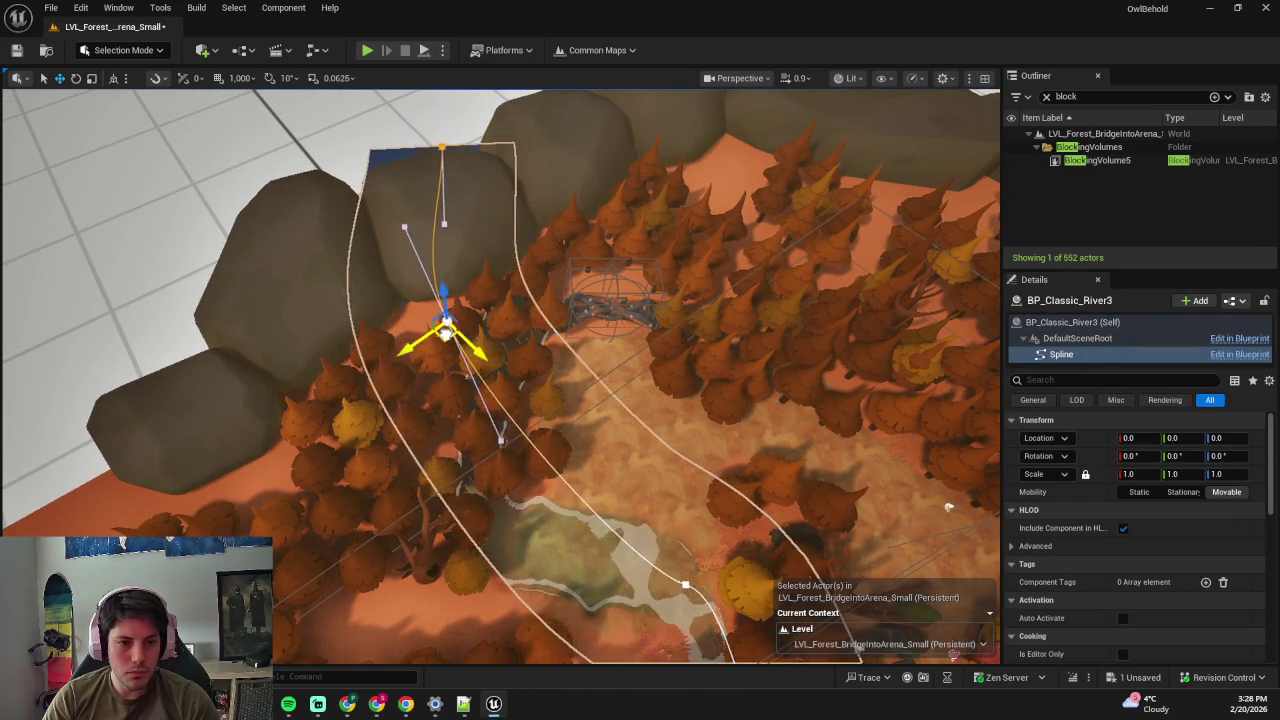
# - Rotate the upstream points' curve and pull the top point down toward the pines
pyautogui.keyDown('ctrl'); pyautogui.click(492, 299); pyautogui.keyUp('ctrl')
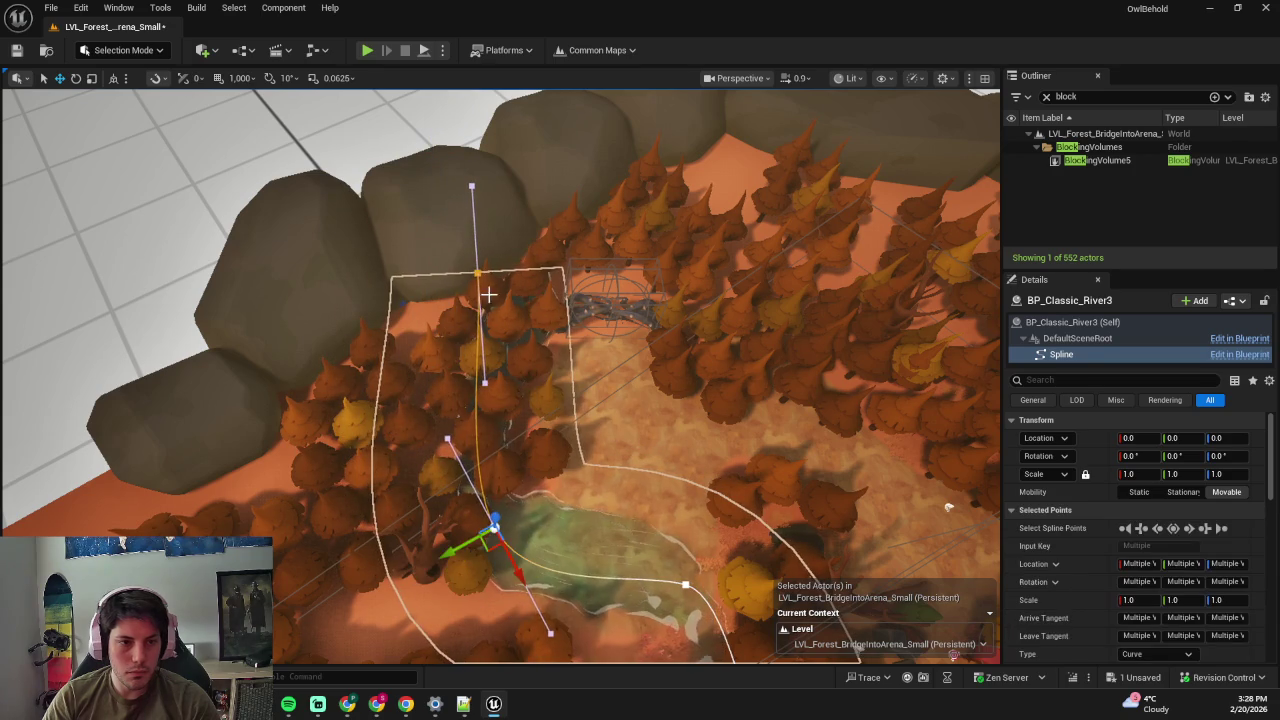
pyautogui.moveTo(476, 318); pyautogui.dragTo(468, 342)
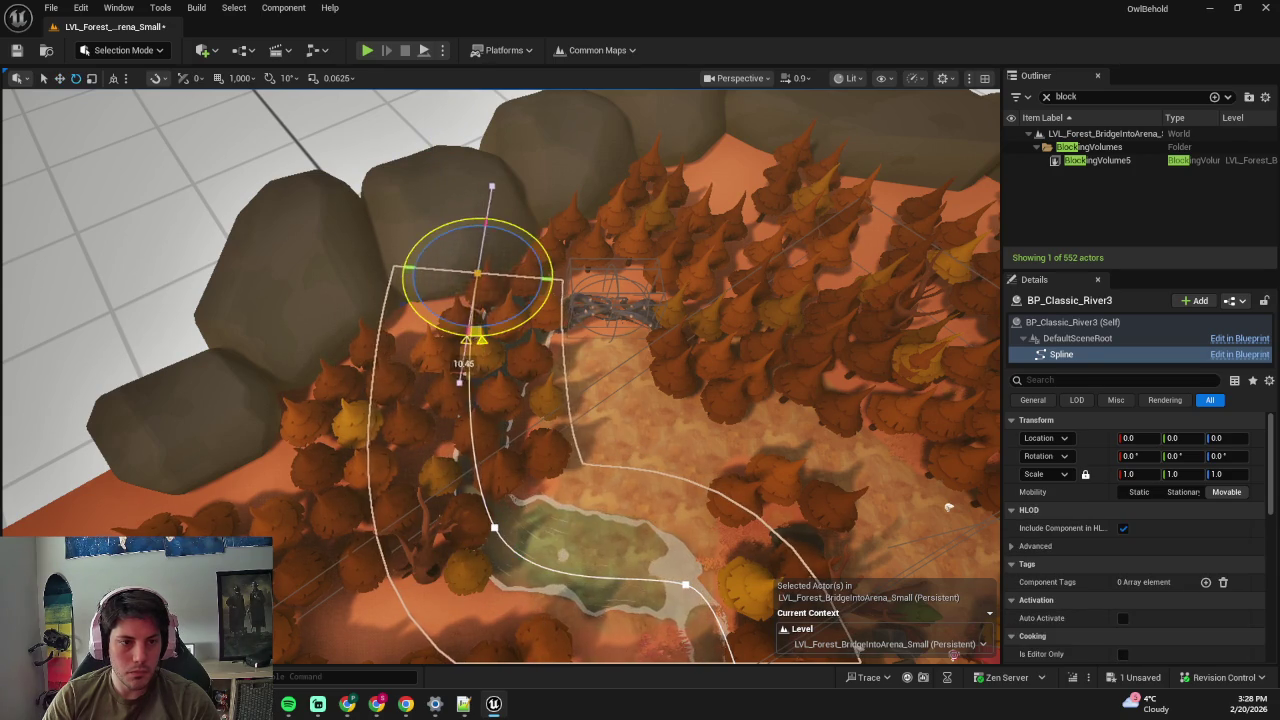
pyautogui.press('w')
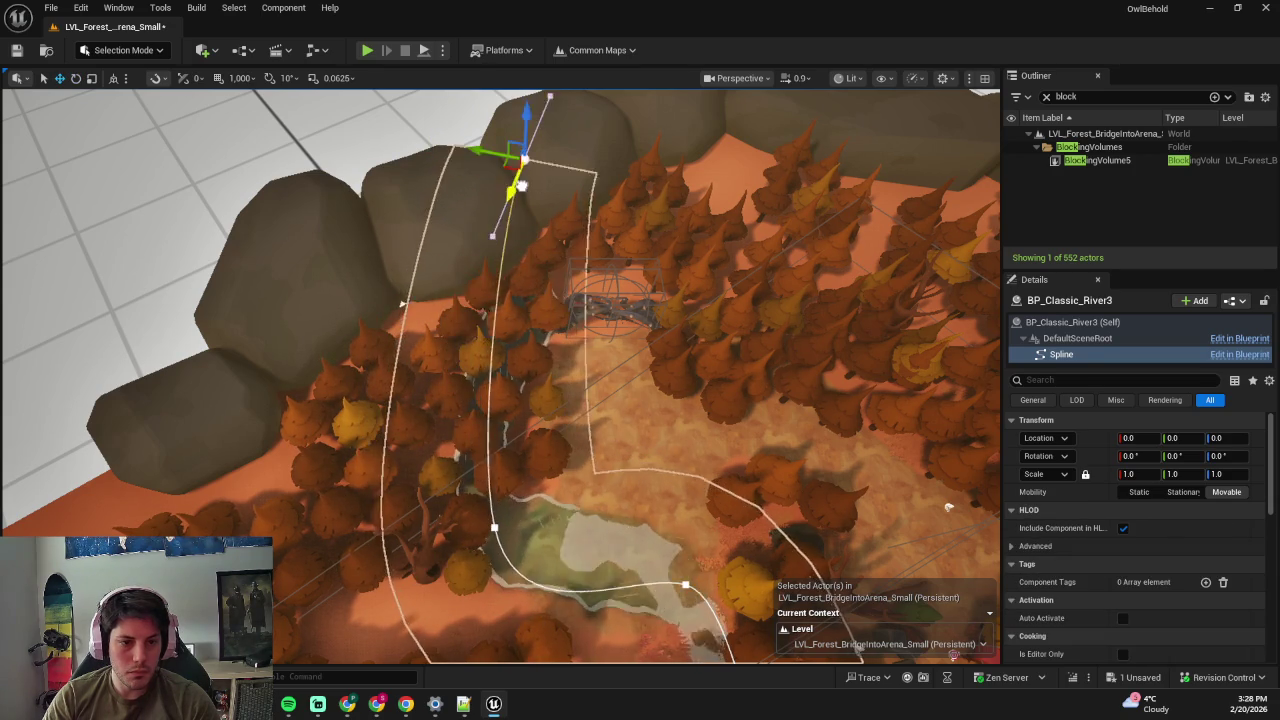
pyautogui.moveTo(530, 149); pyautogui.dragTo(531, 165)
pyautogui.scroll(1, 531, 165)
pyautogui.press('w')
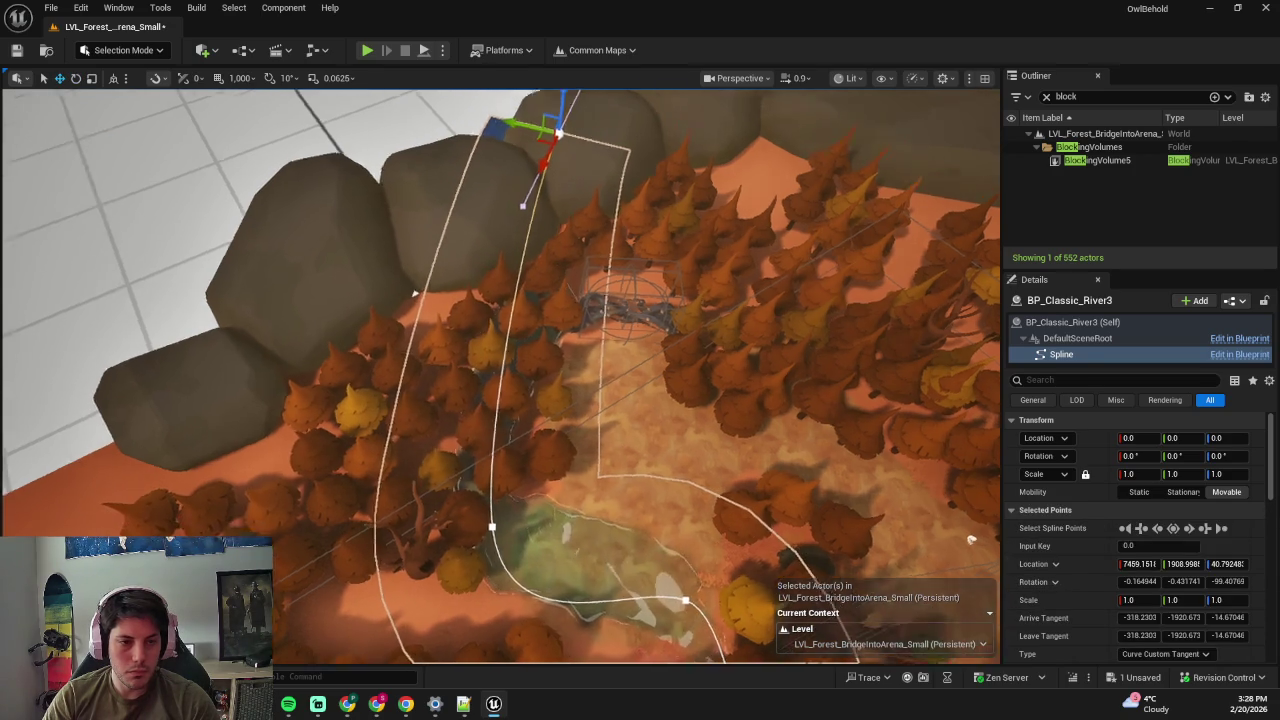
pyautogui.press('Escape')
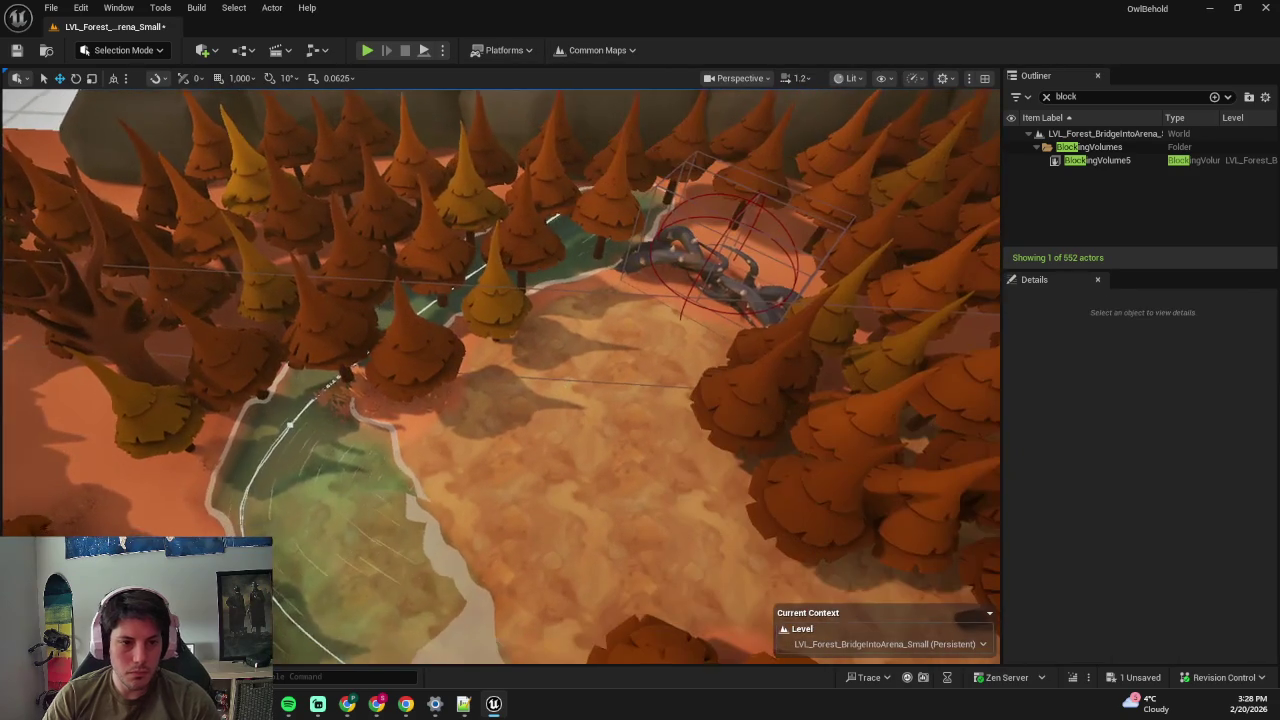
pyautogui.scroll(3, 500, 375)
pyautogui.scroll(2, 450, 277)
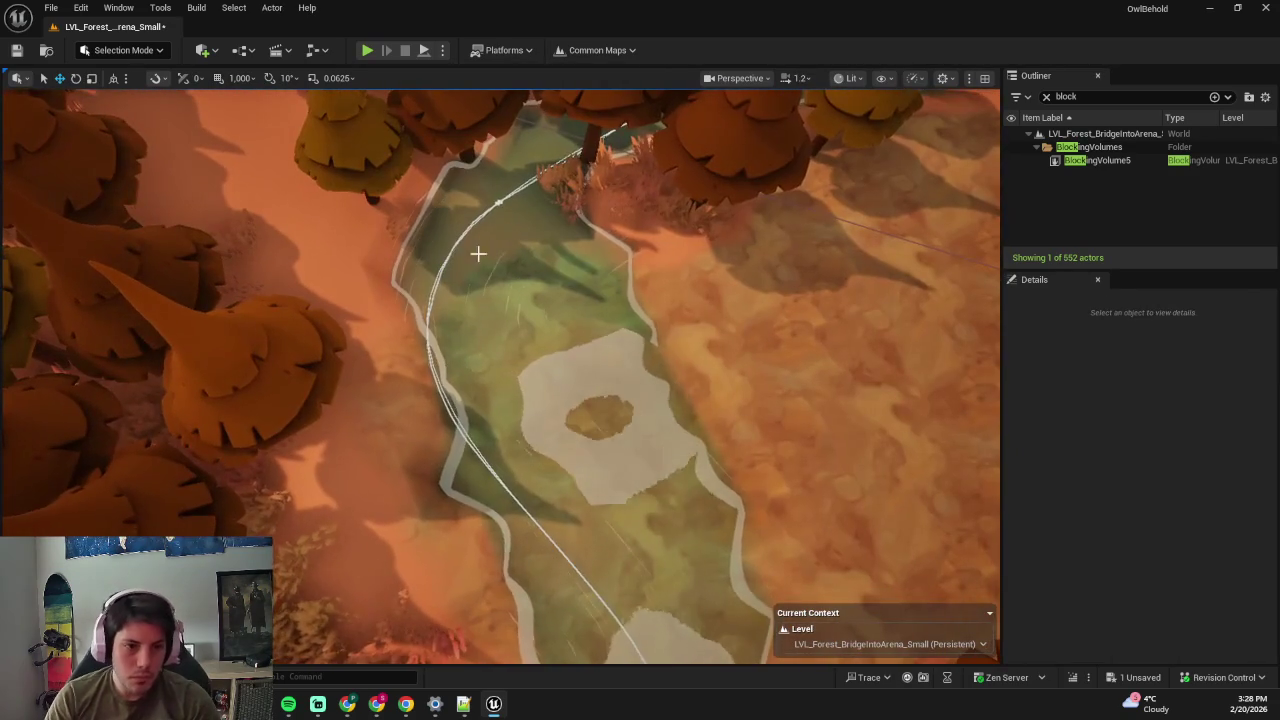
# - Move the river's far end point to reshape the bend, undoing an accidental rotation
pyautogui.click(497, 207)
pyautogui.click(494, 203)
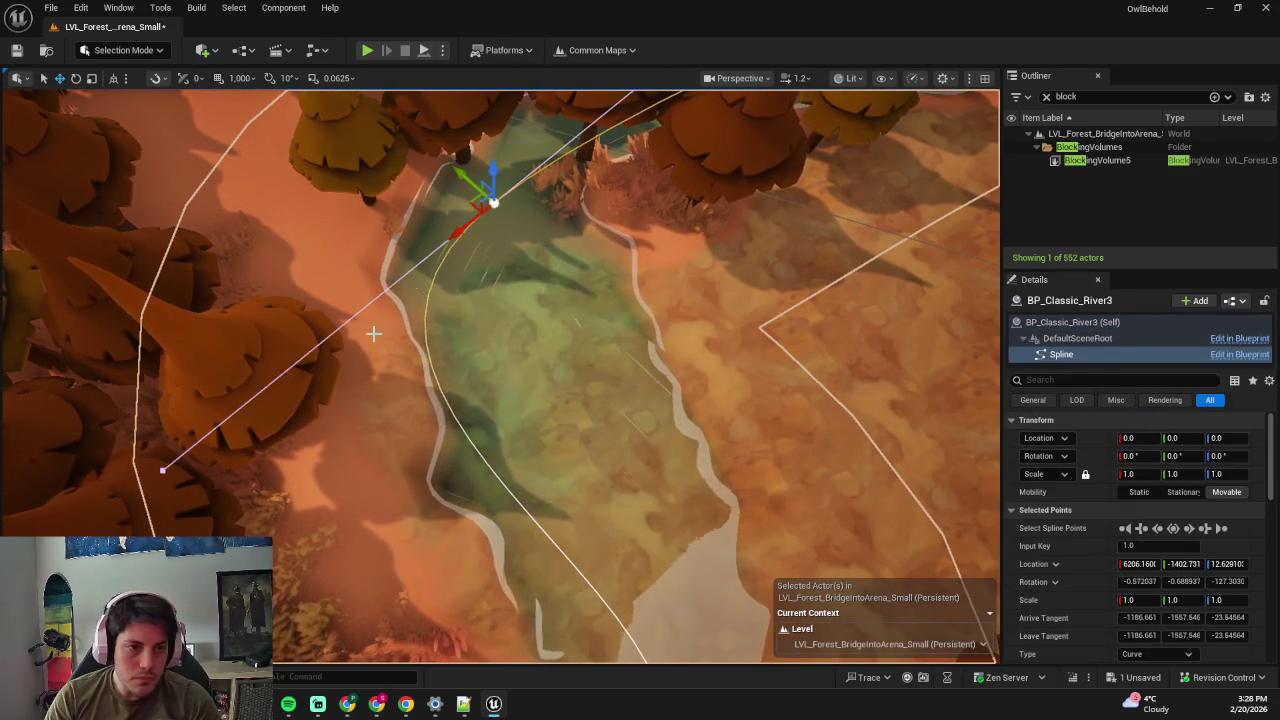
pyautogui.click(161, 468)
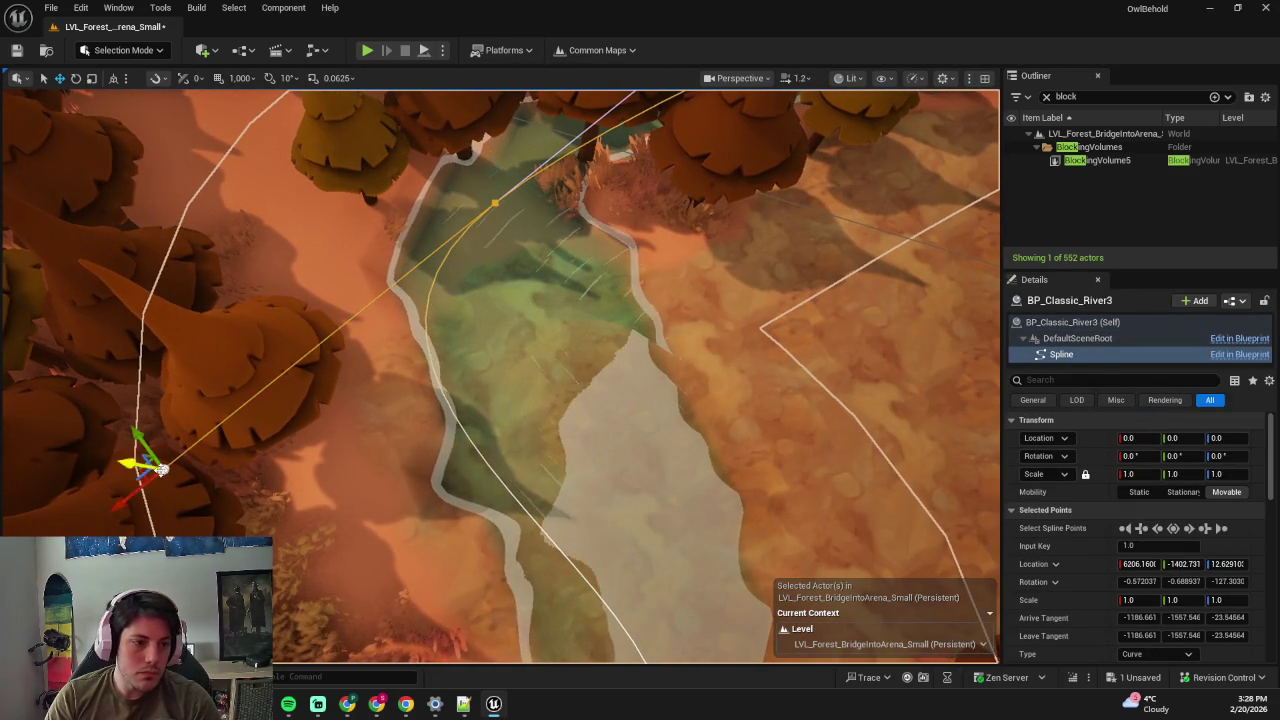
pyautogui.moveTo(142, 494)
pyautogui.mouseDown()
pyautogui.moveTo(474, 336)
pyautogui.moveTo(453, 349)
pyautogui.moveTo(352, 310)
pyautogui.moveTo(477, 294)
pyautogui.mouseUp()
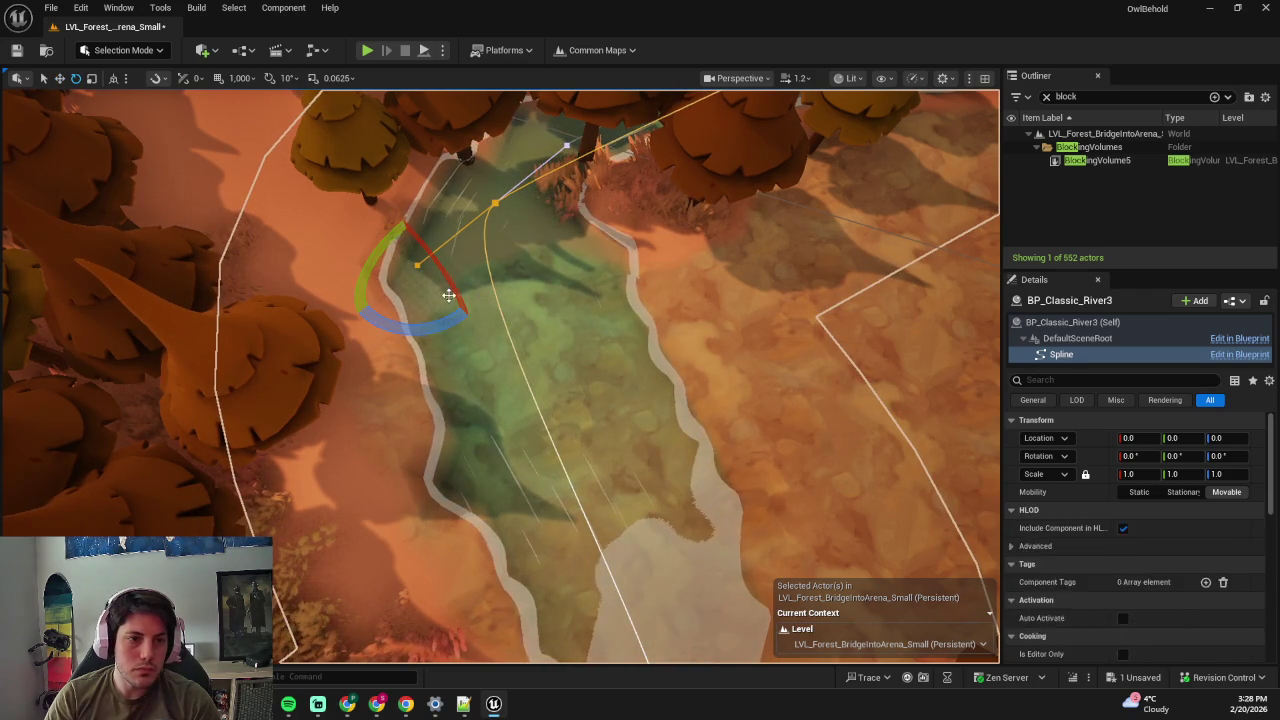
pyautogui.hotkey('ctrl', 'z')
pyautogui.press('w')
pyautogui.moveTo(390, 267)
pyautogui.mouseDown()
pyautogui.moveTo(417, 321)
pyautogui.moveTo(402, 370)
pyautogui.mouseUp()
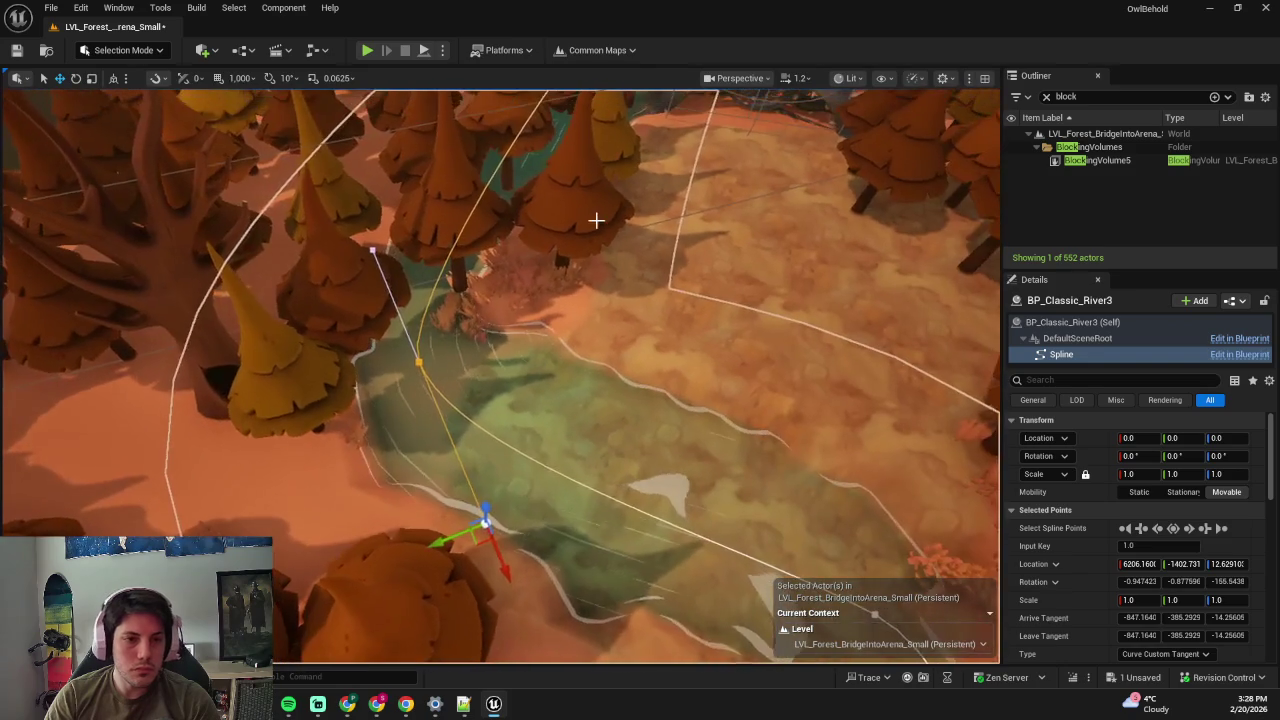
# - Undo a stray flatten stroke and select a pine beside the river
pyautogui.hotkey('shift', '2')
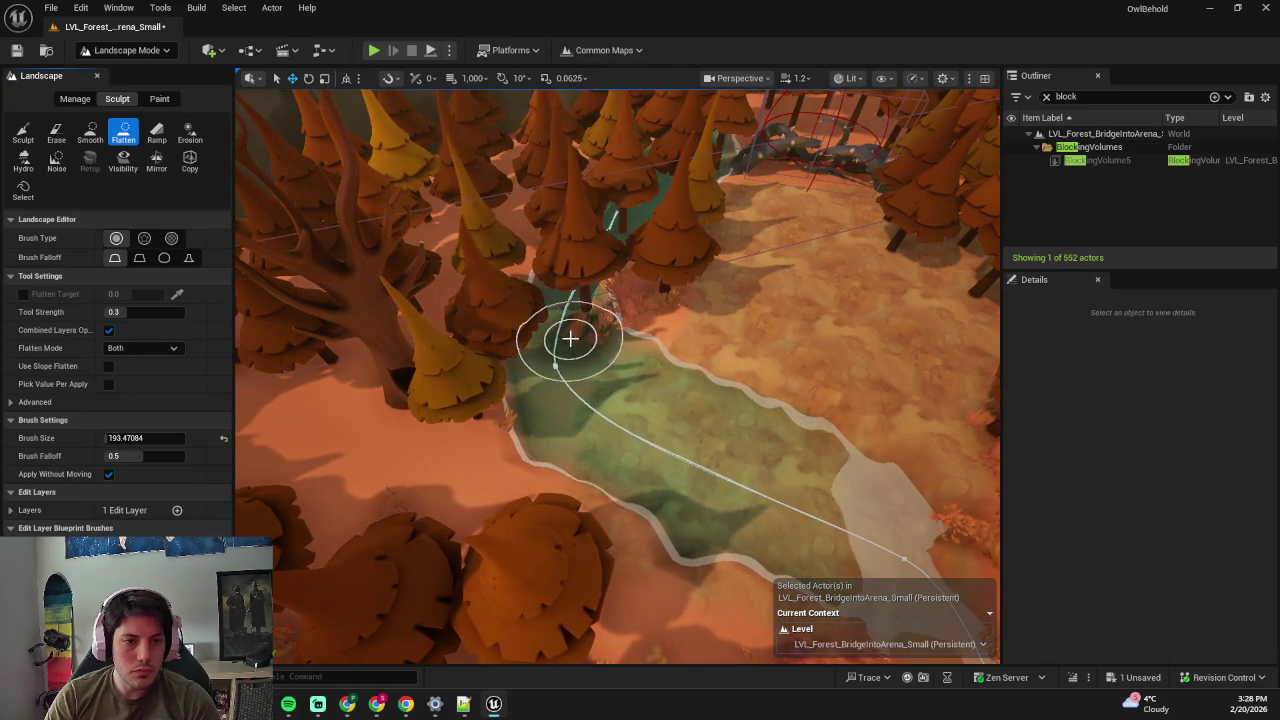
pyautogui.hotkey('ctrl', 'z')
pyautogui.hotkey('shift', '3')
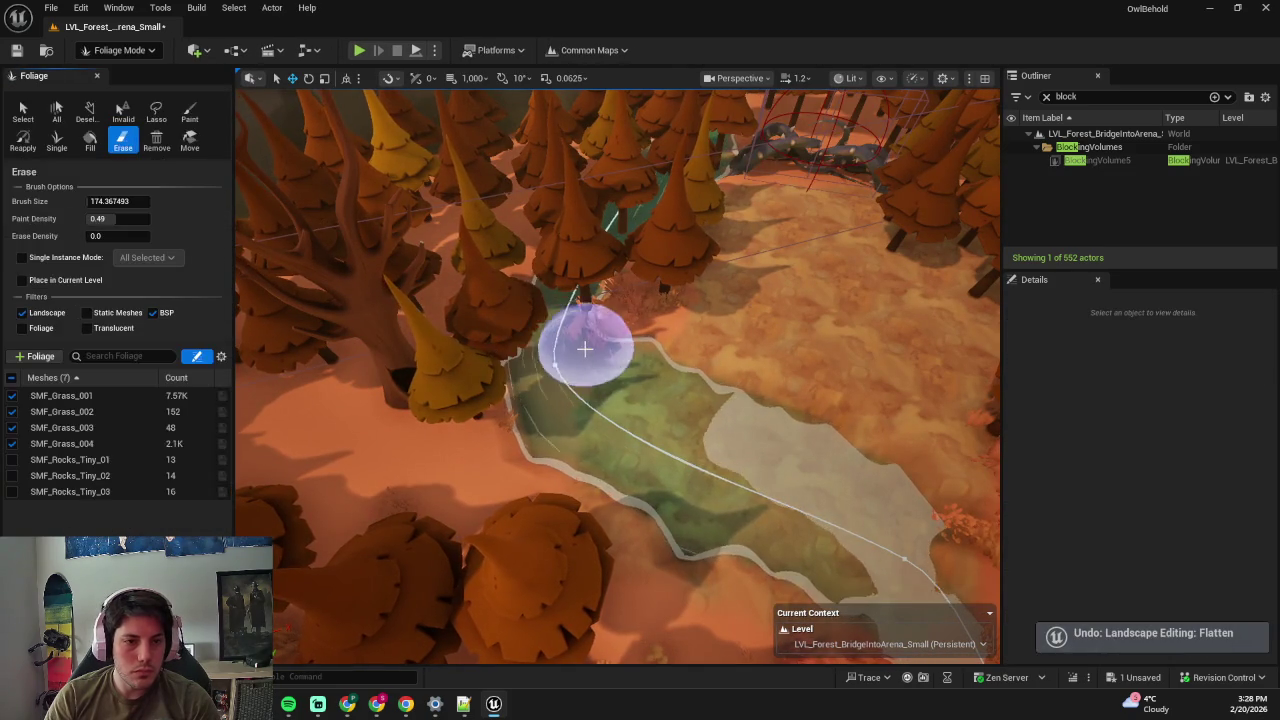
pyautogui.hotkey('shift', '1')
pyautogui.click(457, 240)
pyautogui.scroll(3, 457, 286)
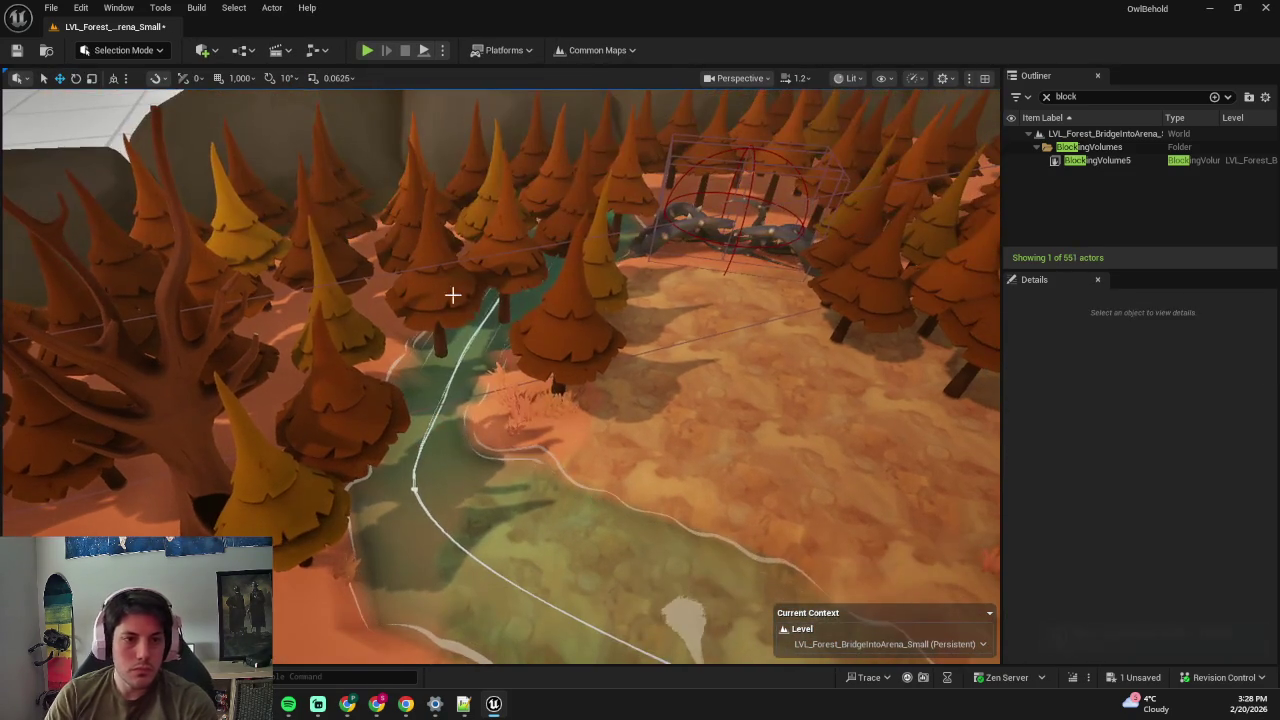
# - Delete the selected pine, then ungroup the pine cluster over the river and frame it
pyautogui.press('Delete')
pyautogui.click(777, 394)
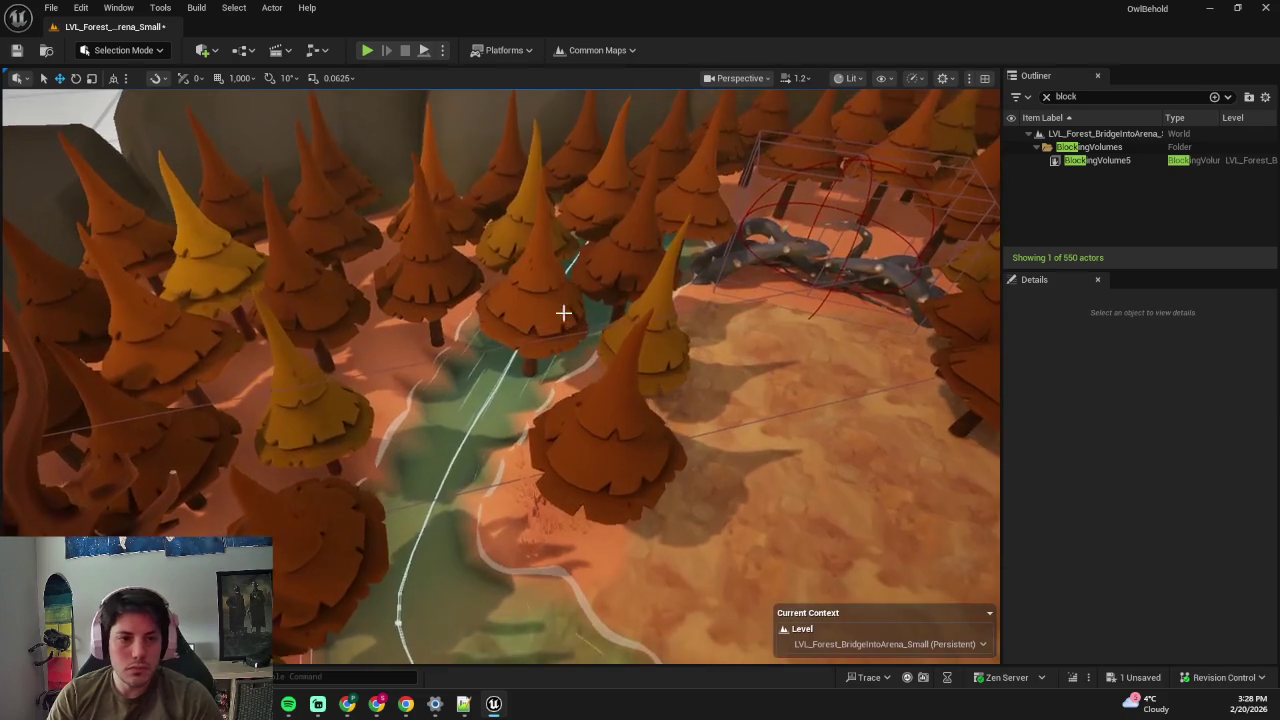
pyautogui.click(592, 298)
pyautogui.rightClick(490, 203)
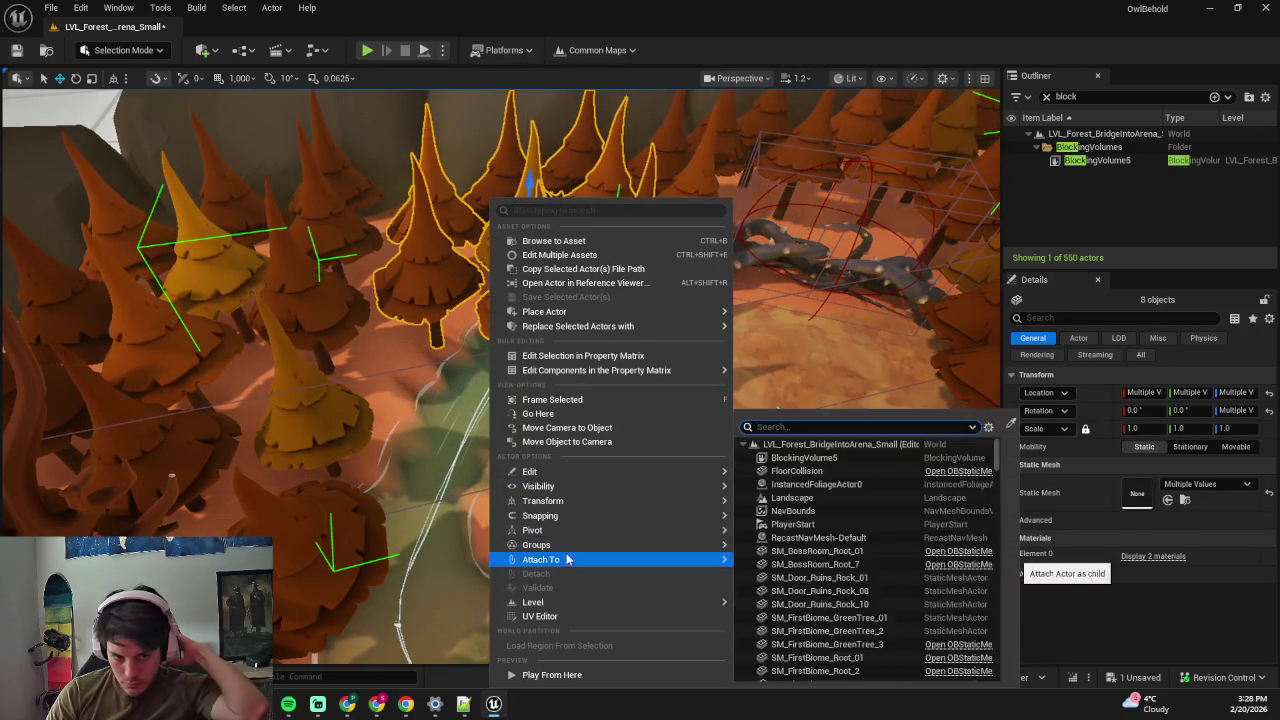
pyautogui.moveTo(560, 544)
pyautogui.click(810, 553)
pyautogui.press('f')
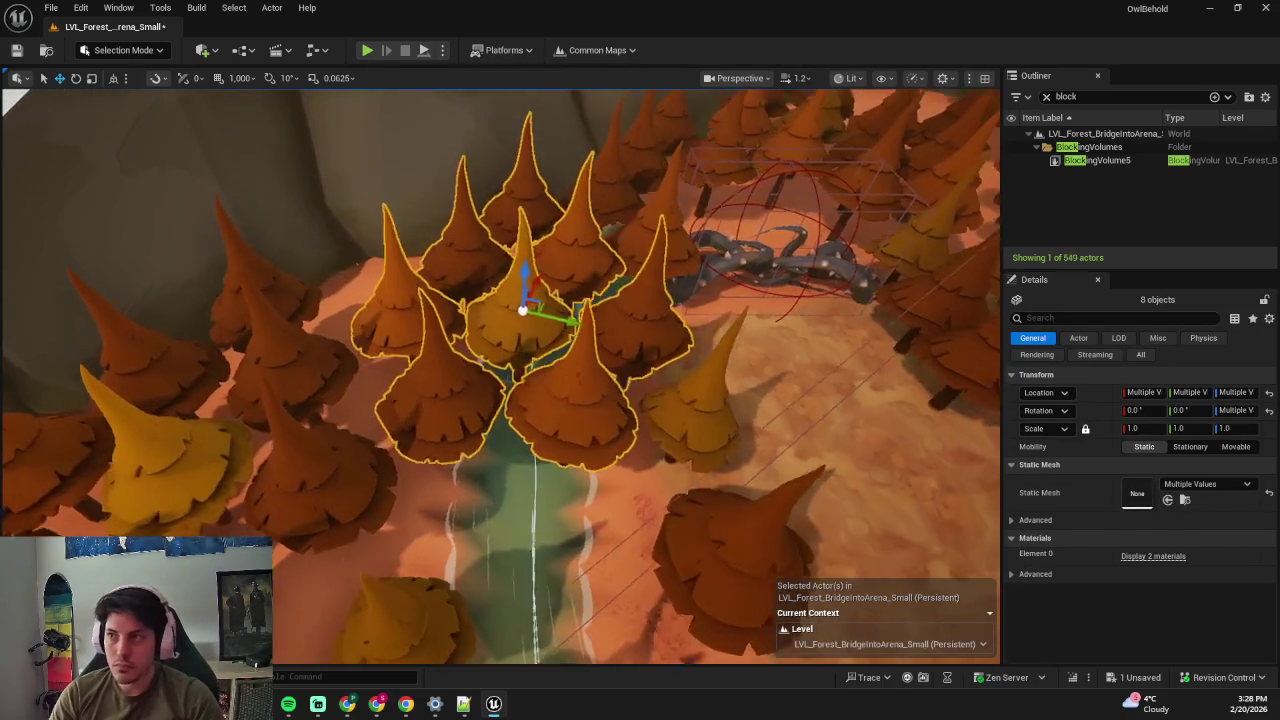
# - Delete the three individual pines standing in the river's path
pyautogui.click(612, 332)
pyautogui.press('Delete')
pyautogui.click(529, 343)
pyautogui.press('Delete')
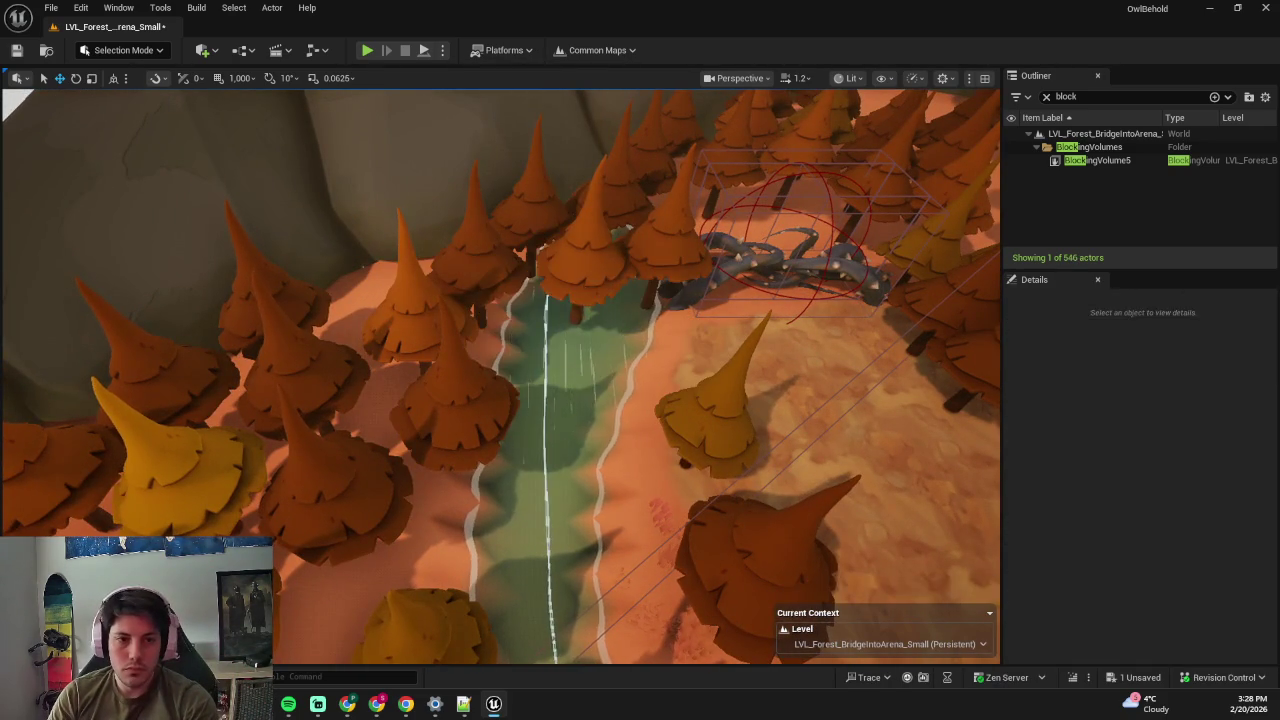
pyautogui.click(591, 277)
pyautogui.press('Delete')
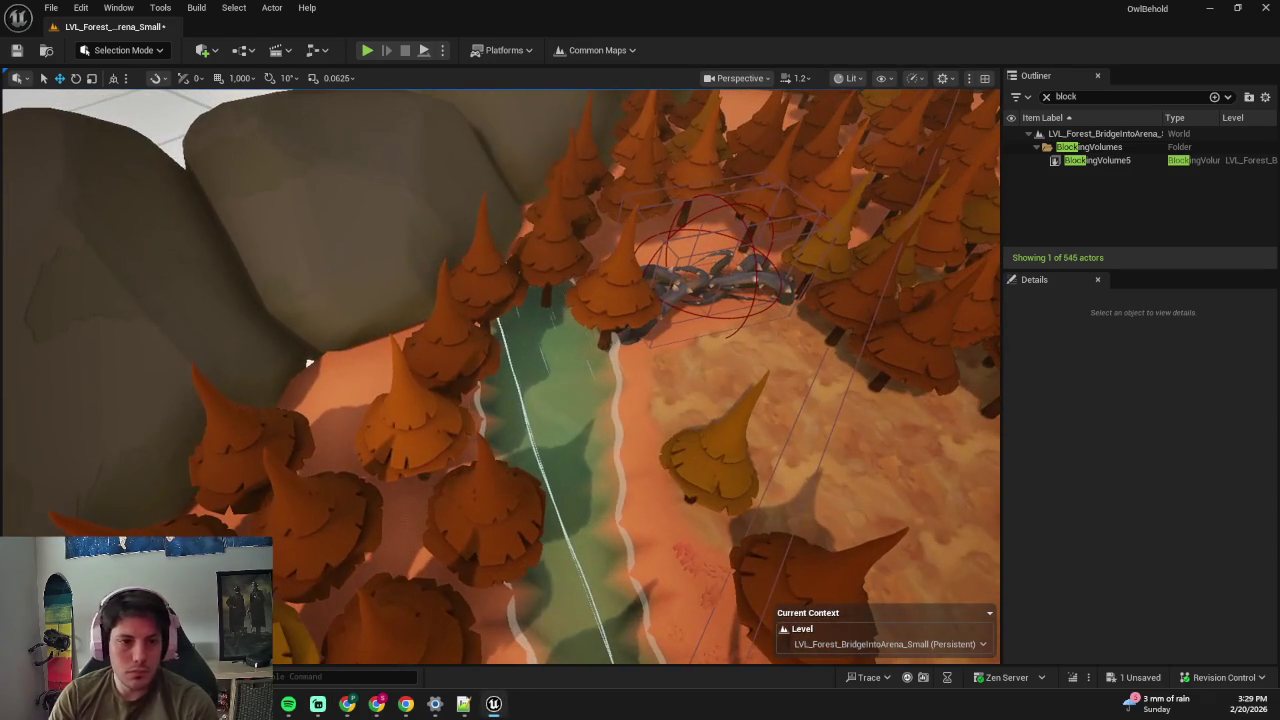
# - Delete the five pines at the river's upstream end, confirming the dialogs, then select the river
pyautogui.click(568, 274)
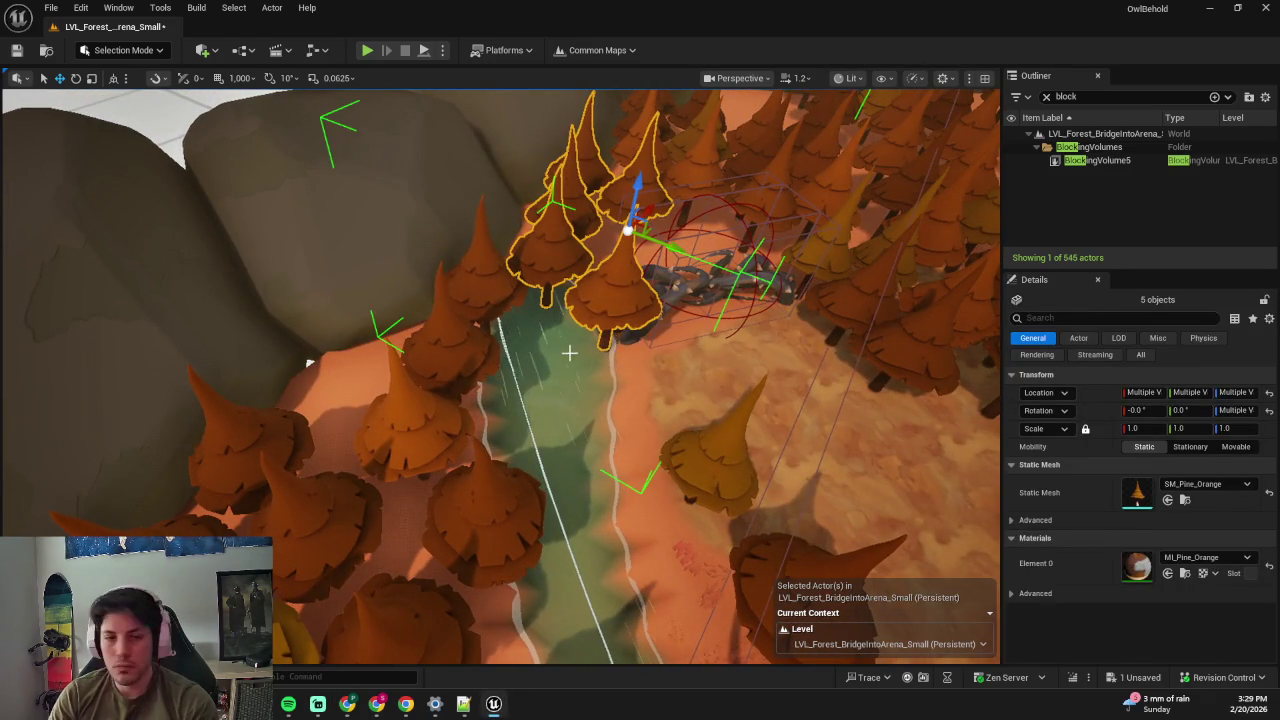
pyautogui.press('Delete')
pyautogui.click(831, 394)
pyautogui.click(778, 394)
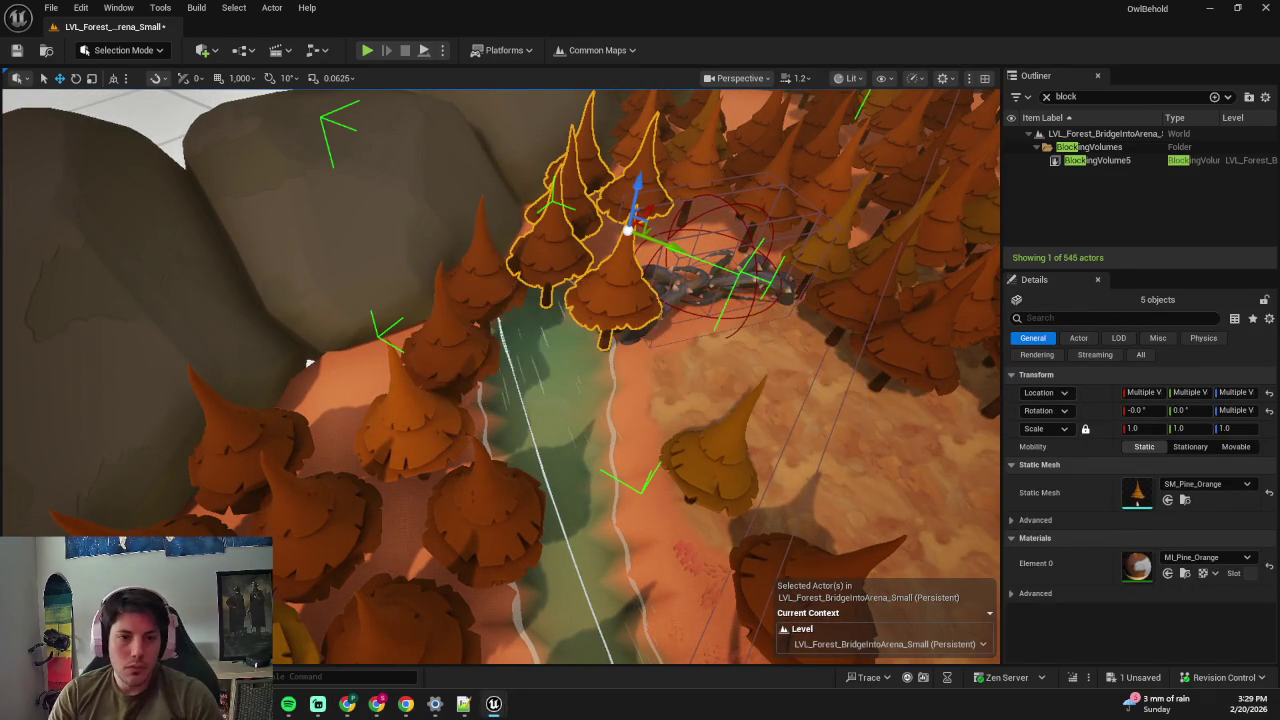
pyautogui.click(790, 400)
# - Reroute the upper bend by moving the river's top two spline points and re-angling the second
pyautogui.press('f')
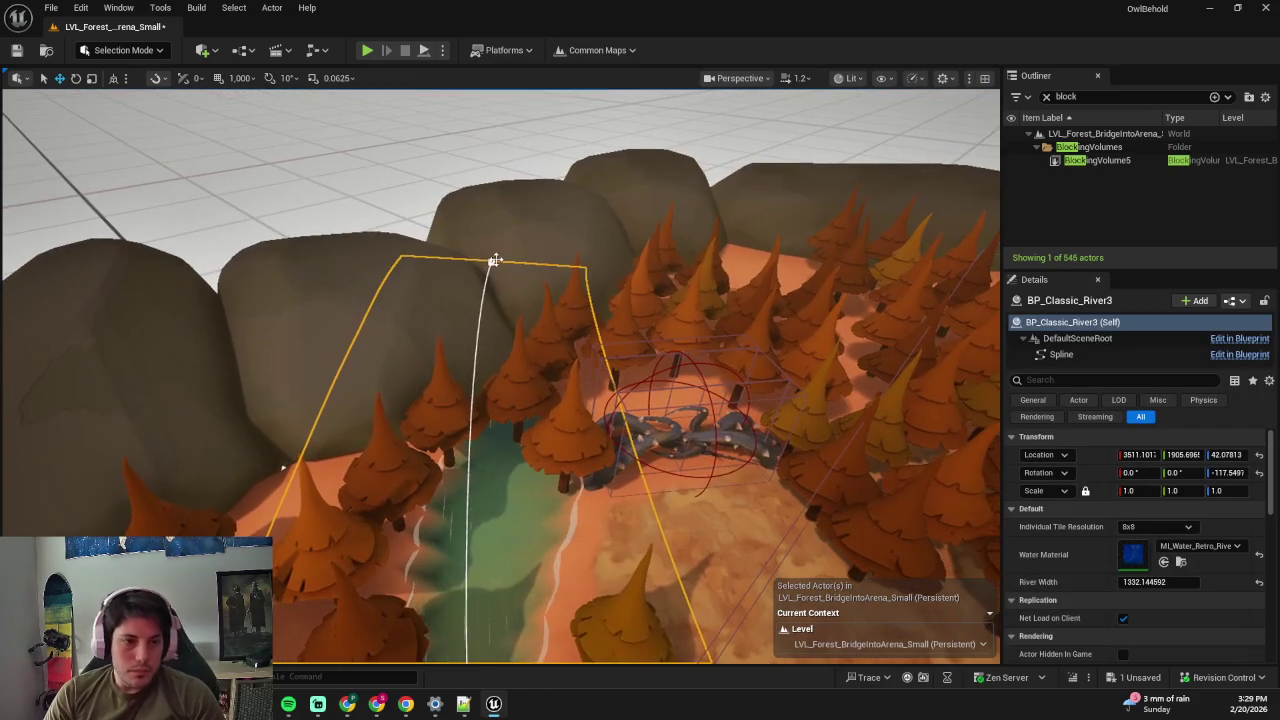
pyautogui.click(491, 256)
pyautogui.moveTo(467, 189)
pyautogui.mouseDown()
pyautogui.moveTo(512, 272)
pyautogui.moveTo(503, 286)
pyautogui.mouseUp()
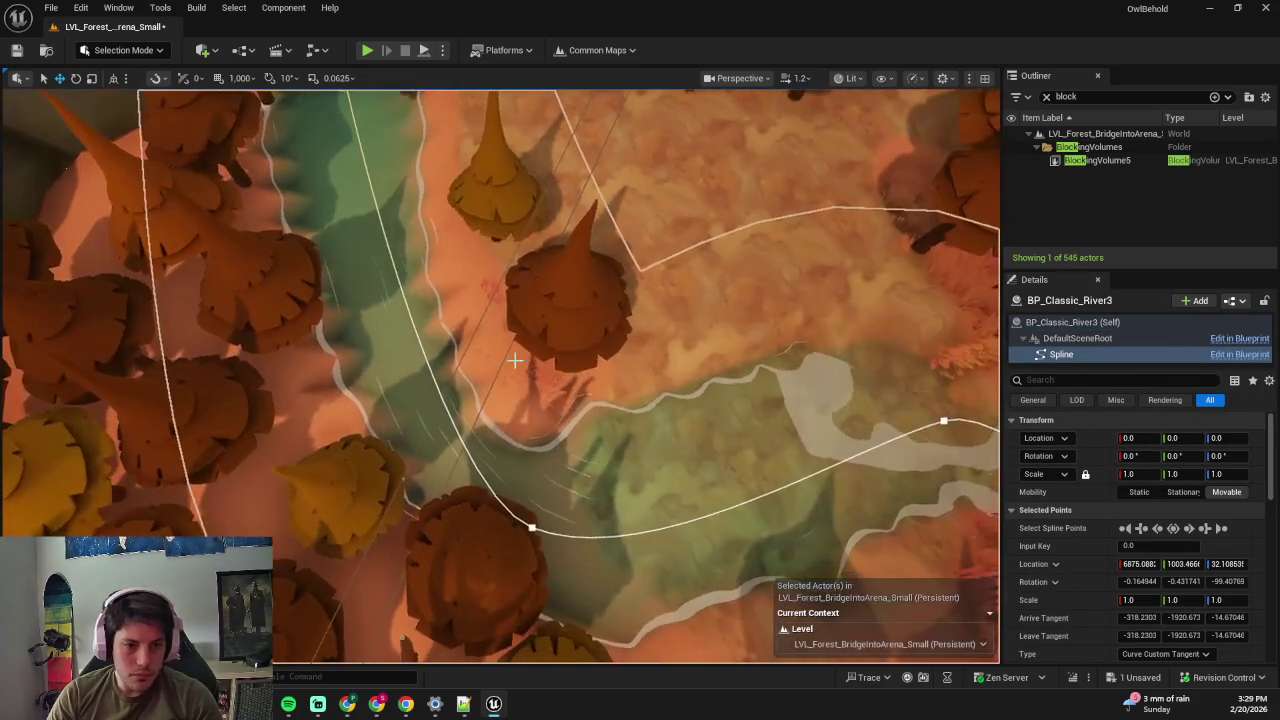
pyautogui.click(527, 518)
pyautogui.moveTo(530, 533); pyautogui.dragTo(497, 550)
pyautogui.moveTo(710, 480); pyautogui.dragTo(740, 445)
# - Move the third spline point down-left, reshape its curve, and switch to Landscape Mode with Shift+2
pyautogui.click(712, 360)
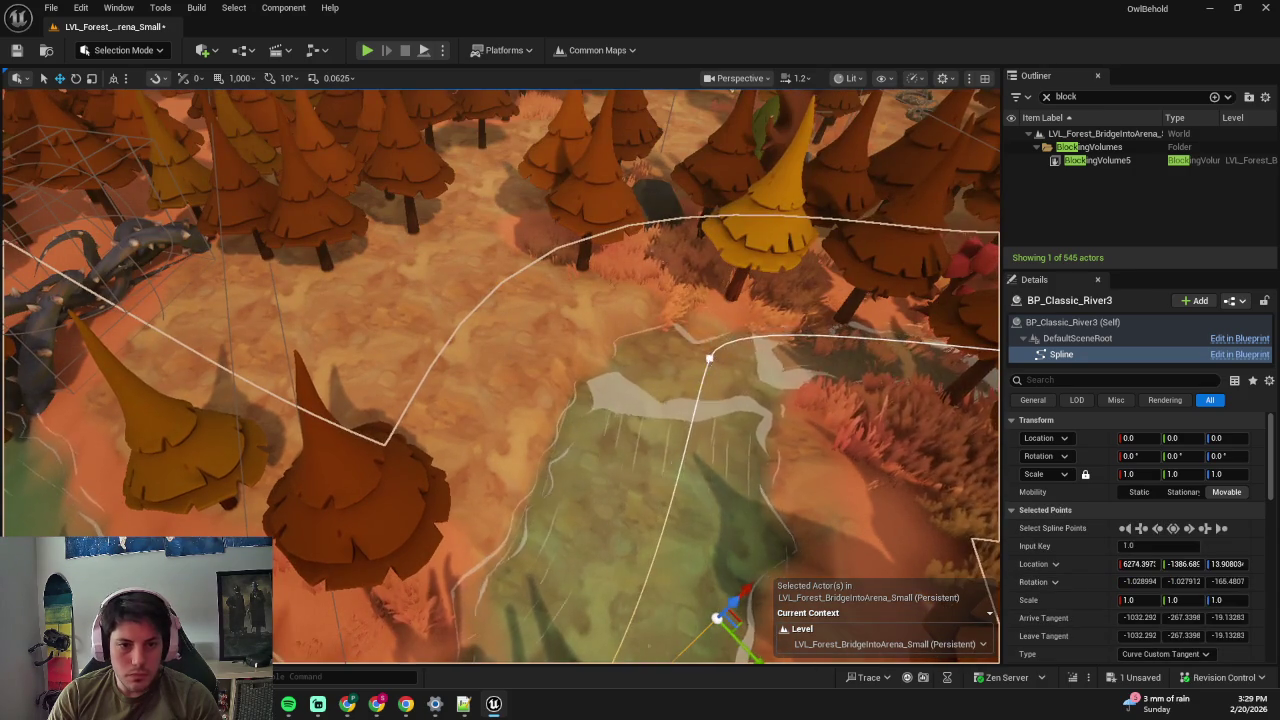
pyautogui.moveTo(724, 355)
pyautogui.mouseDown()
pyautogui.moveTo(678, 440)
pyautogui.moveTo(670, 412)
pyautogui.mouseUp()
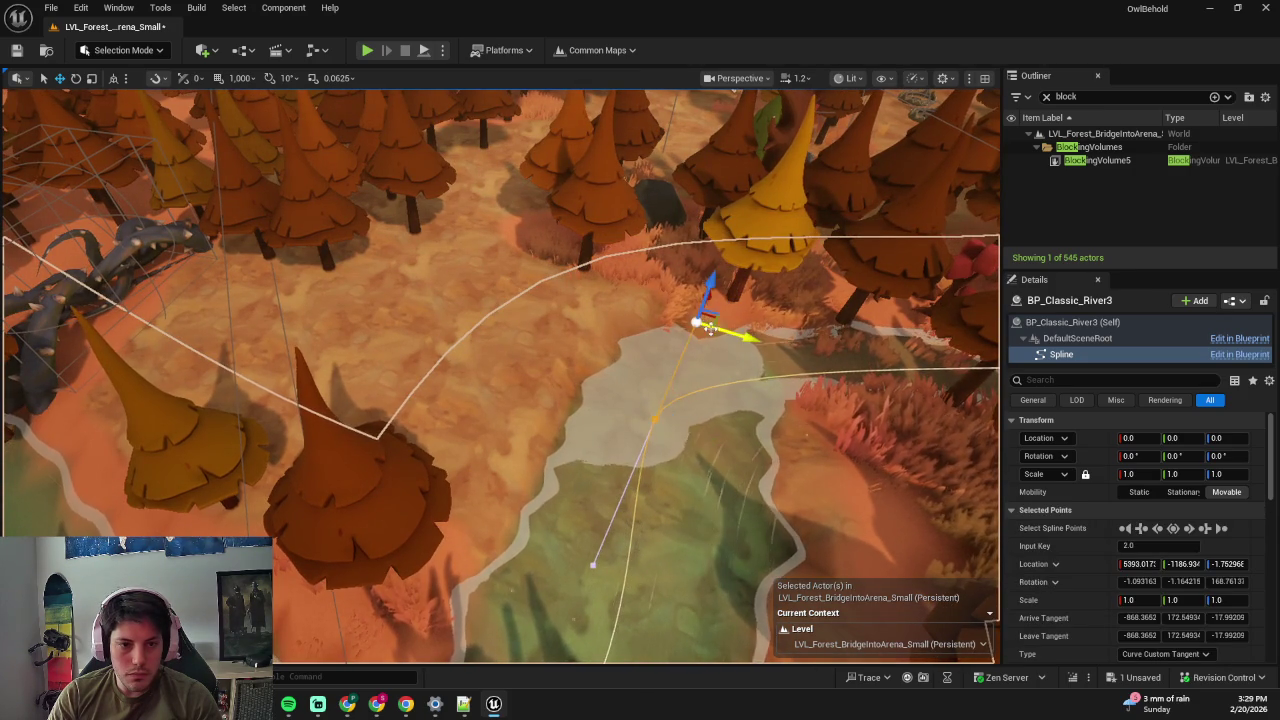
pyautogui.moveTo(708, 316); pyautogui.dragTo(710, 410)
pyautogui.hotkey('shift', '2')
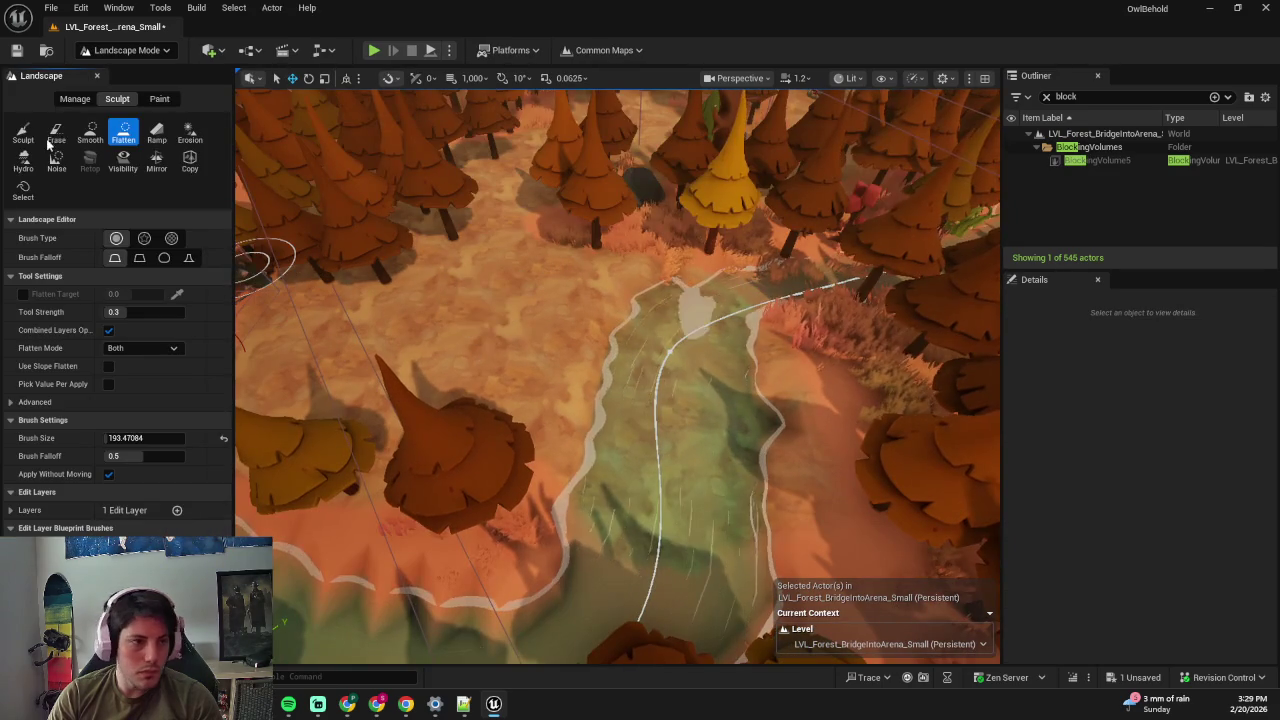
# - Pick the Smooth tool, undo the test strokes, and lower Tool Strength to 0.1296
pyautogui.click(90, 132)
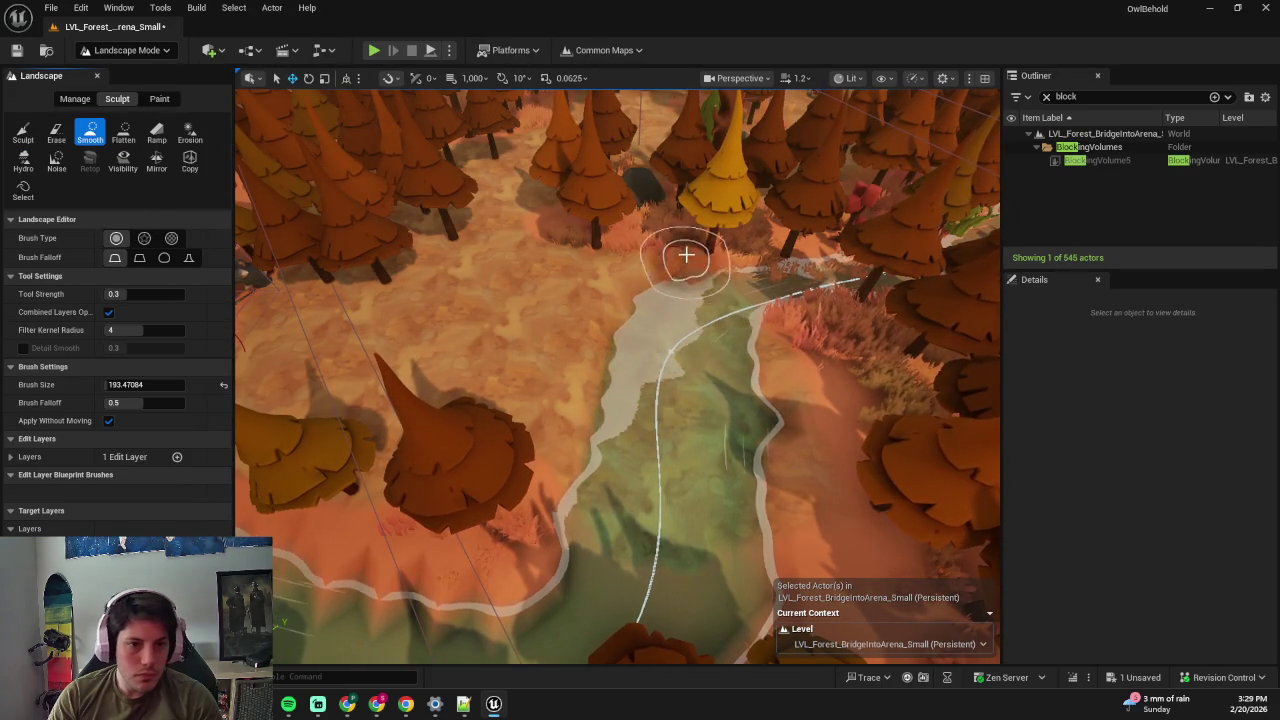
pyautogui.click(629, 370)
pyautogui.hotkey('ctrl', 'z')
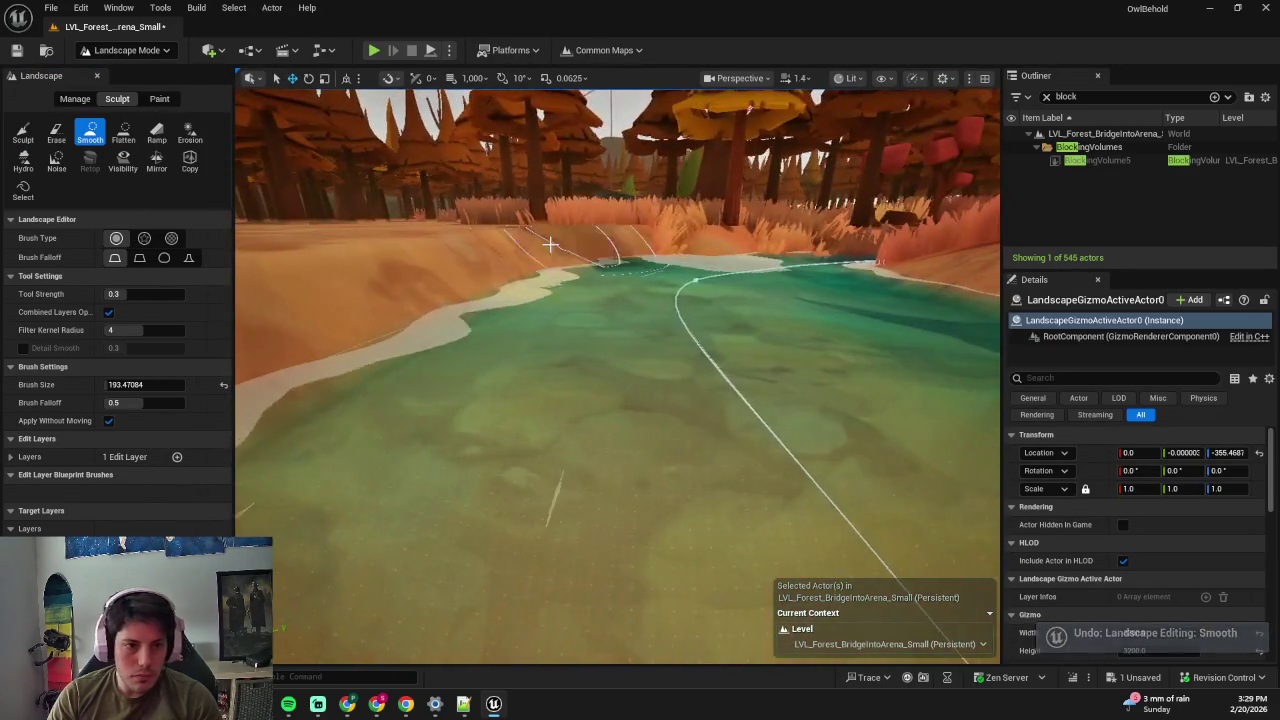
pyautogui.moveTo(617, 376); pyautogui.dragTo(407, 248)
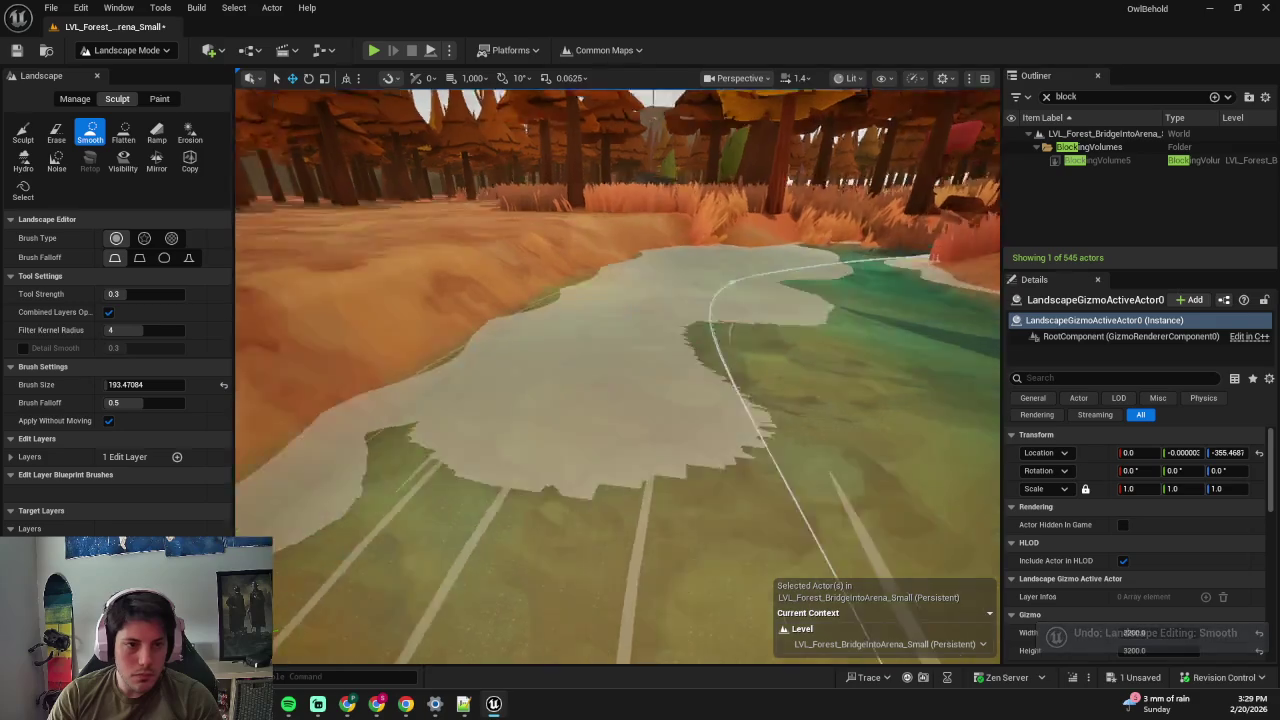
pyautogui.scroll(3, 407, 248)
pyautogui.hotkey('ctrl', 'z')
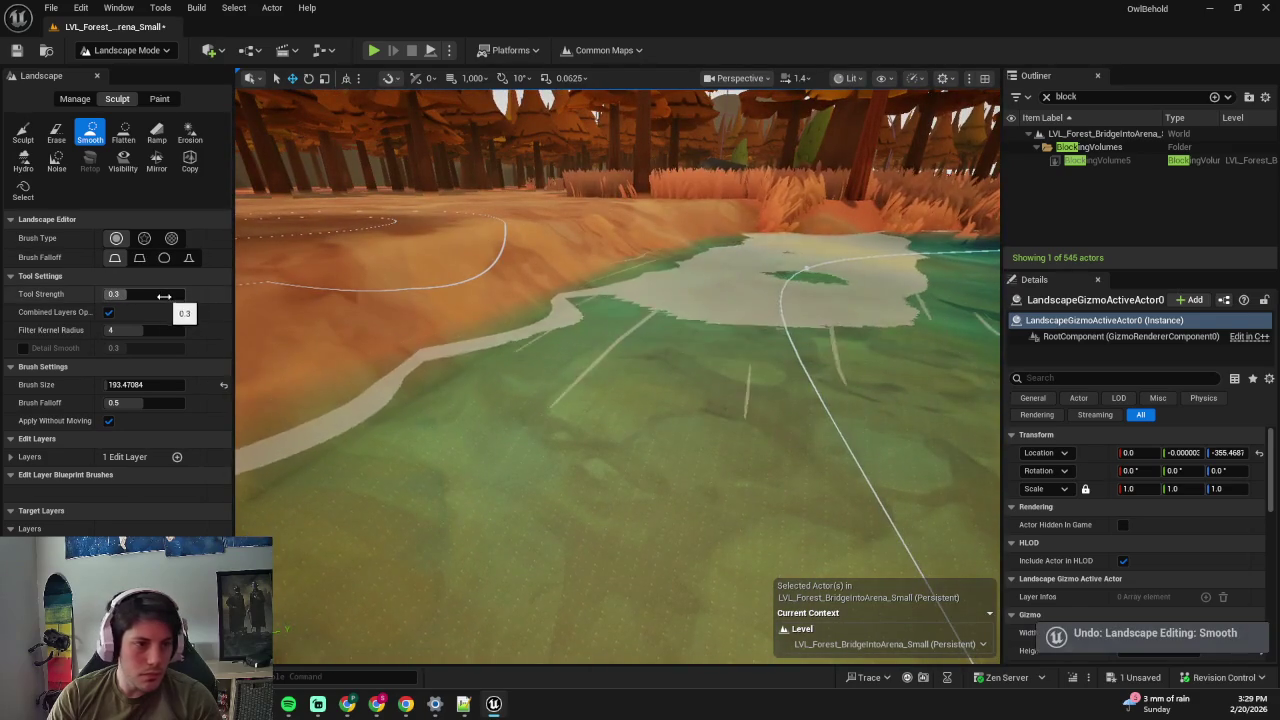
pyautogui.moveTo(118, 294); pyautogui.dragTo(110, 294)
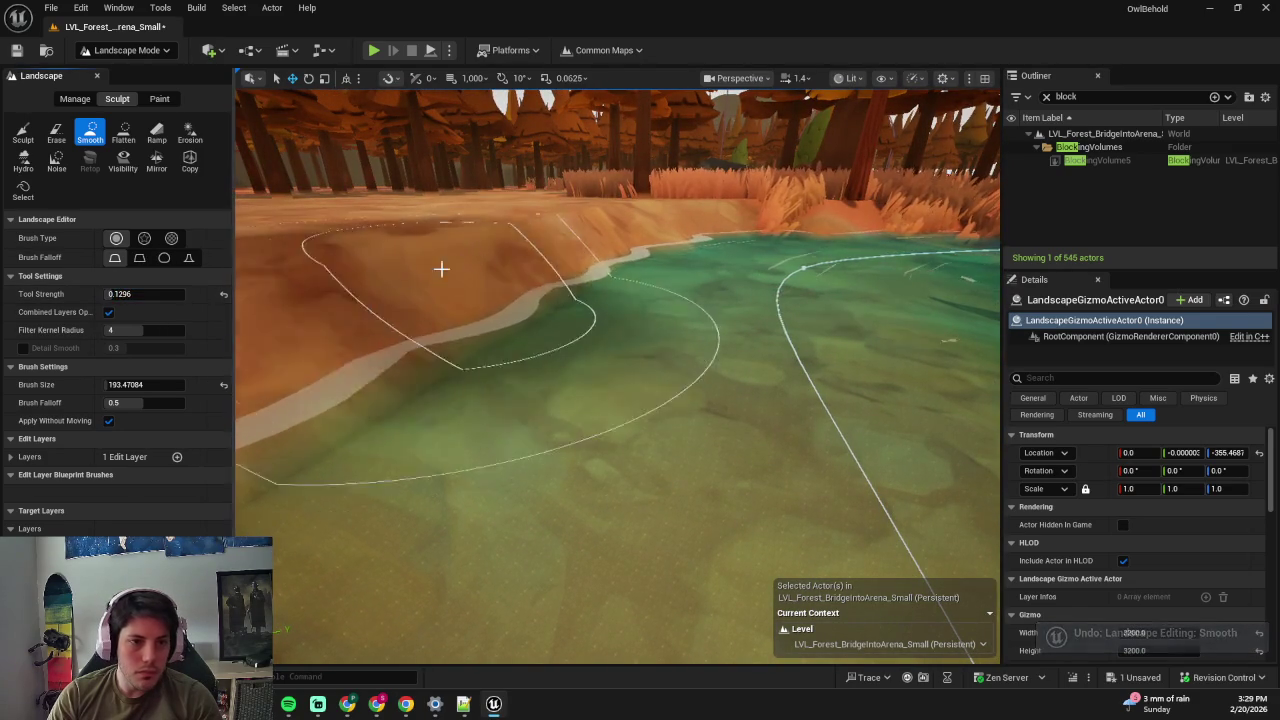
pyautogui.moveTo(612, 177); pyautogui.dragTo(543, 323)
pyautogui.moveTo(677, 320); pyautogui.dragTo(827, 318)
pyautogui.scroll(5, 827, 318)
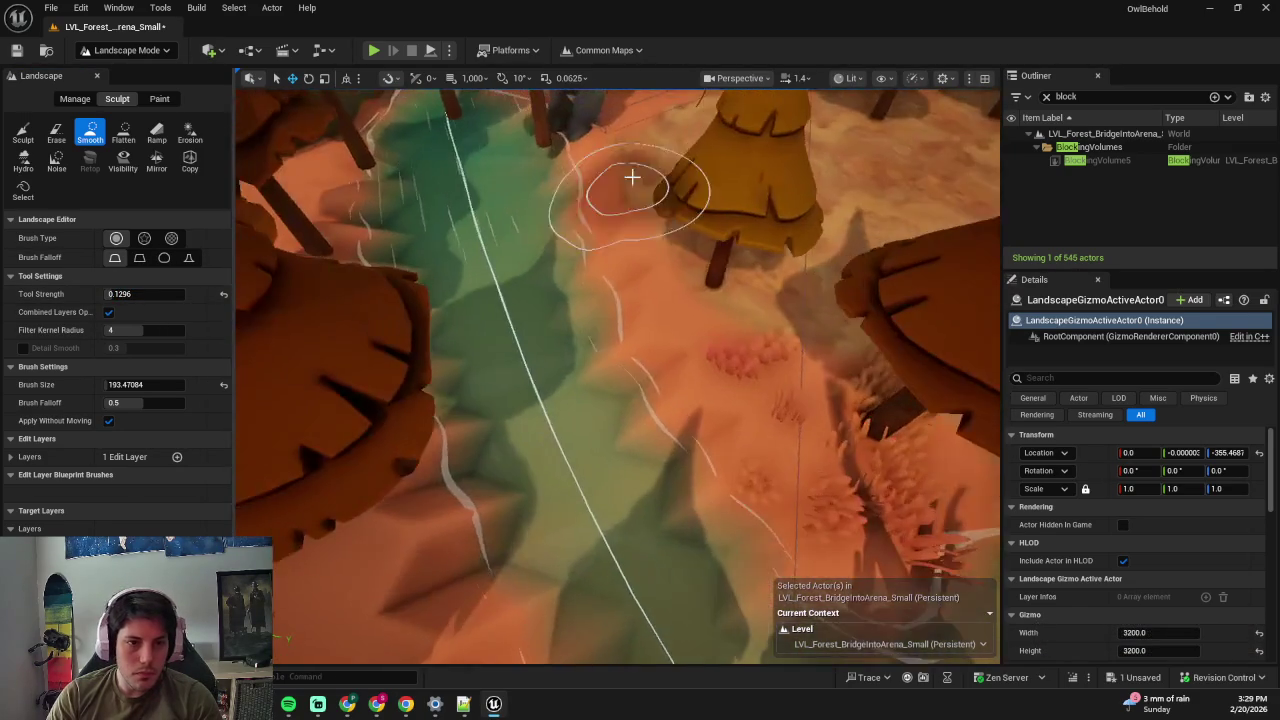
pyautogui.scroll(-5, 628, 219)
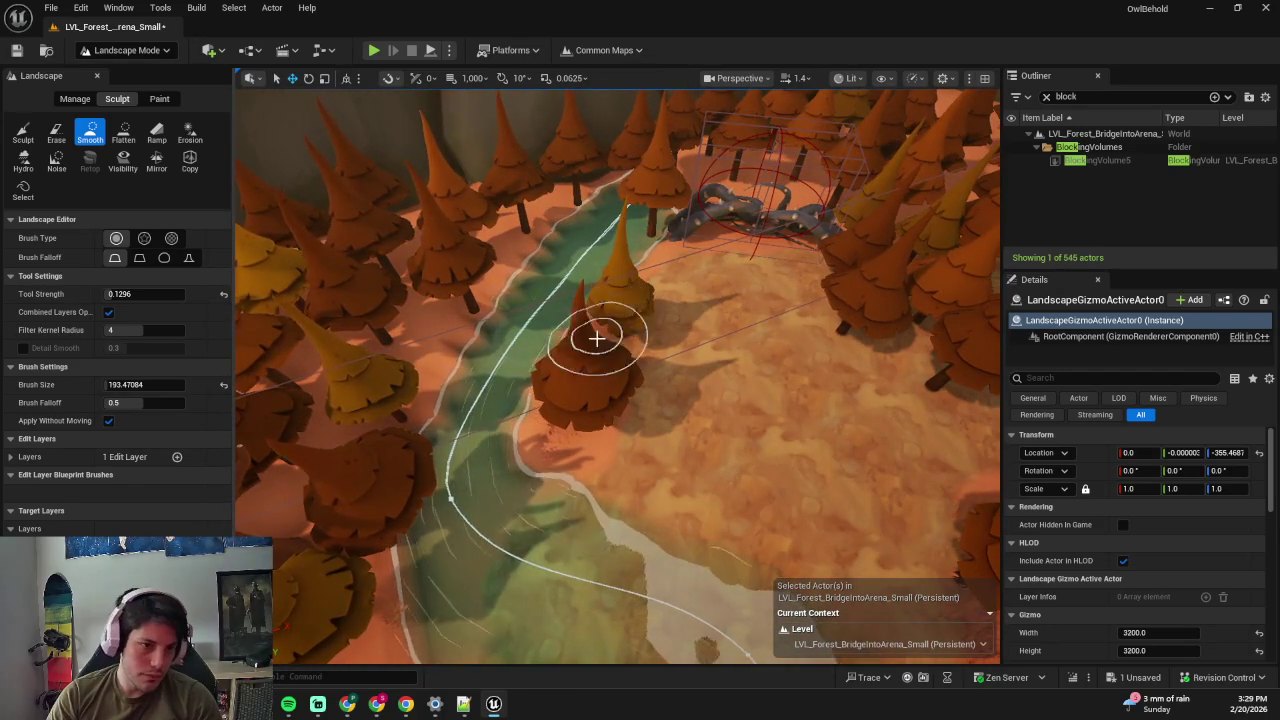
# - In Selection Mode, scale down SM_Pine_Orange178 and SM_Pine_Yellow32 beside the river bend
pyautogui.hotkey('shift', '1')
pyautogui.click(470, 418)
pyautogui.moveTo(466, 425); pyautogui.dragTo(455, 445)
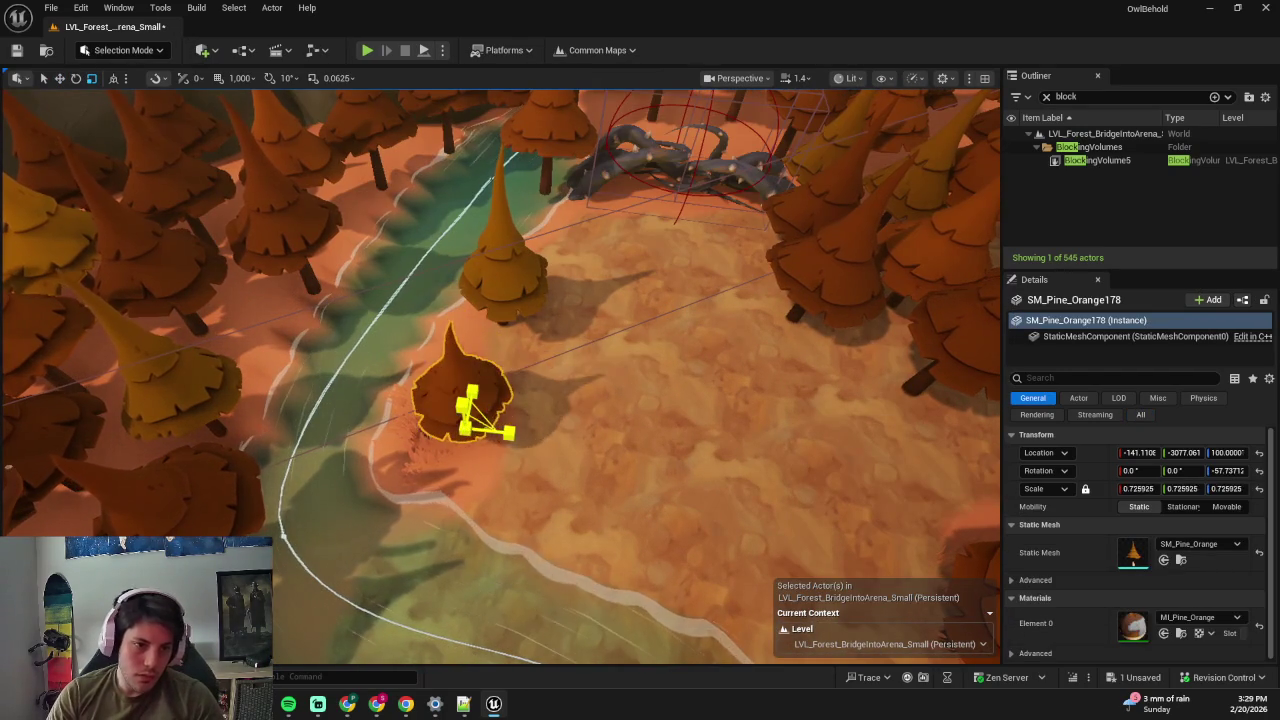
pyautogui.click(501, 318)
pyautogui.moveTo(503, 336)
pyautogui.mouseDown()
pyautogui.moveTo(499, 352)
pyautogui.moveTo(523, 334)
pyautogui.moveTo(471, 343)
pyautogui.mouseUp()
# - Reposition and slightly tilt SM_Pine_Yellow32, deselect it, and save the level
pyautogui.press('e')
pyautogui.press('w')
pyautogui.click(537, 354)
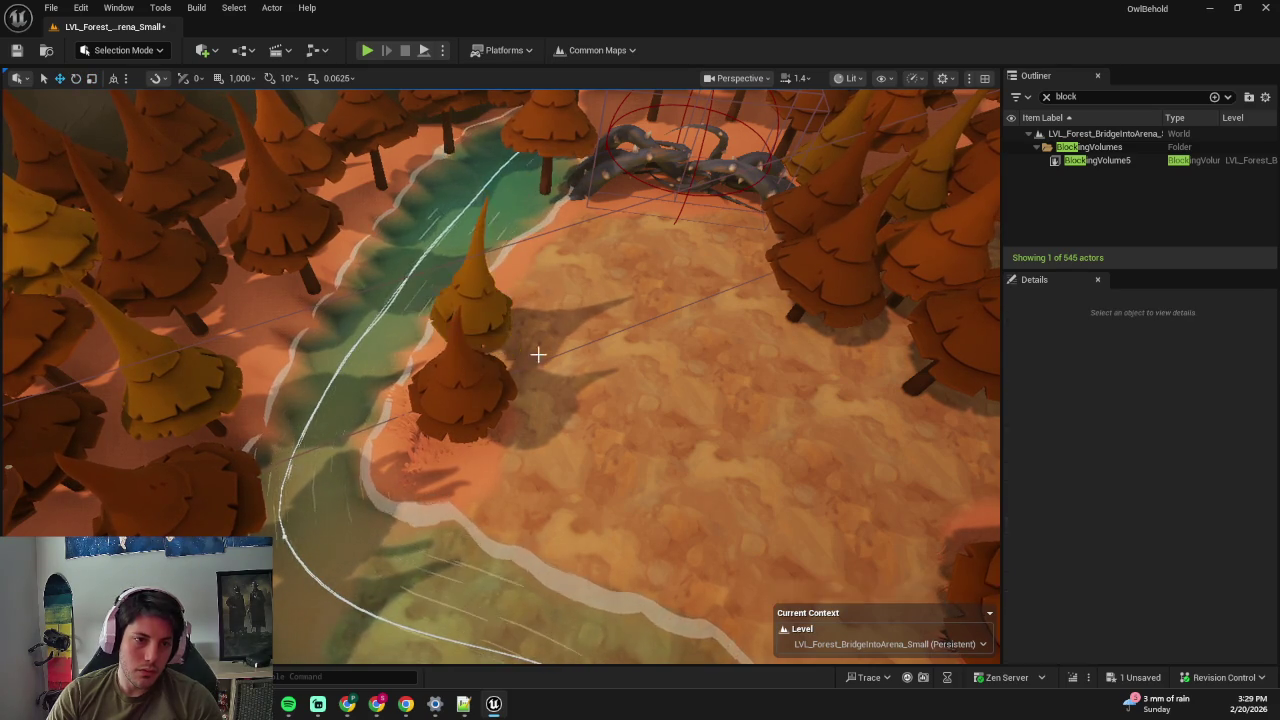
pyautogui.click(560, 316)
pyautogui.press('e')
pyautogui.moveTo(560, 316)
pyautogui.mouseDown()
pyautogui.moveTo(485, 298)
pyautogui.moveTo(518, 254)
pyautogui.moveTo(497, 280)
pyautogui.moveTo(519, 337)
pyautogui.moveTo(557, 316)
pyautogui.mouseUp()
pyautogui.press('Escape')
pyautogui.hotkey('ctrl', 's')
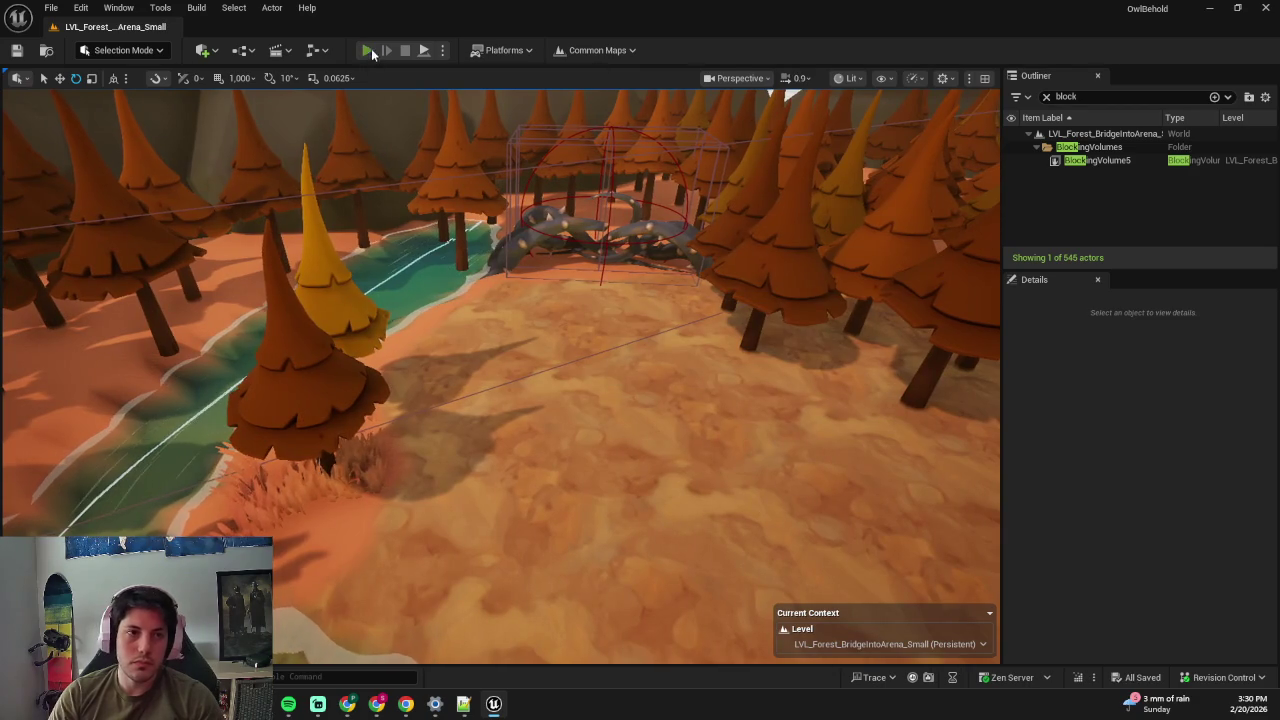
# - Play the level full-screen, walking over the bridge and through the clearing to the river, then stop
pyautogui.click(368, 50)
pyautogui.press('F11')
pyautogui.press('w')
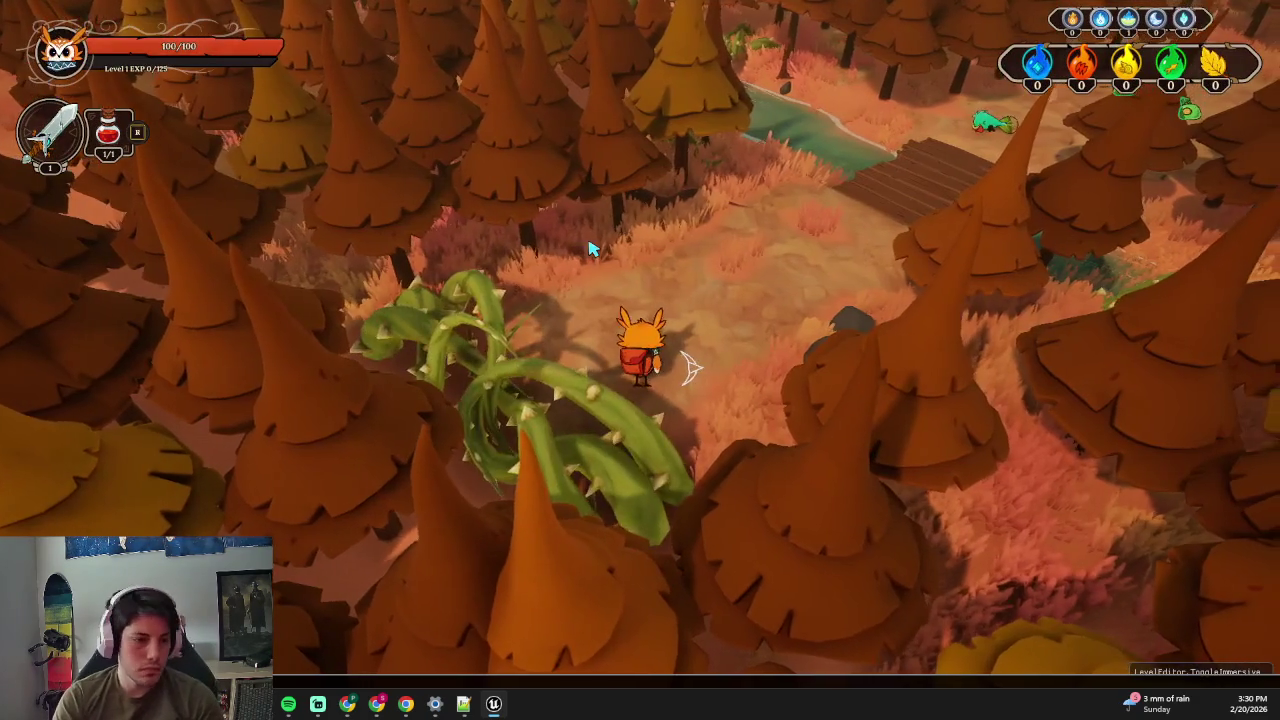
pyautogui.press('d')
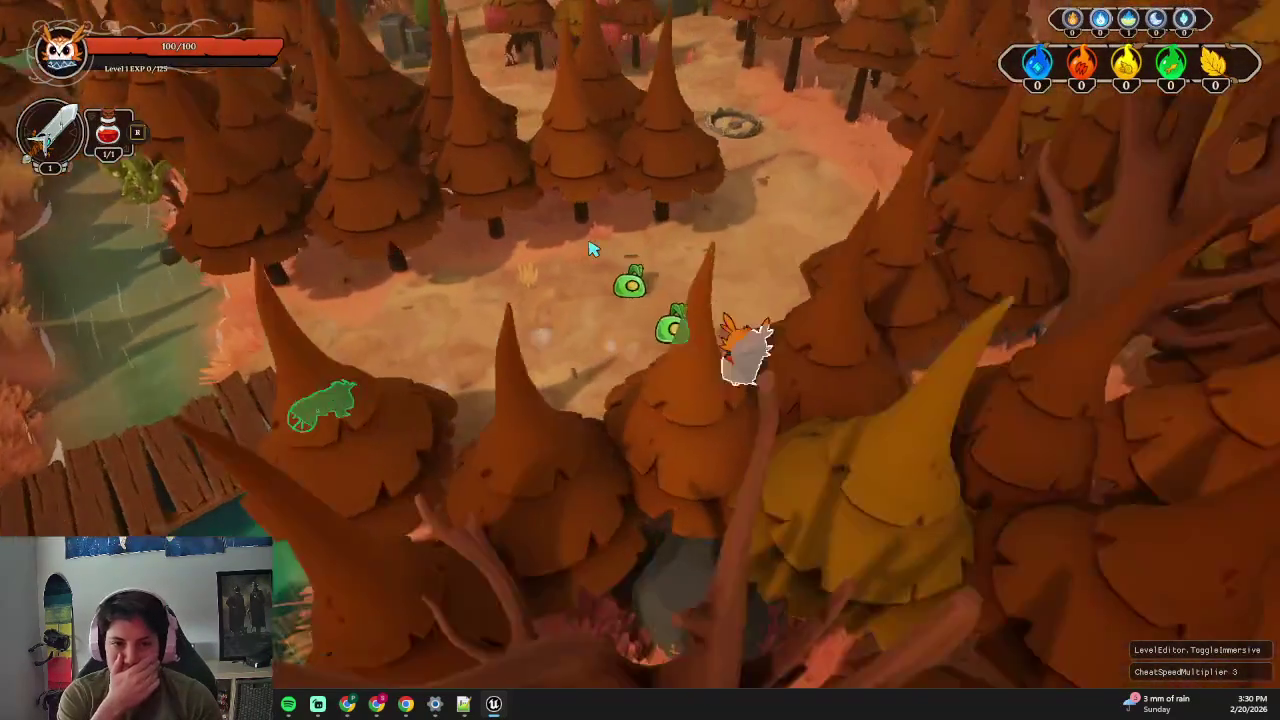
pyautogui.press('w')
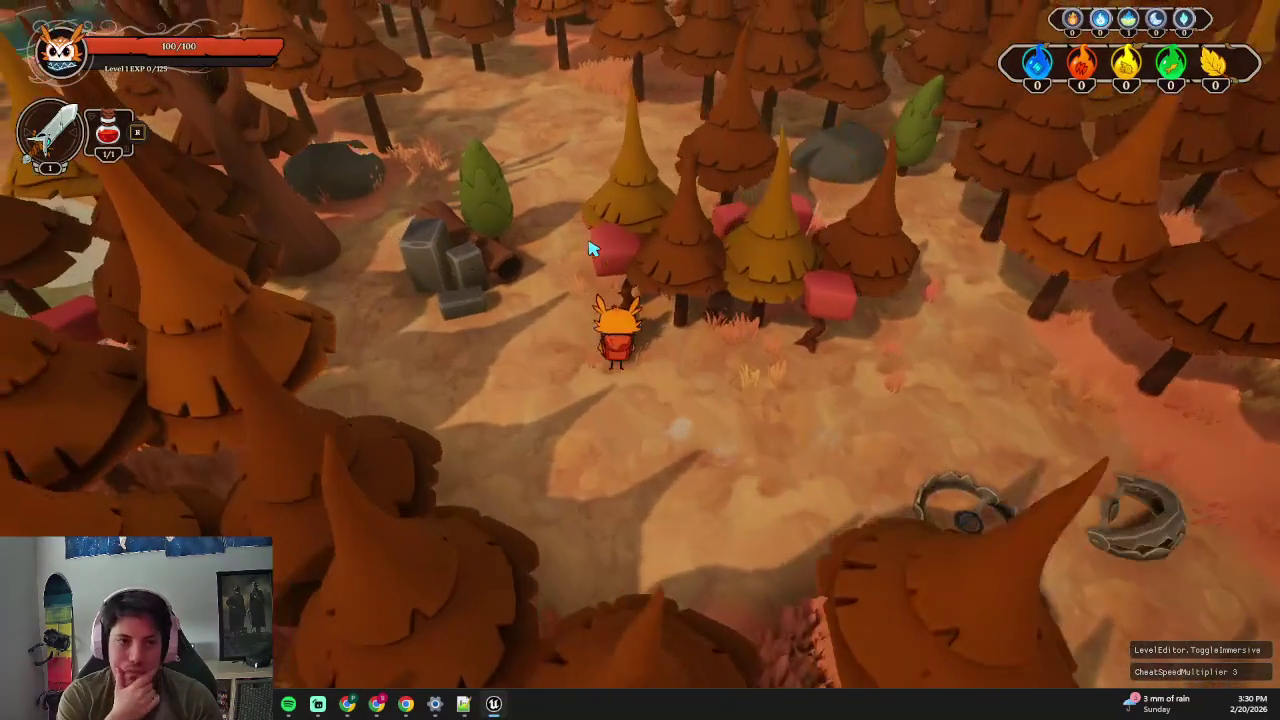
pyautogui.press('s')
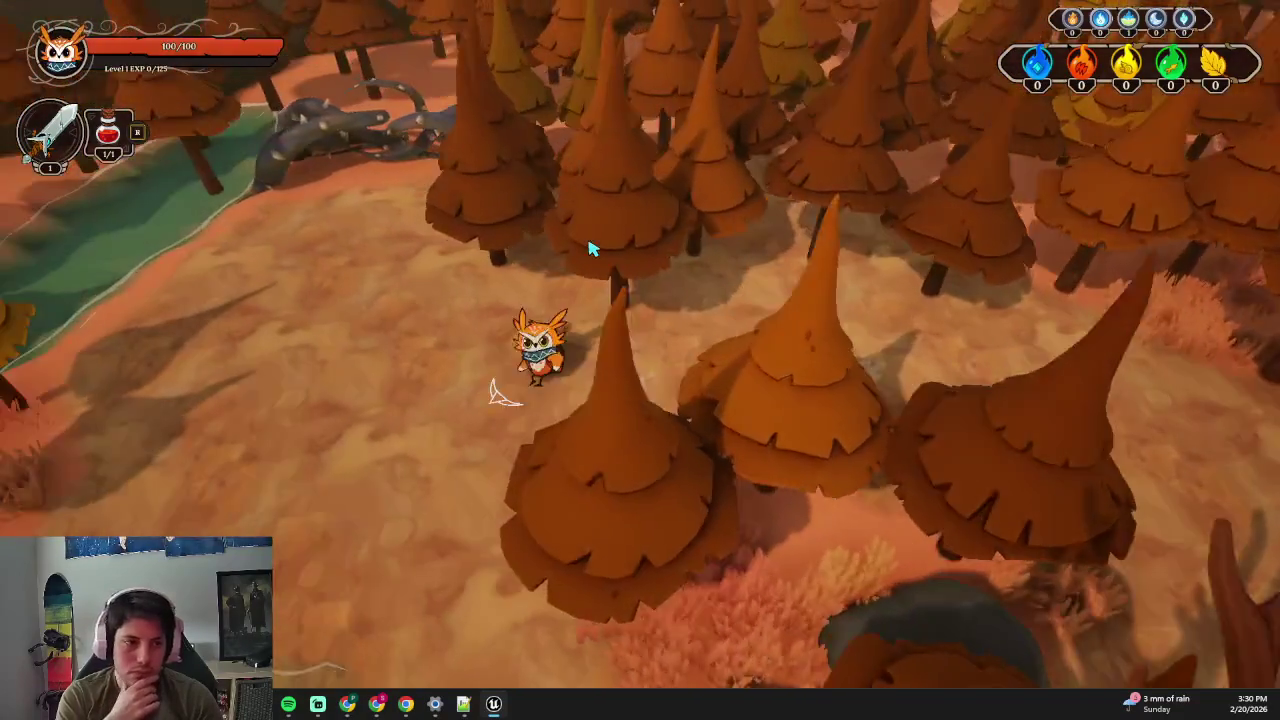
pyautogui.press('a')
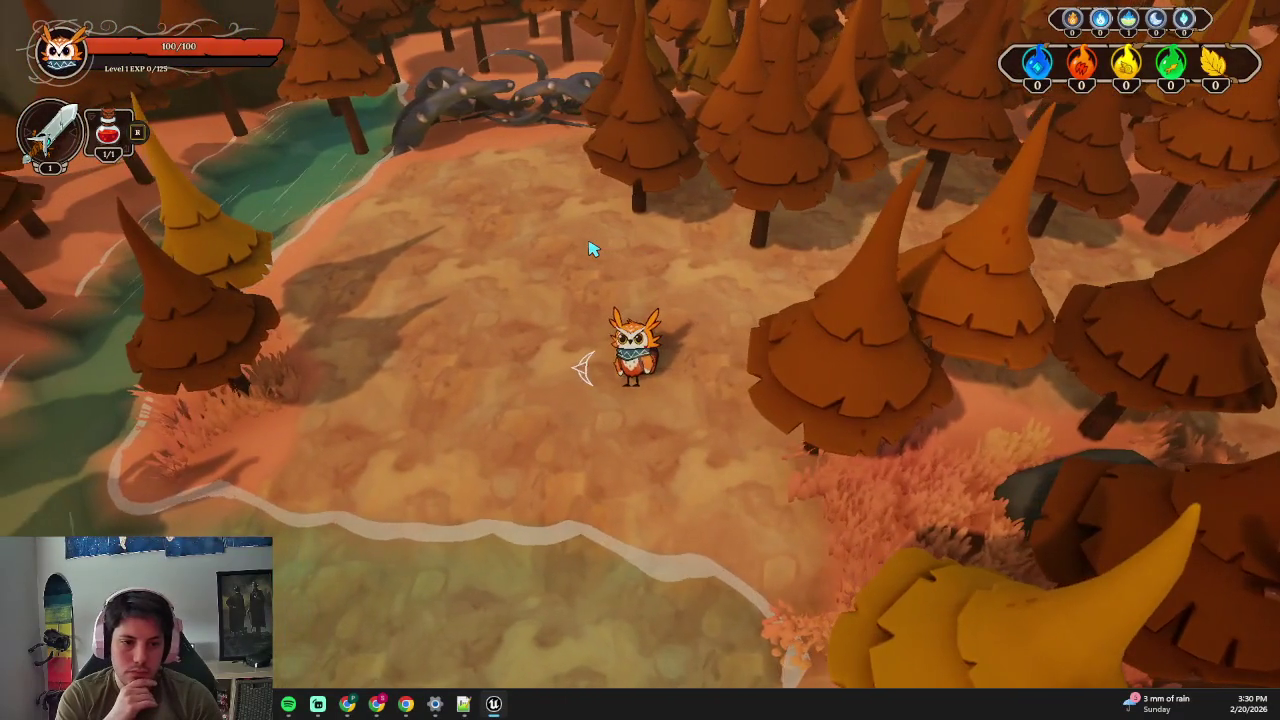
pyautogui.press('a')
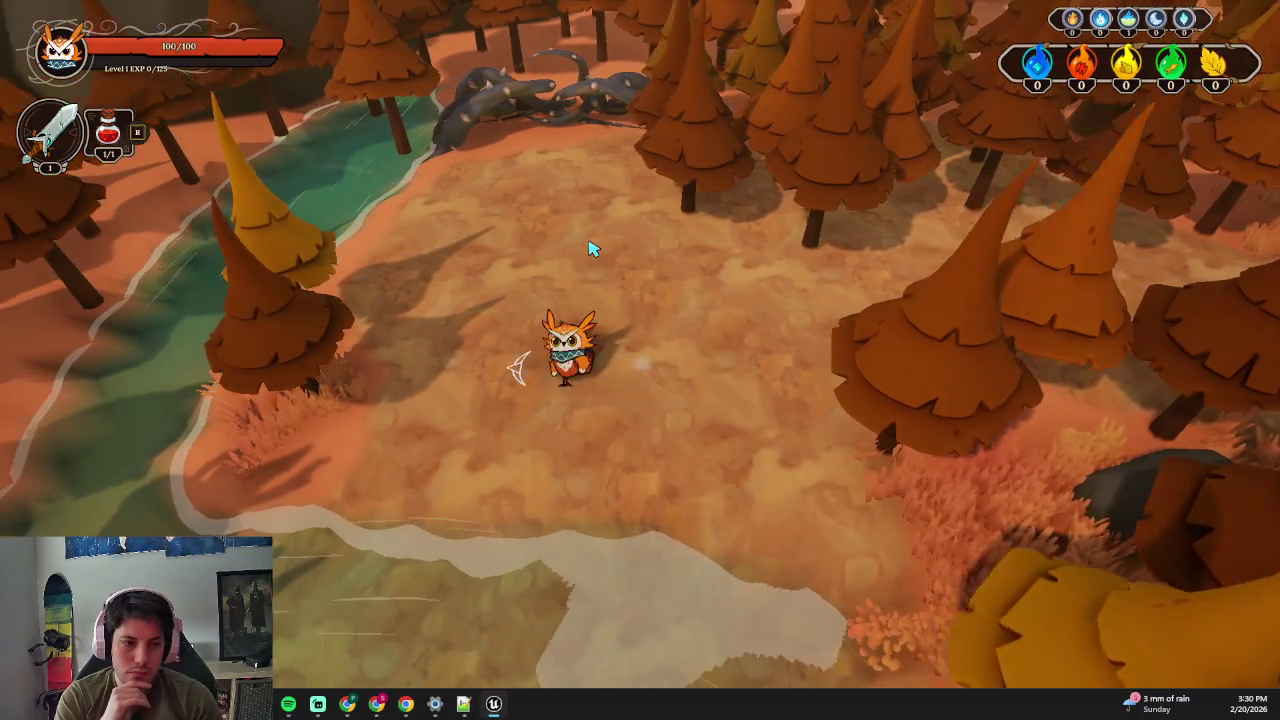
pyautogui.press('Escape')
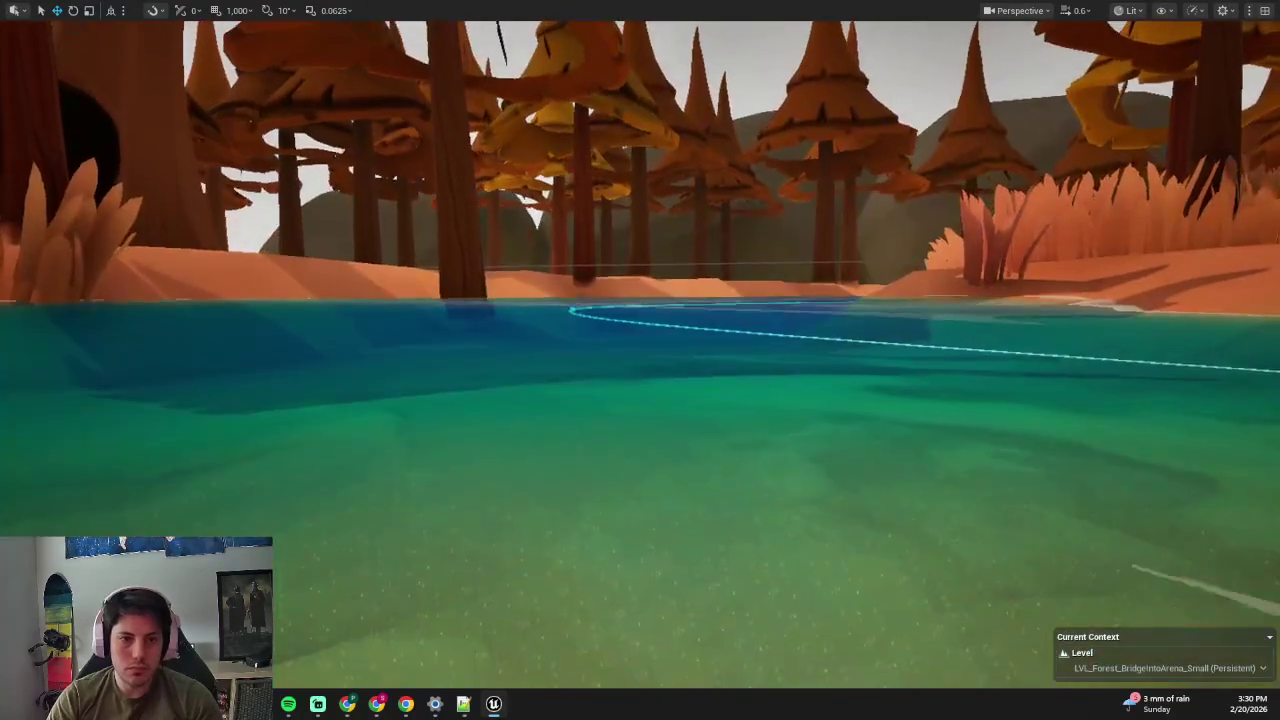
# - Exit full-screen, enter Landscape Mode with Shift+2, and pick the Flatten tool at strength 0.1296
pyautogui.press('F11')
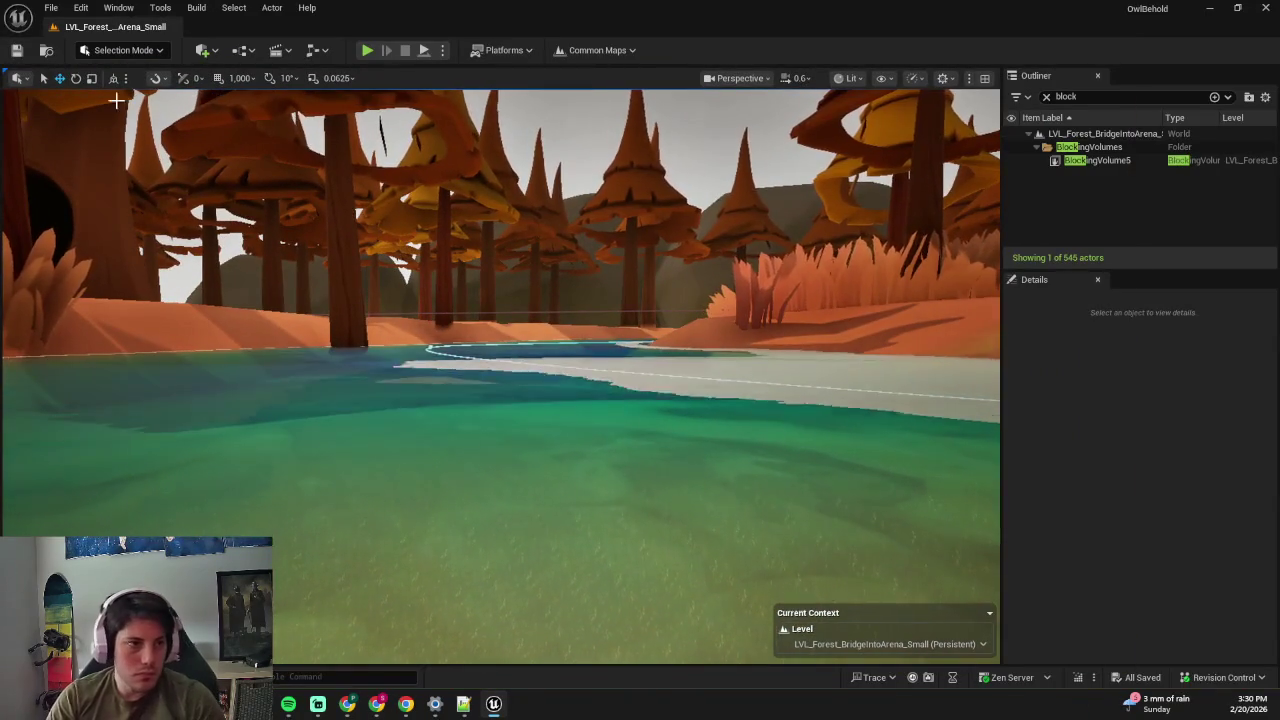
pyautogui.hotkey('shift', '2')
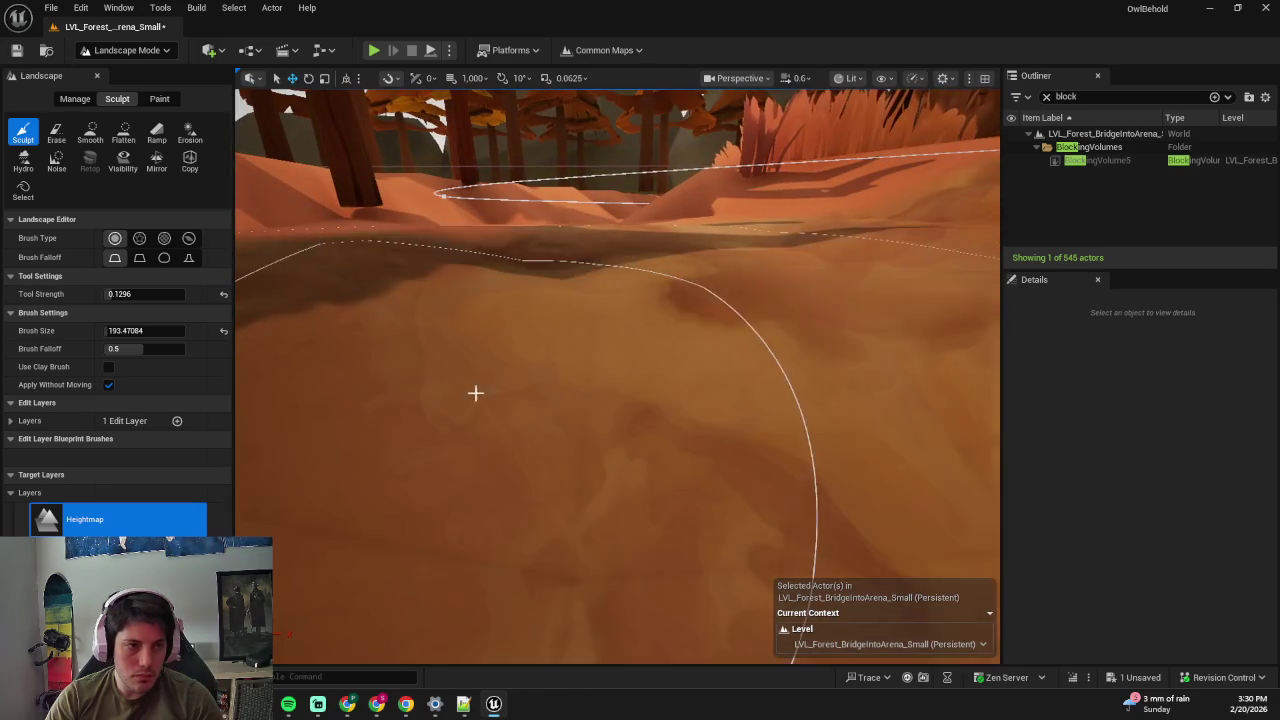
pyautogui.click(130, 142)
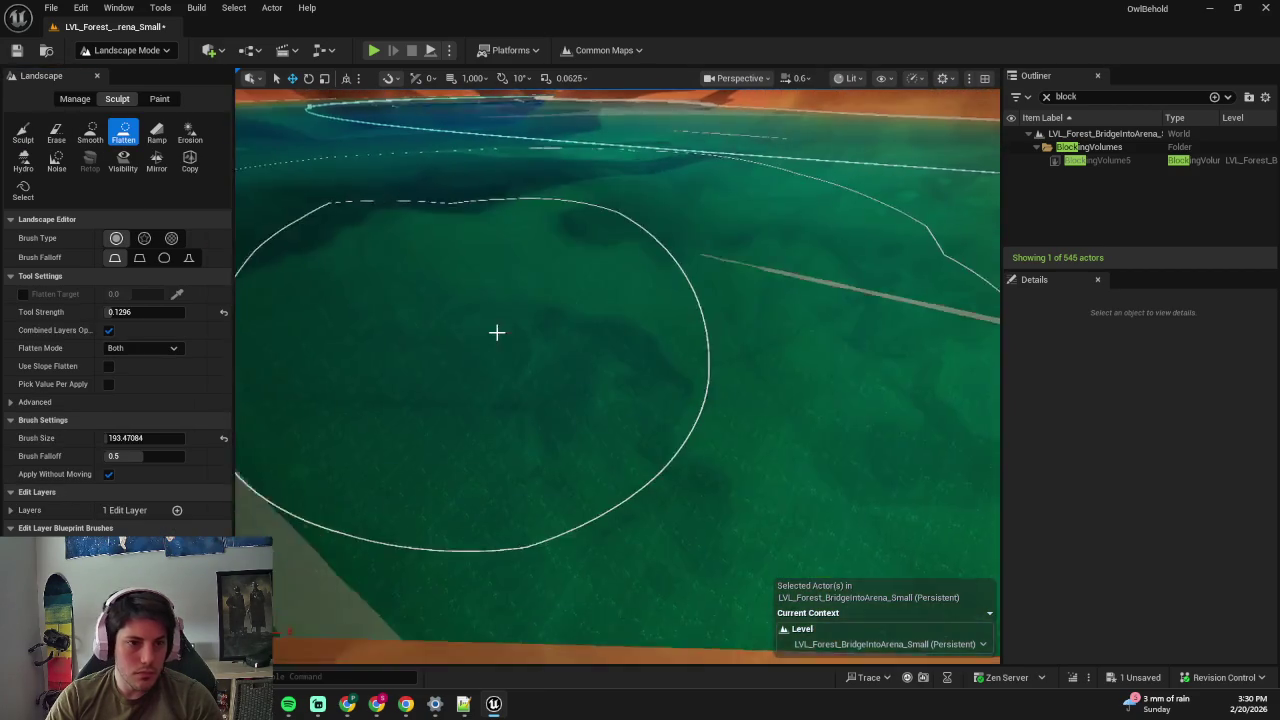
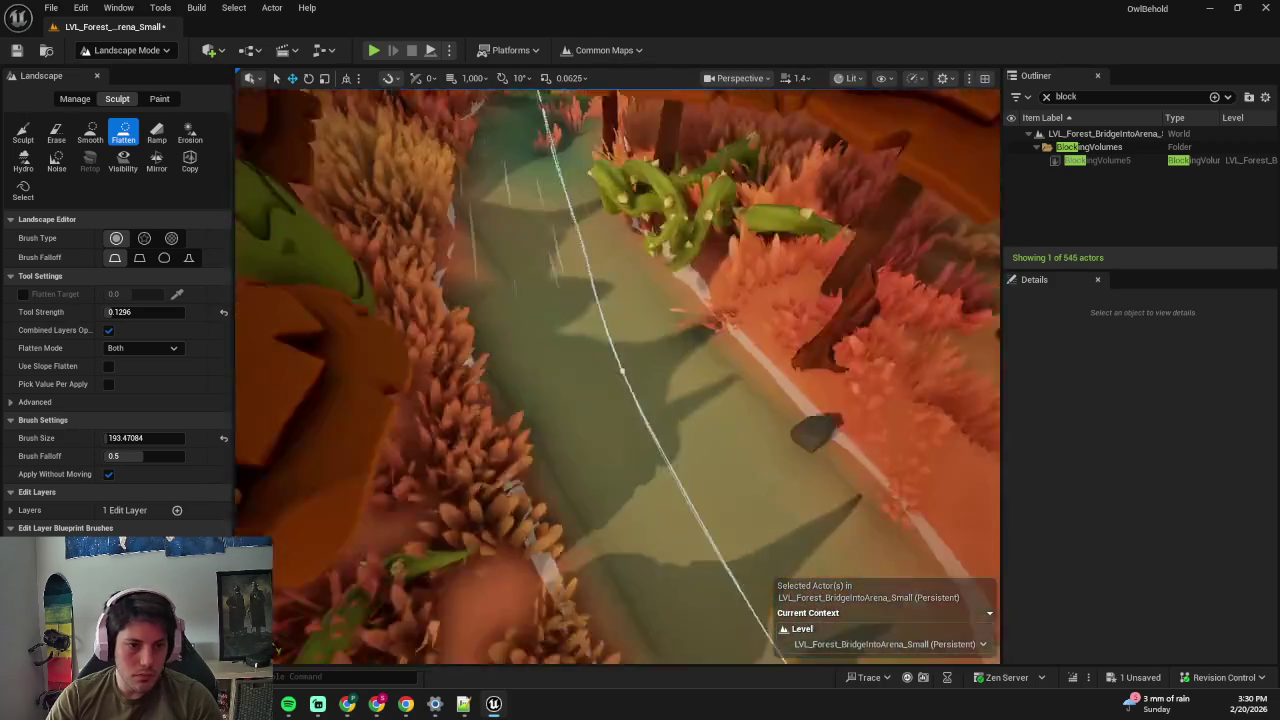
# - Brush landscape paint over the pale upper river bank near the bridge, undoing bad strokes
pyautogui.moveTo(560, 420)
pyautogui.mouseDown()
pyautogui.moveTo(545, 660)
pyautogui.moveTo(548, 371)
pyautogui.moveTo(242, 172)
pyautogui.mouseUp()
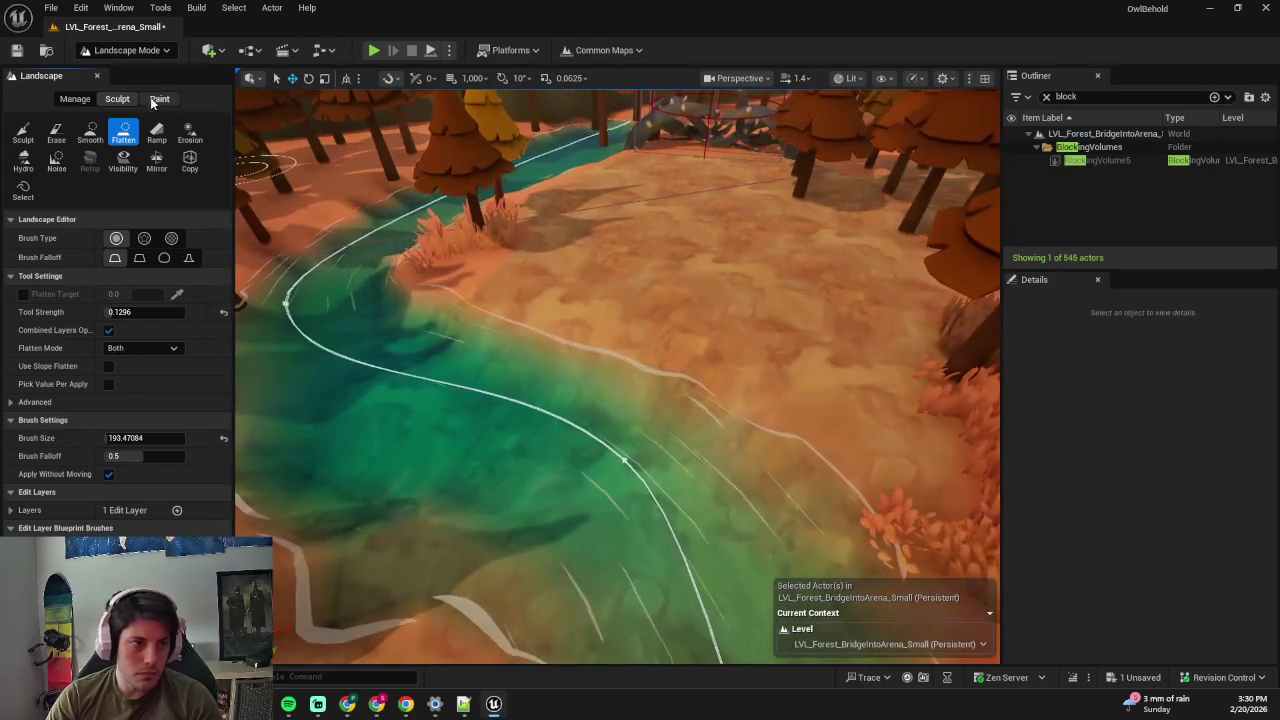
pyautogui.click(159, 99)
pyautogui.scroll(-5, 120, 300)
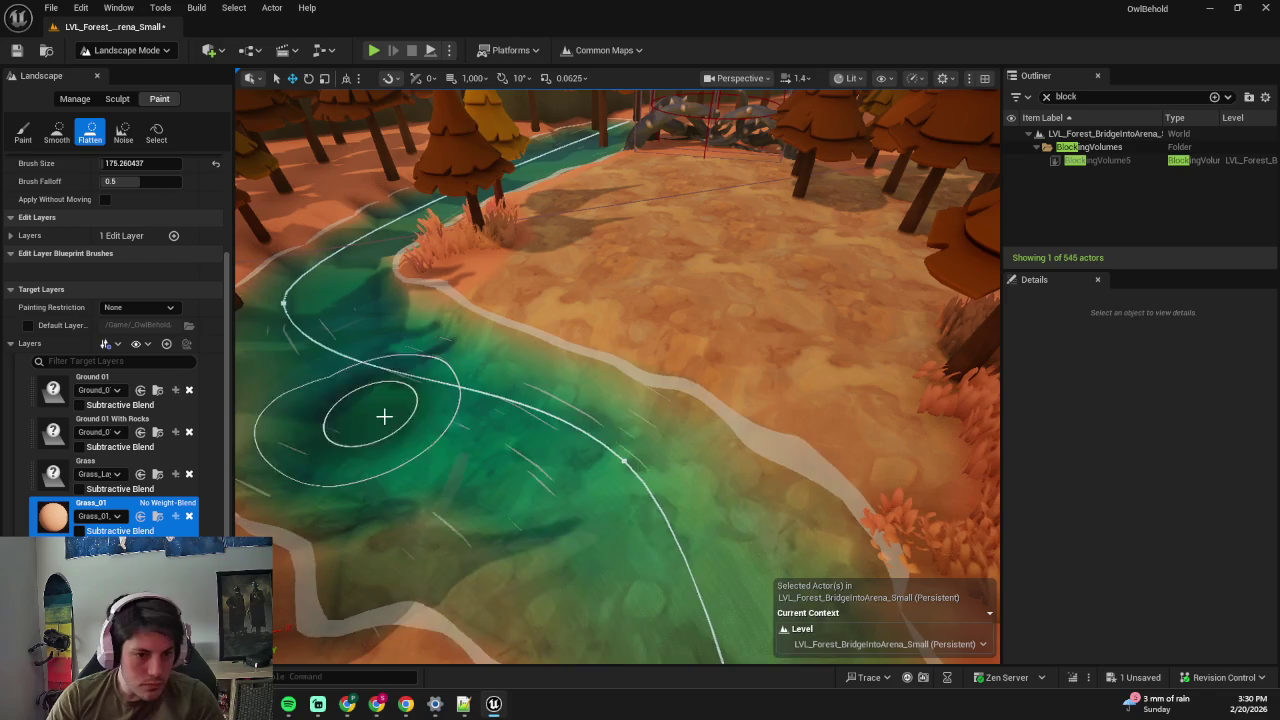
pyautogui.moveTo(470, 460); pyautogui.dragTo(293, 395)
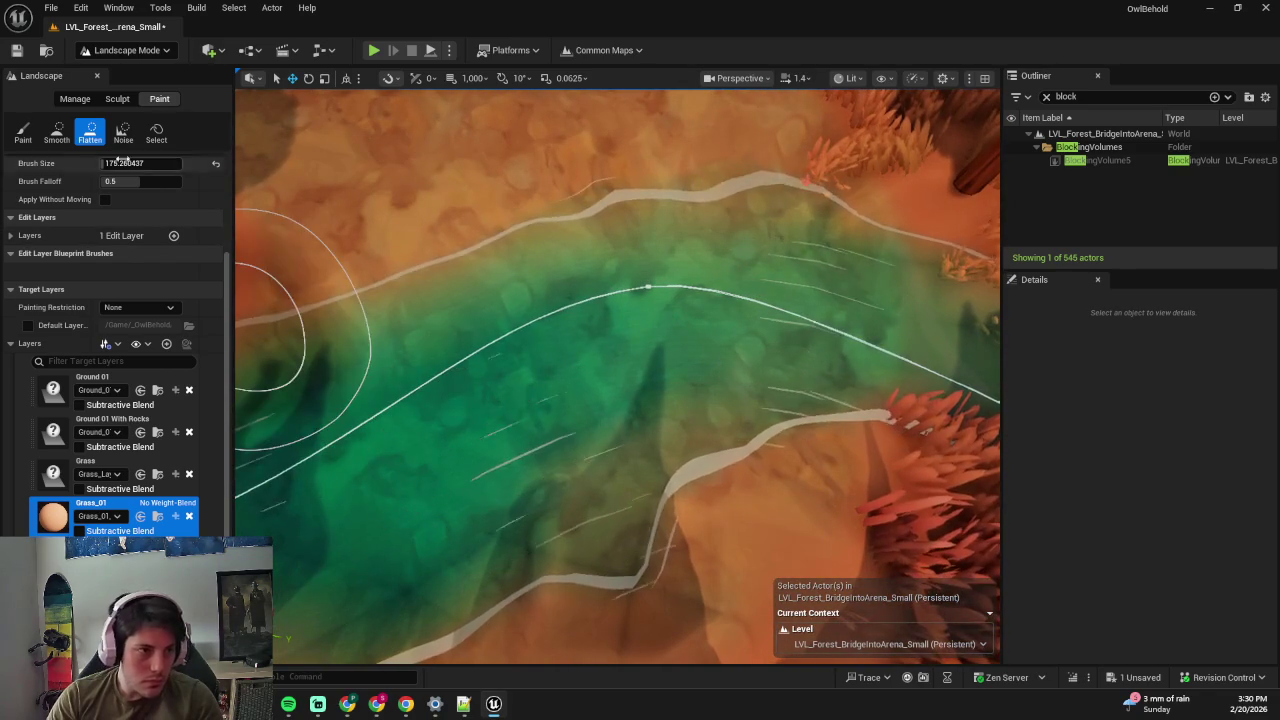
pyautogui.moveTo(409, 413)
pyautogui.mouseDown()
pyautogui.moveTo(494, 357)
pyautogui.moveTo(766, 291)
pyautogui.moveTo(640, 360)
pyautogui.moveTo(929, 429)
pyautogui.mouseUp()
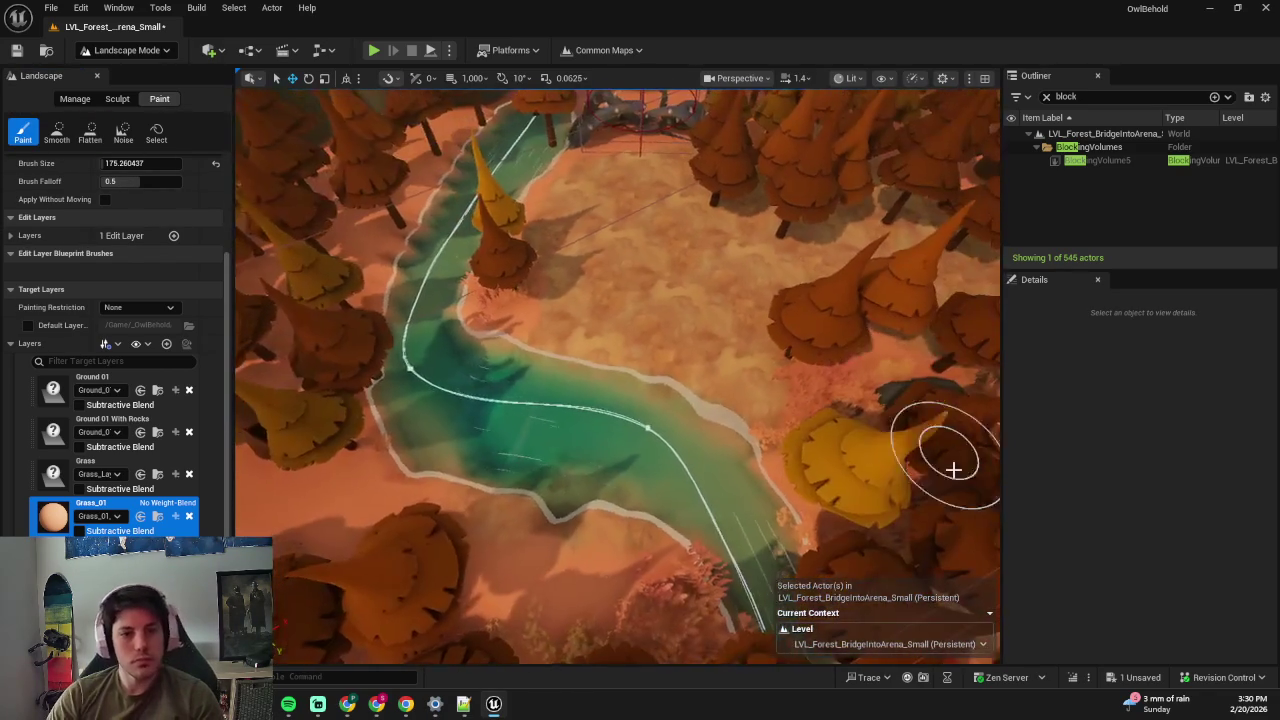
pyautogui.hotkey('ctrl', 'z')
pyautogui.hotkey('ctrl', 'z')
pyautogui.hotkey('ctrl', 'z')
pyautogui.hotkey('ctrl', 'z')
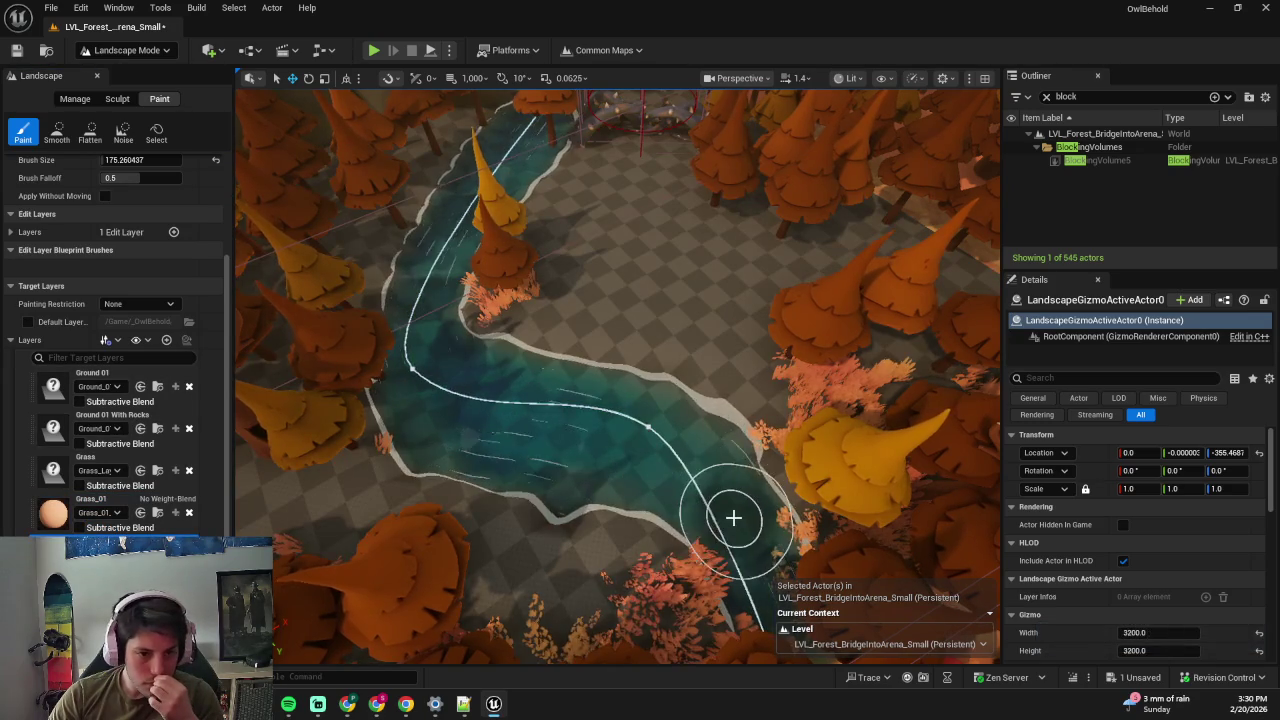
pyautogui.scroll(3, 640, 400)
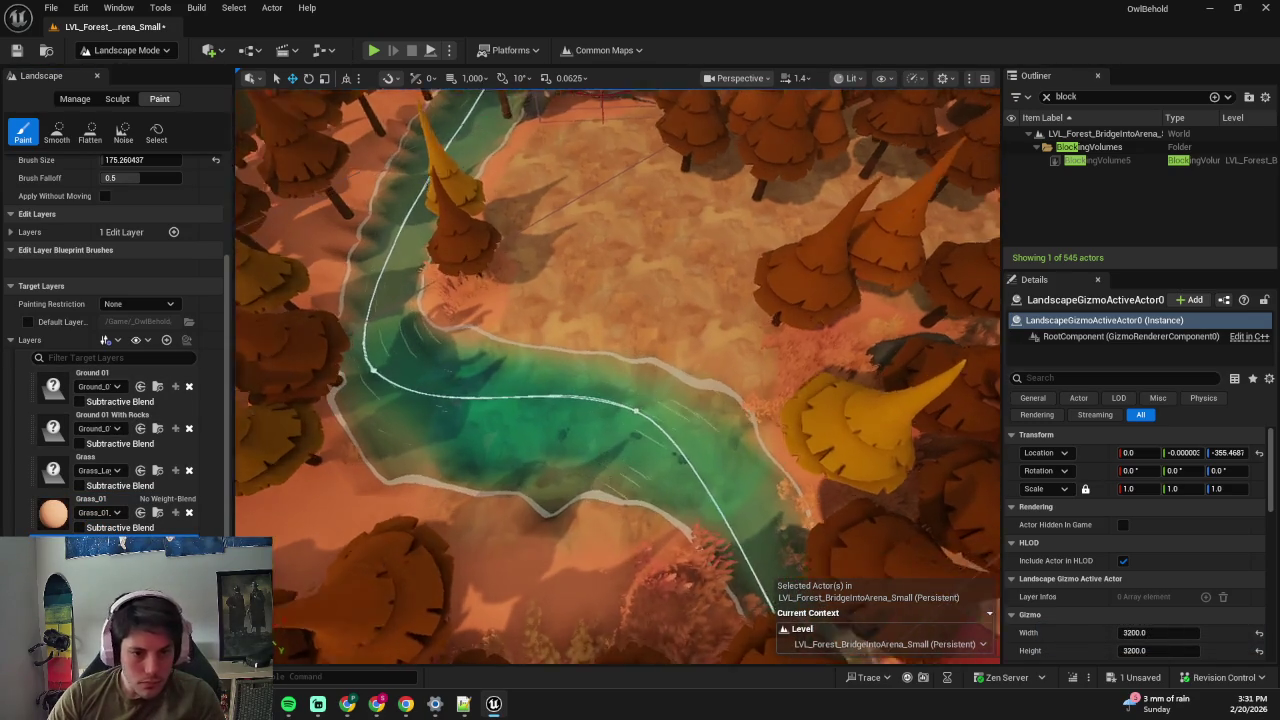
pyautogui.hotkey('ctrl', 'z')
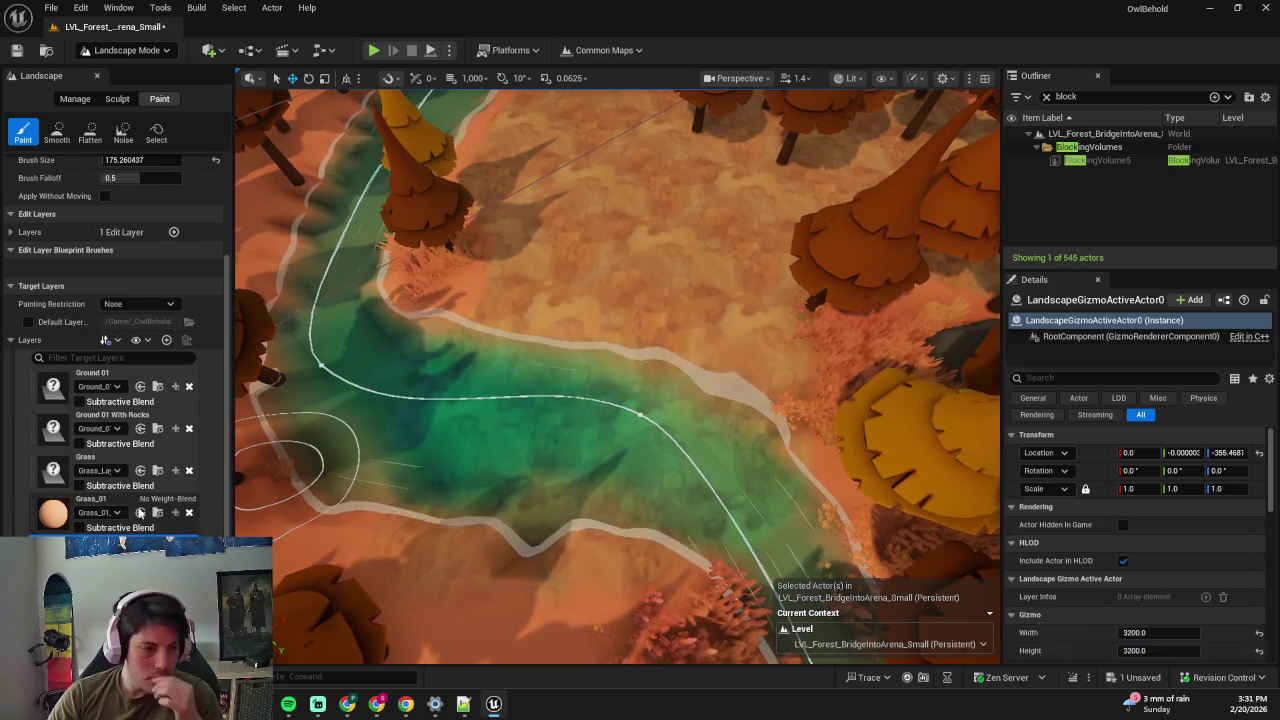
pyautogui.moveTo(420, 423); pyautogui.dragTo(694, 409)
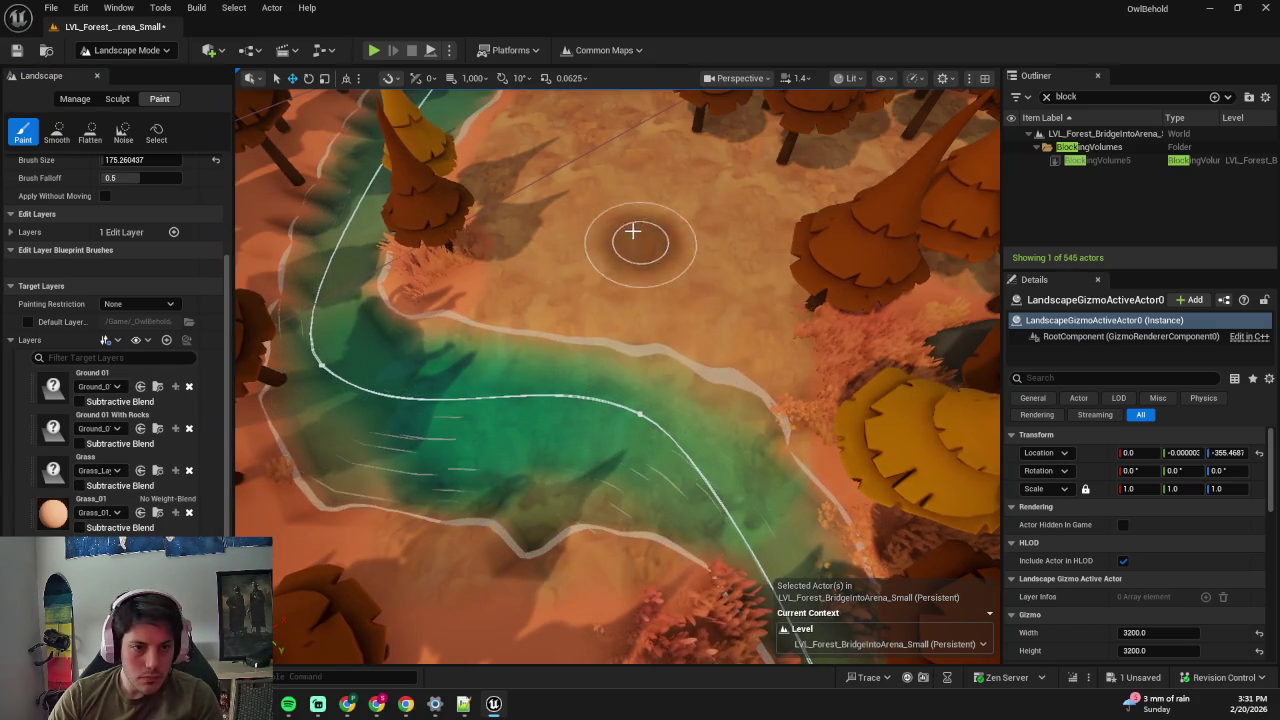
# - Undo the last stroke, select the Grass_01 target layer, then switch to Foliage Erase
pyautogui.scroll(-2, 634, 251)
pyautogui.hotkey('ctrl', 'z')
pyautogui.scroll(-3, 857, 209)
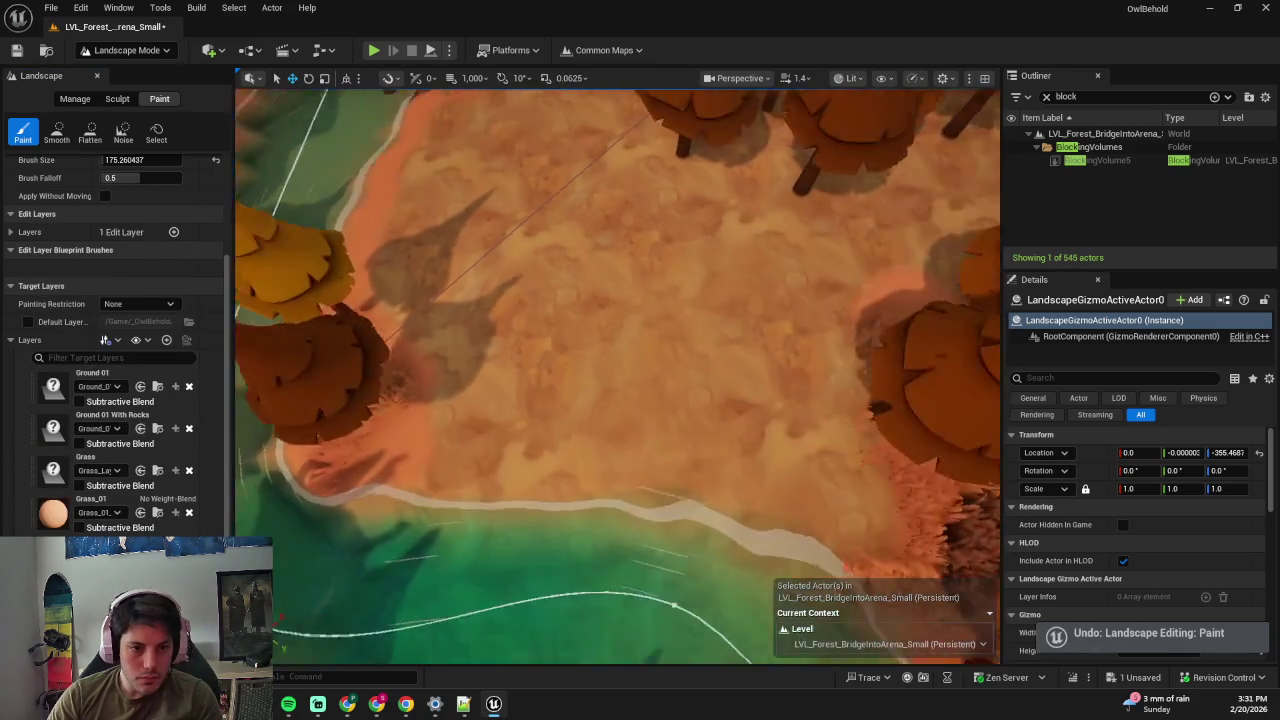
pyautogui.scroll(-3, 884, 204)
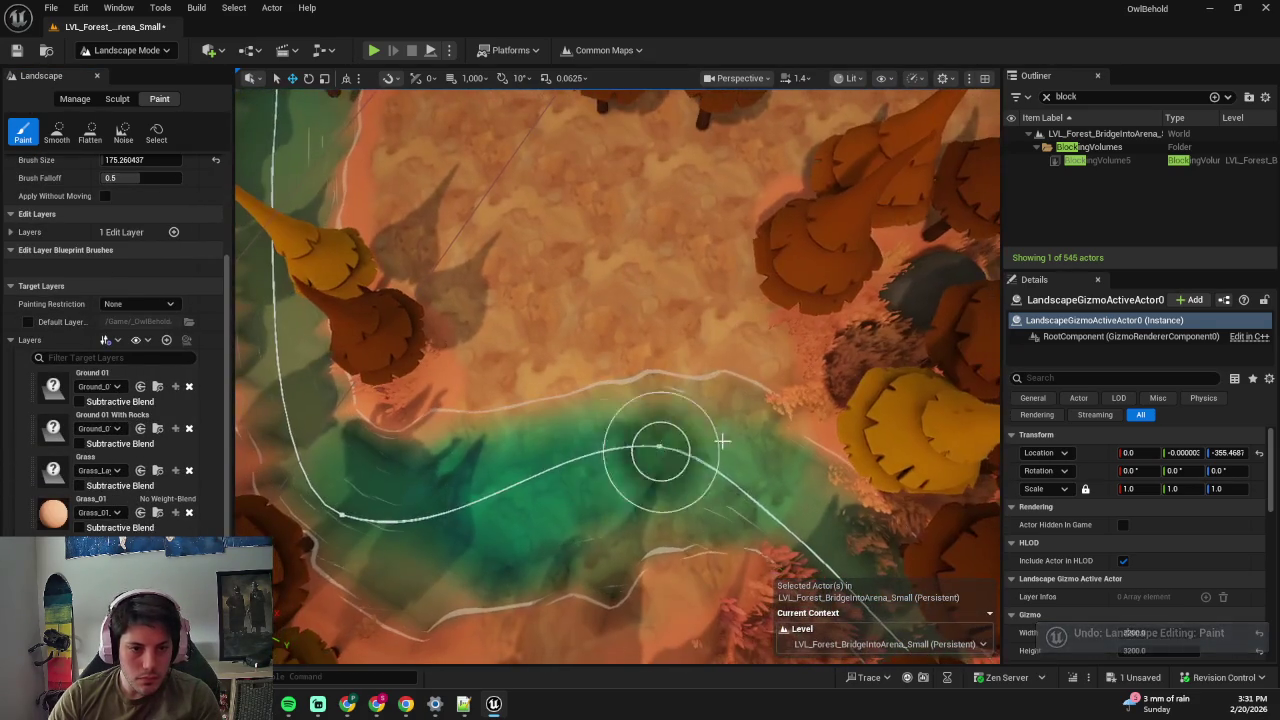
pyautogui.scroll(3, 789, 513)
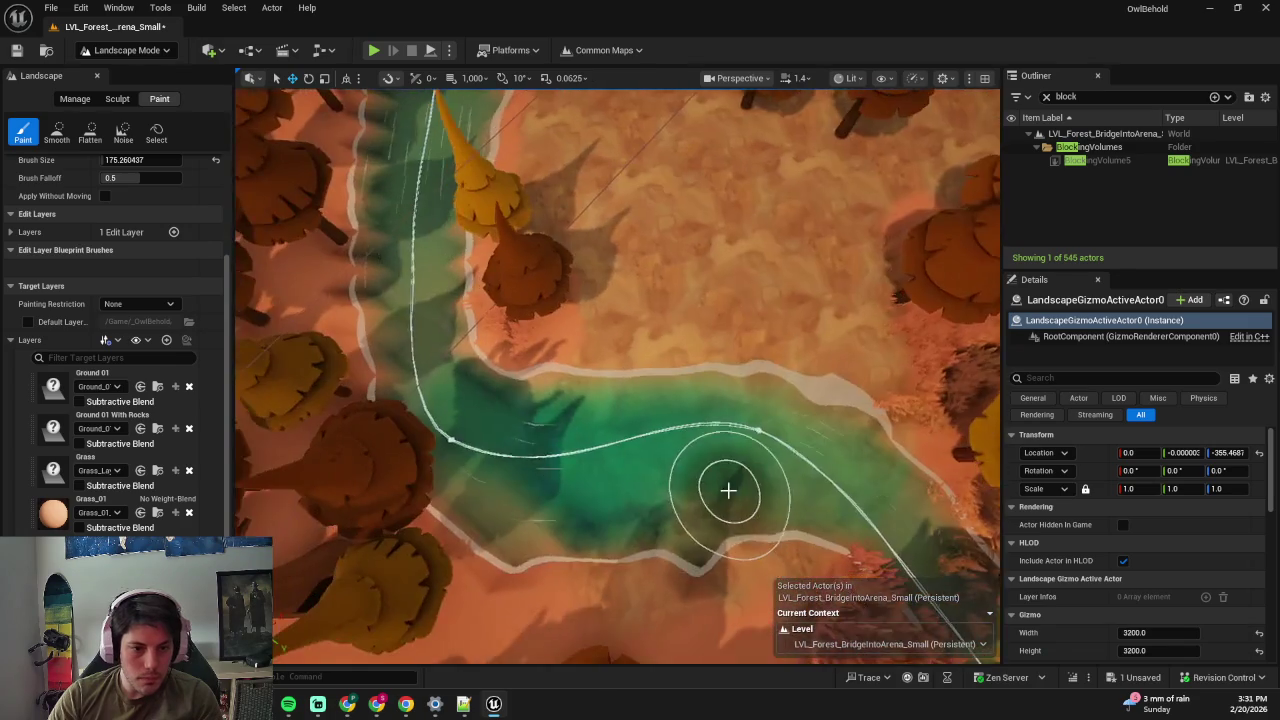
pyautogui.scroll(-3, 441, 385)
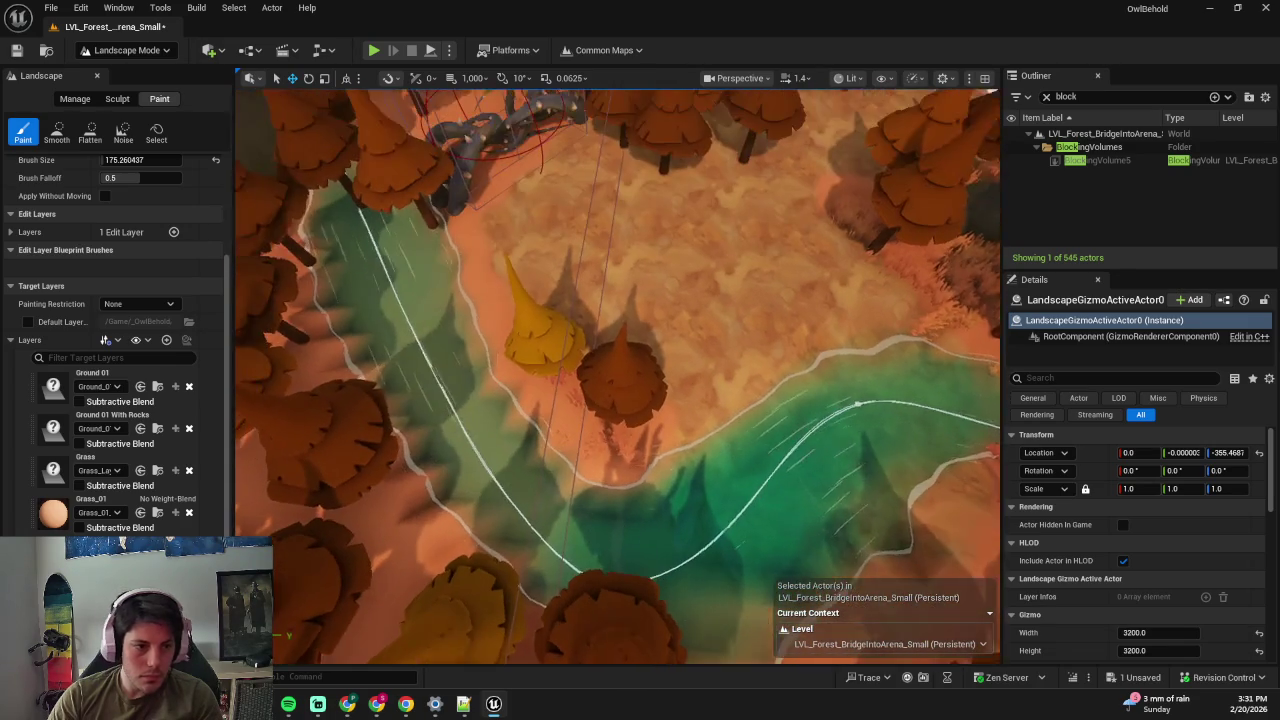
pyautogui.click(115, 505)
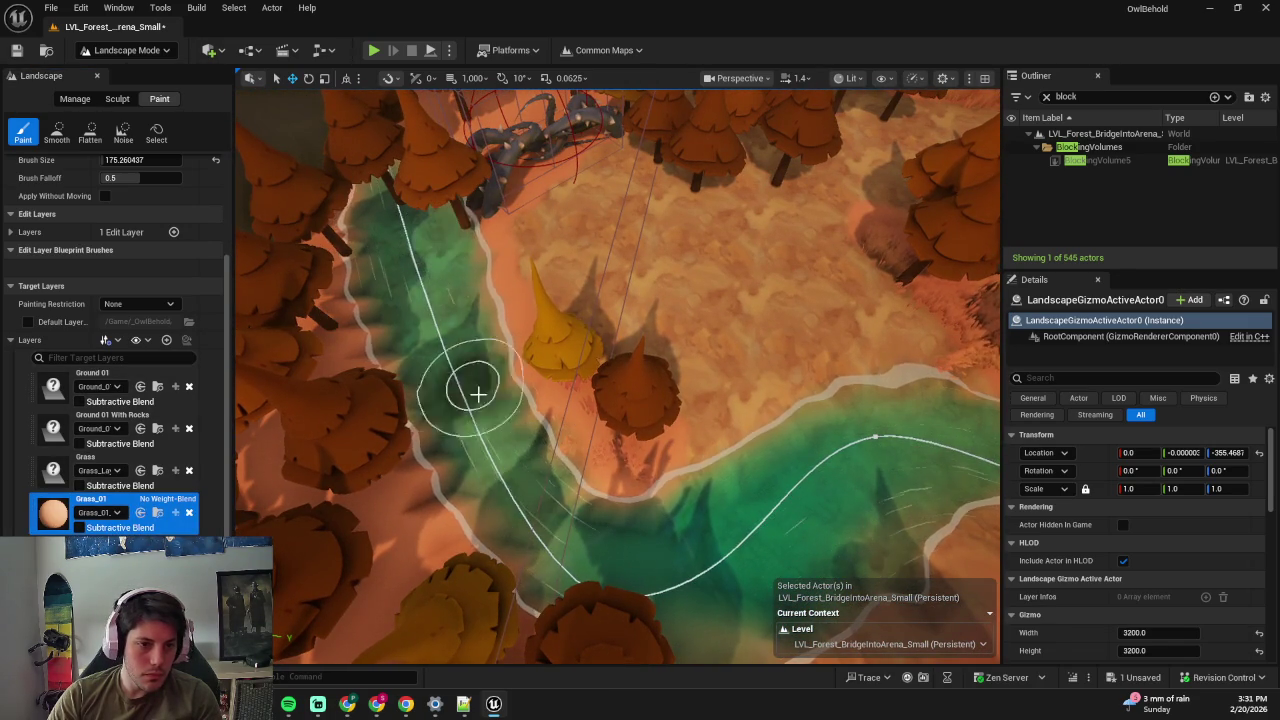
pyautogui.scroll(5, 466, 374)
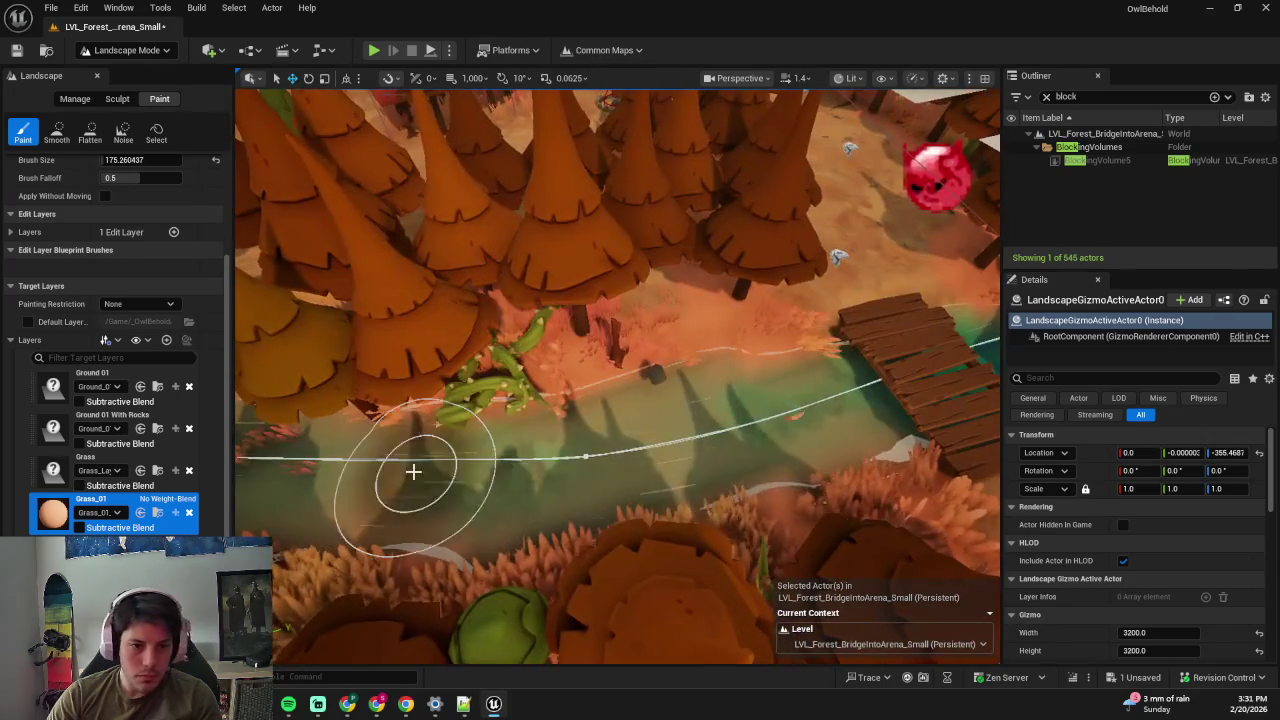
pyautogui.scroll(5, 441, 496)
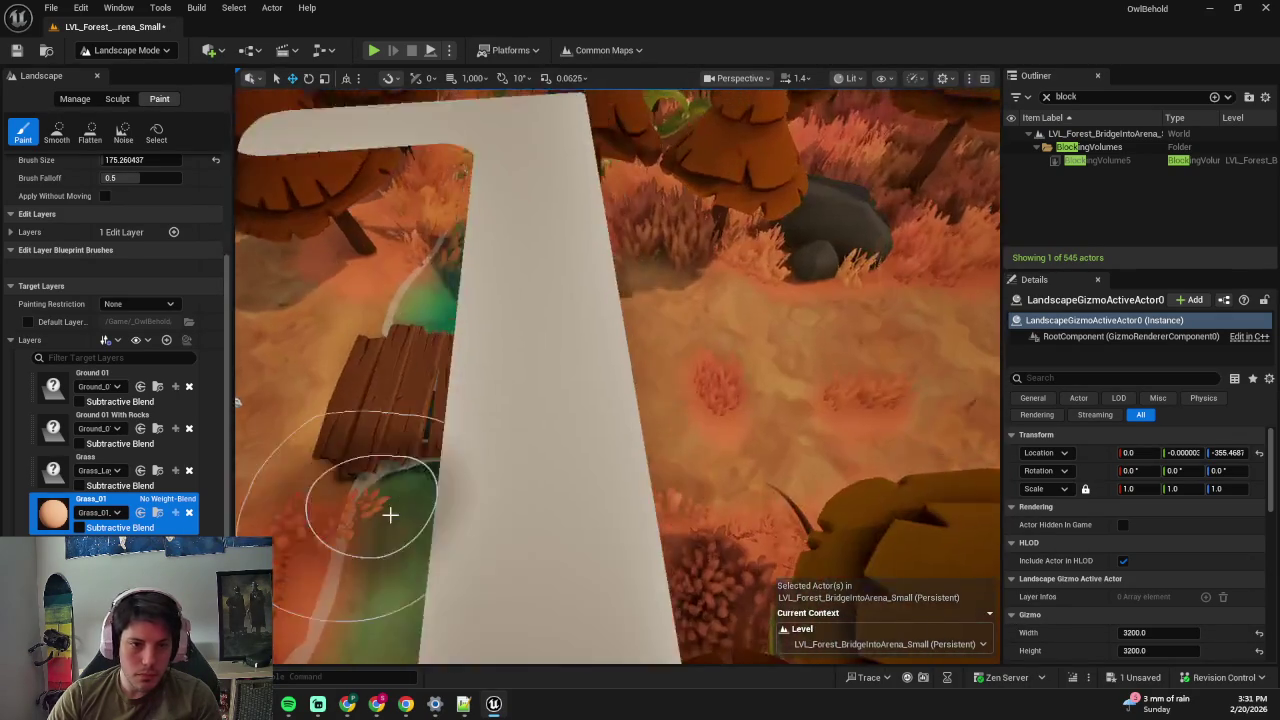
pyautogui.scroll(-2, 572, 513)
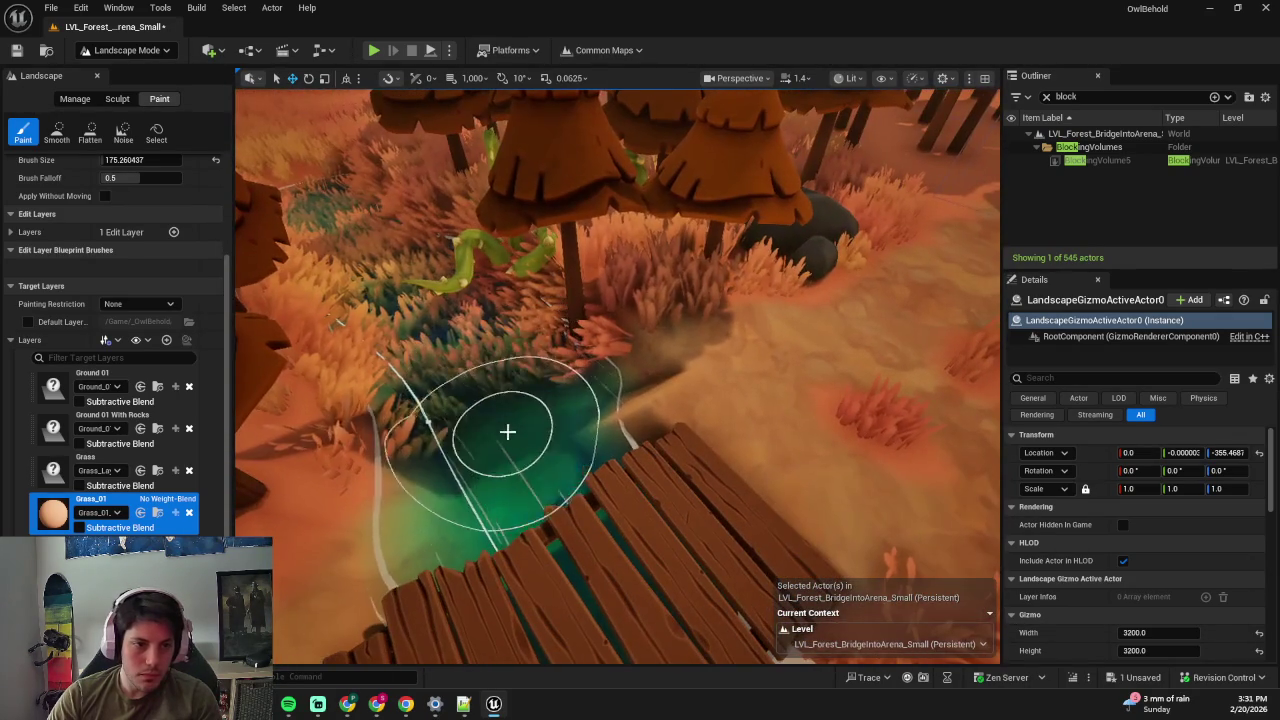
pyautogui.hotkey('shift', '3')
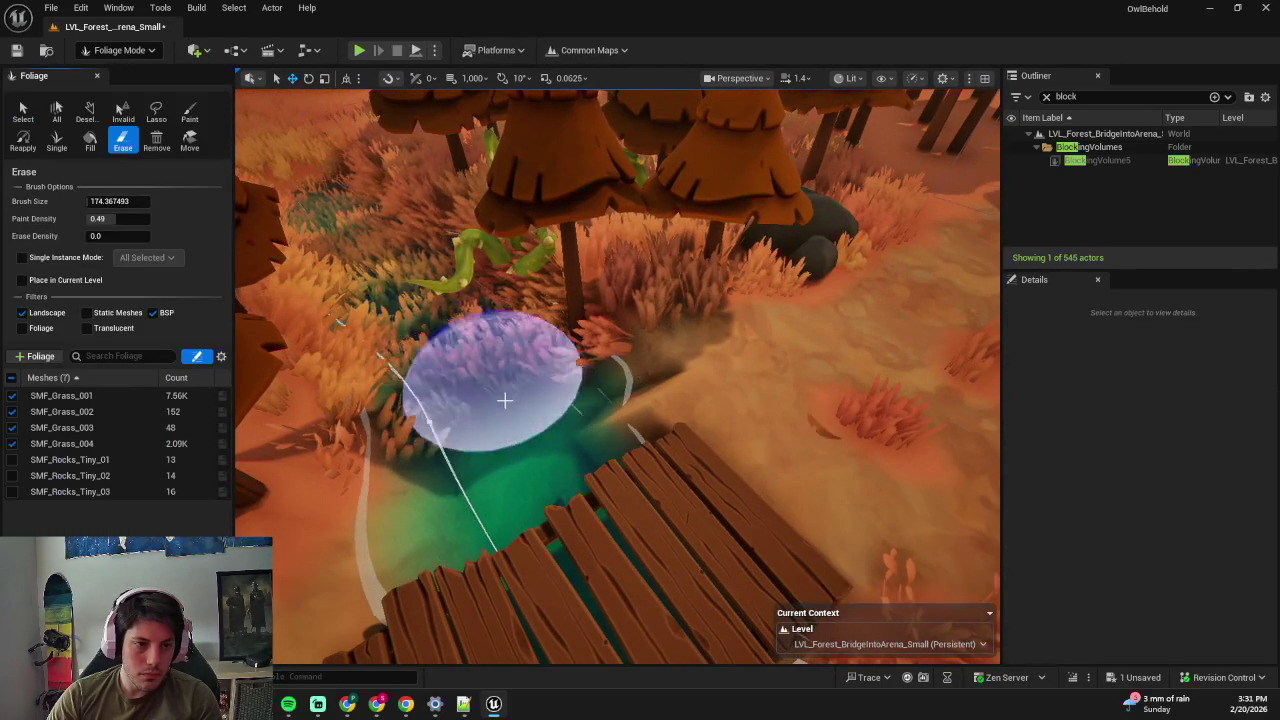
# - Back in Landscape Paint, clear the grass along the lower-left edge of the river path
pyautogui.hotkey('shift', '2')
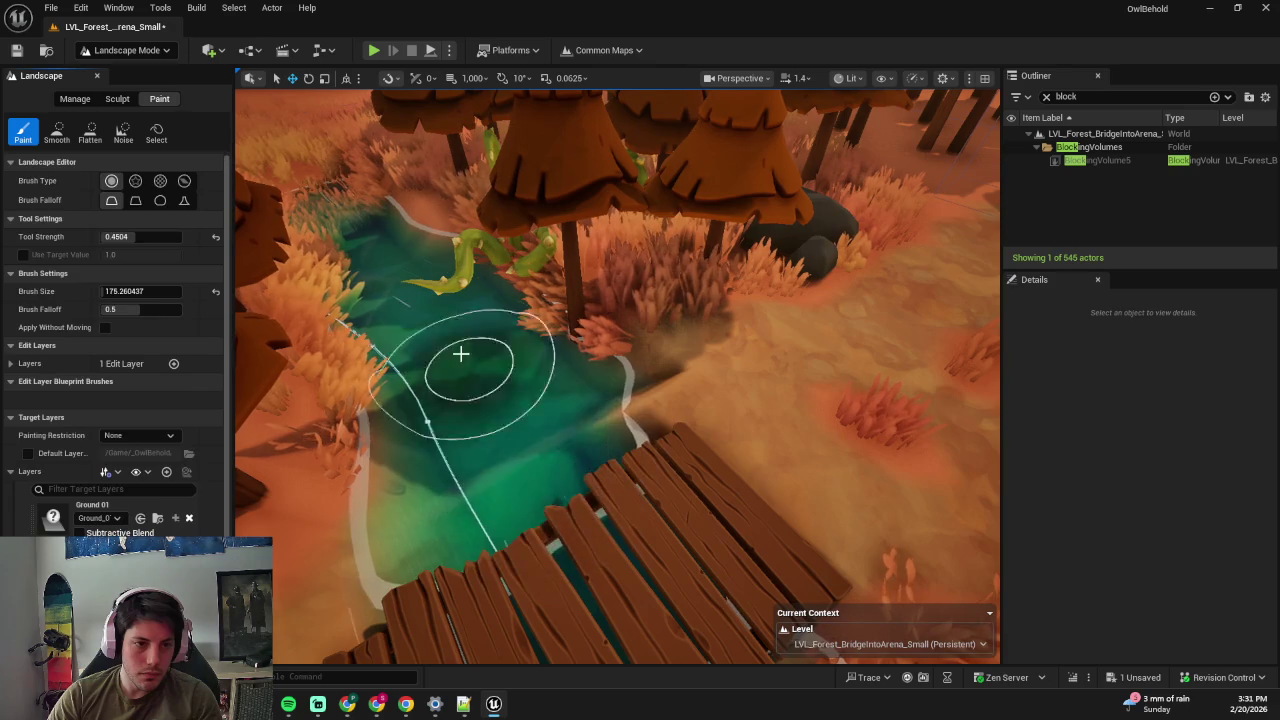
pyautogui.moveTo(560, 300); pyautogui.dragTo(514, 376)
pyautogui.moveTo(627, 400); pyautogui.dragTo(701, 477)
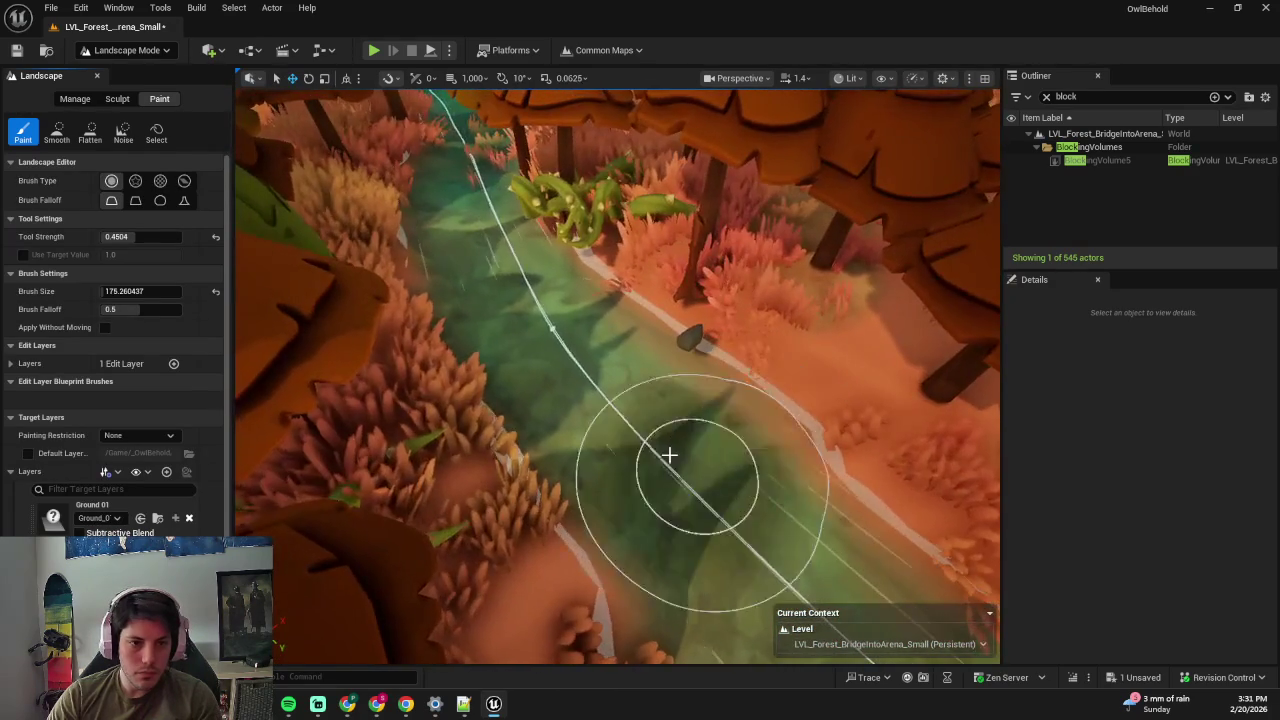
pyautogui.scroll(-3, 209, 495)
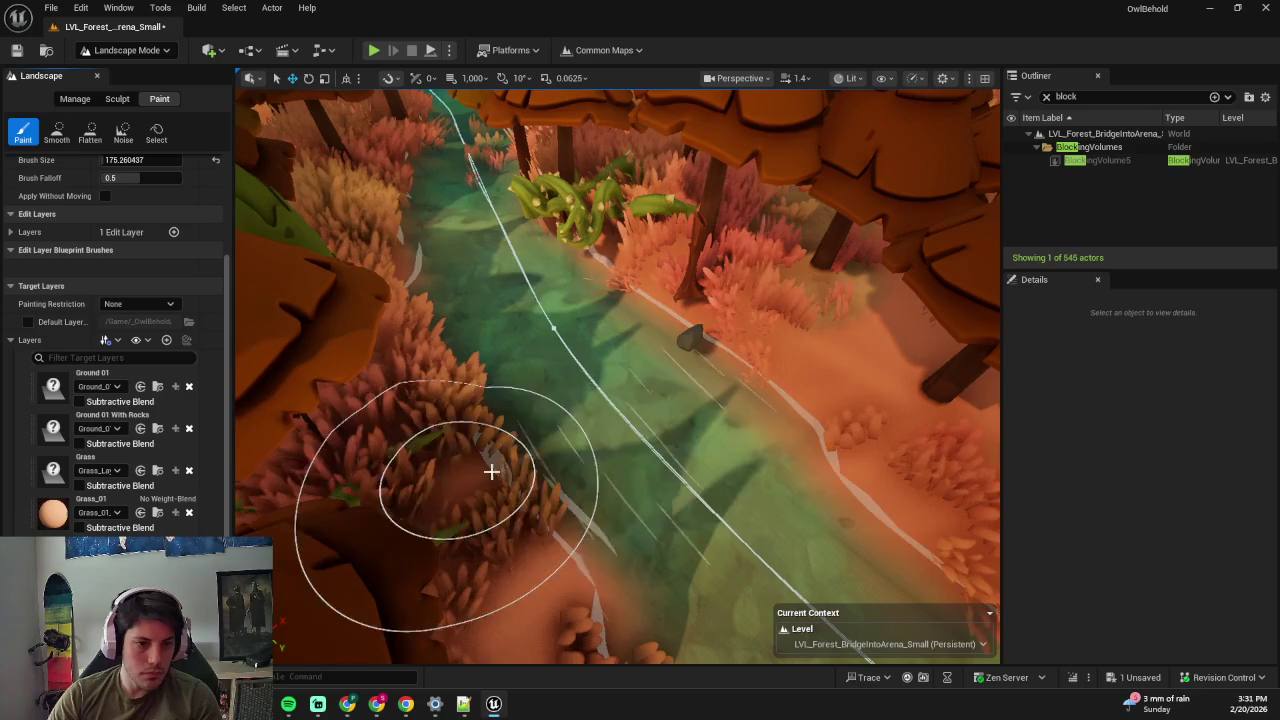
pyautogui.moveTo(330, 540)
pyautogui.mouseDown()
pyautogui.moveTo(591, 514)
pyautogui.moveTo(623, 443)
pyautogui.moveTo(625, 380)
pyautogui.mouseUp()
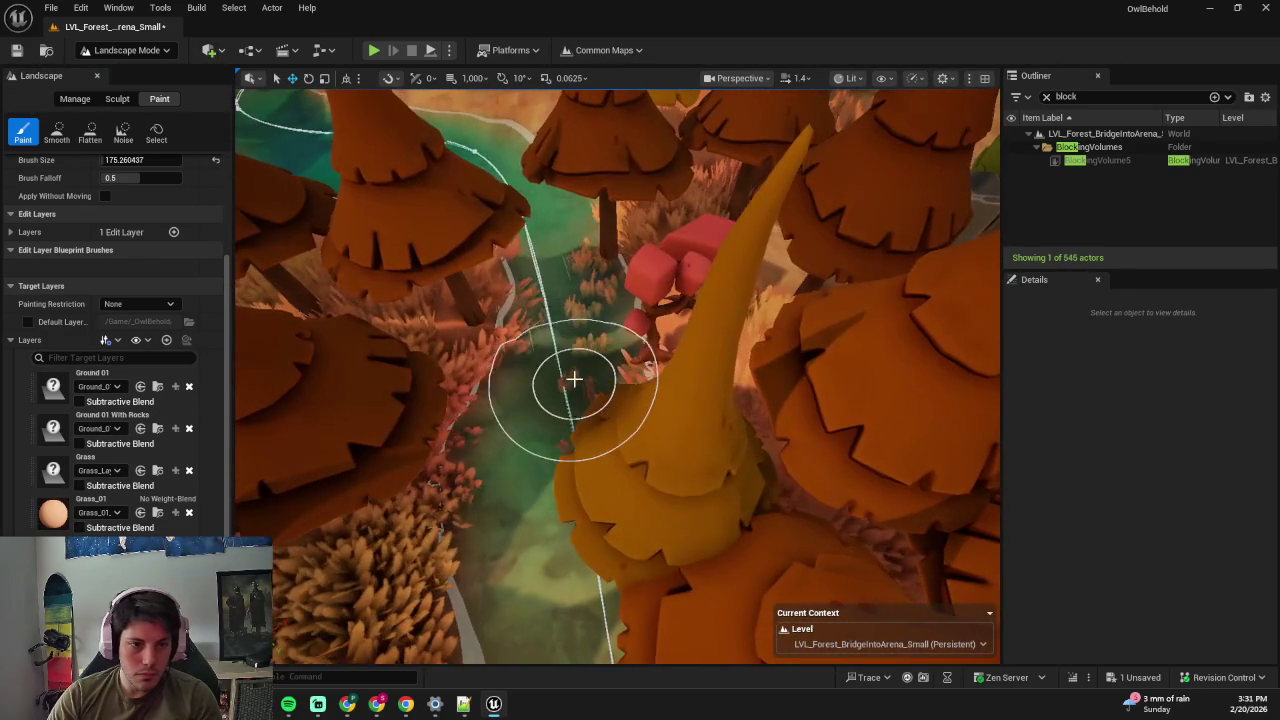
# - Toggle between Foliage and Landscape modes and save all with Ctrl+S
pyautogui.hotkey('shift', '3')
pyautogui.hotkey('shift', '2')
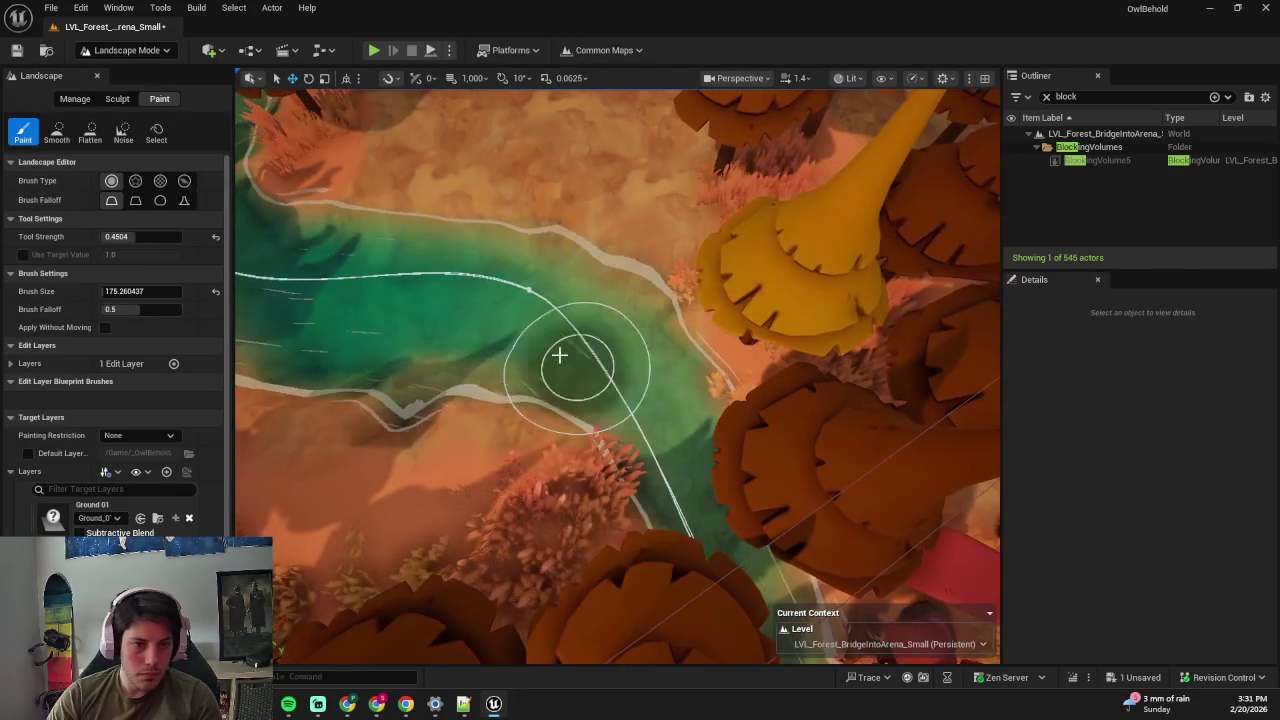
pyautogui.hotkey('ctrl', 's')
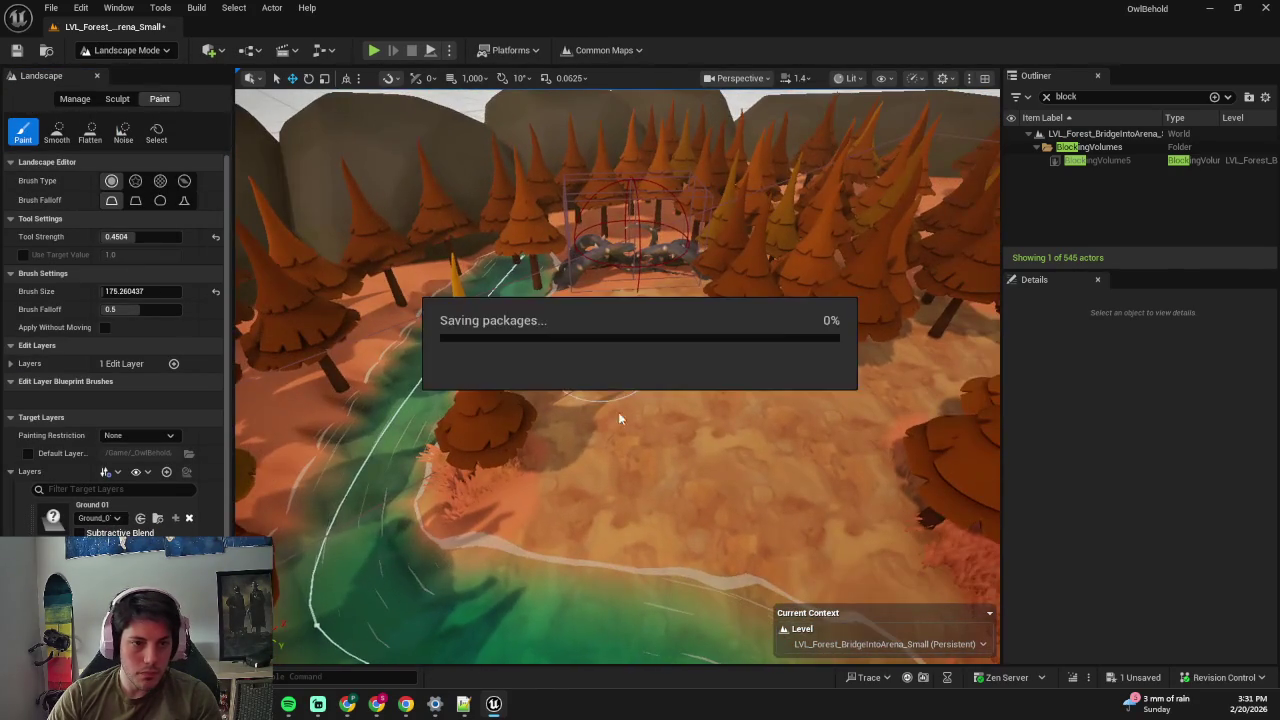
# - Start a fullscreen play-test and run the character over the wooden bridge into the clearing
pyautogui.hotkey('shift', '1')
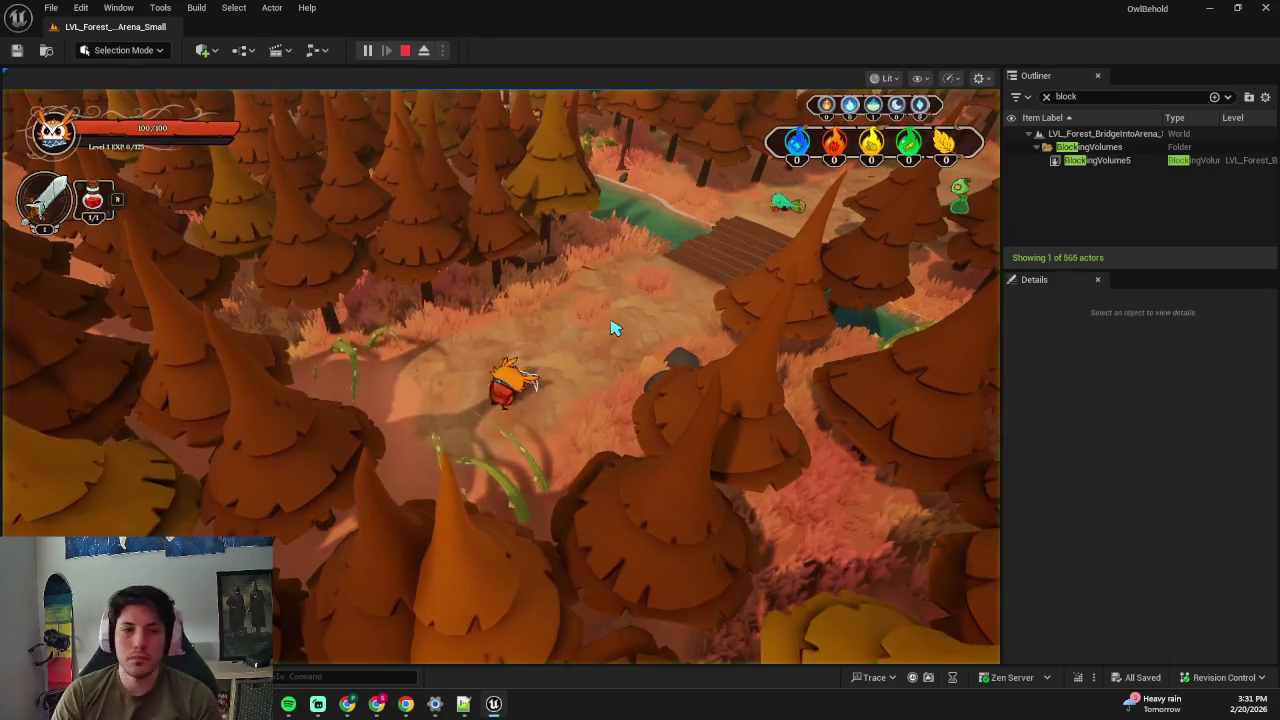
pyautogui.press('F11')
pyautogui.hotkey('w', 'd')
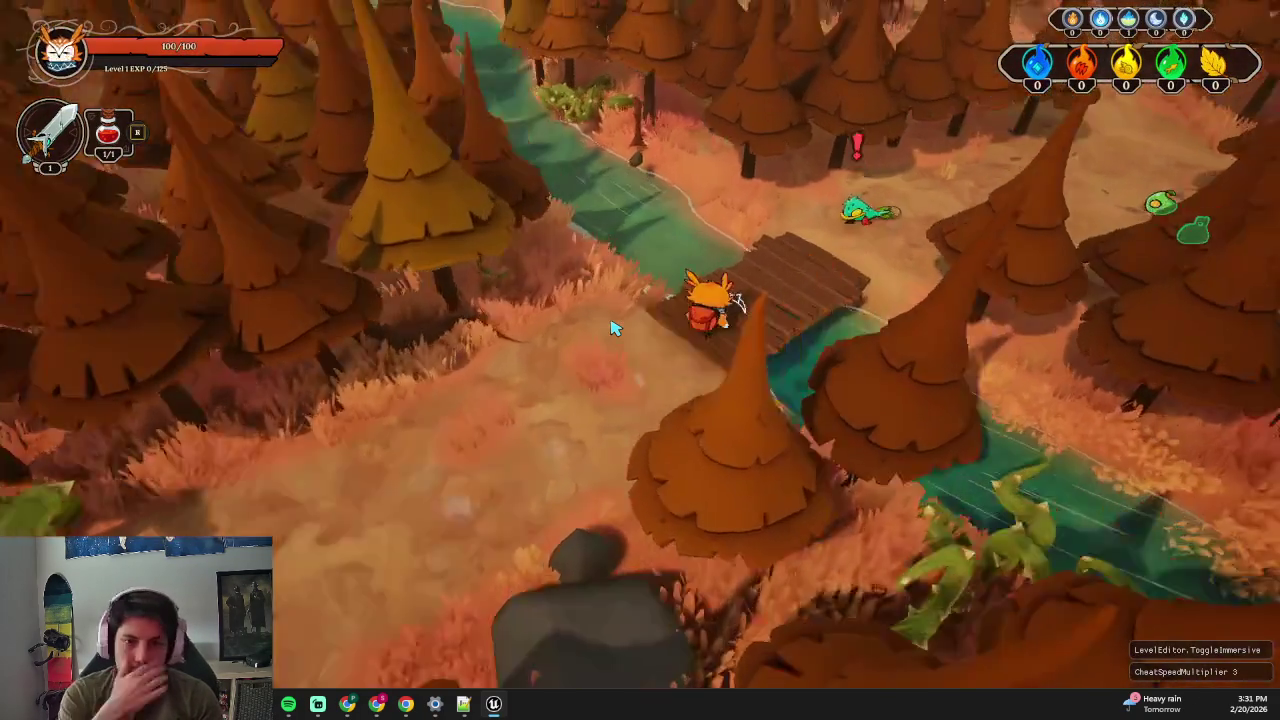
pyautogui.press('a')
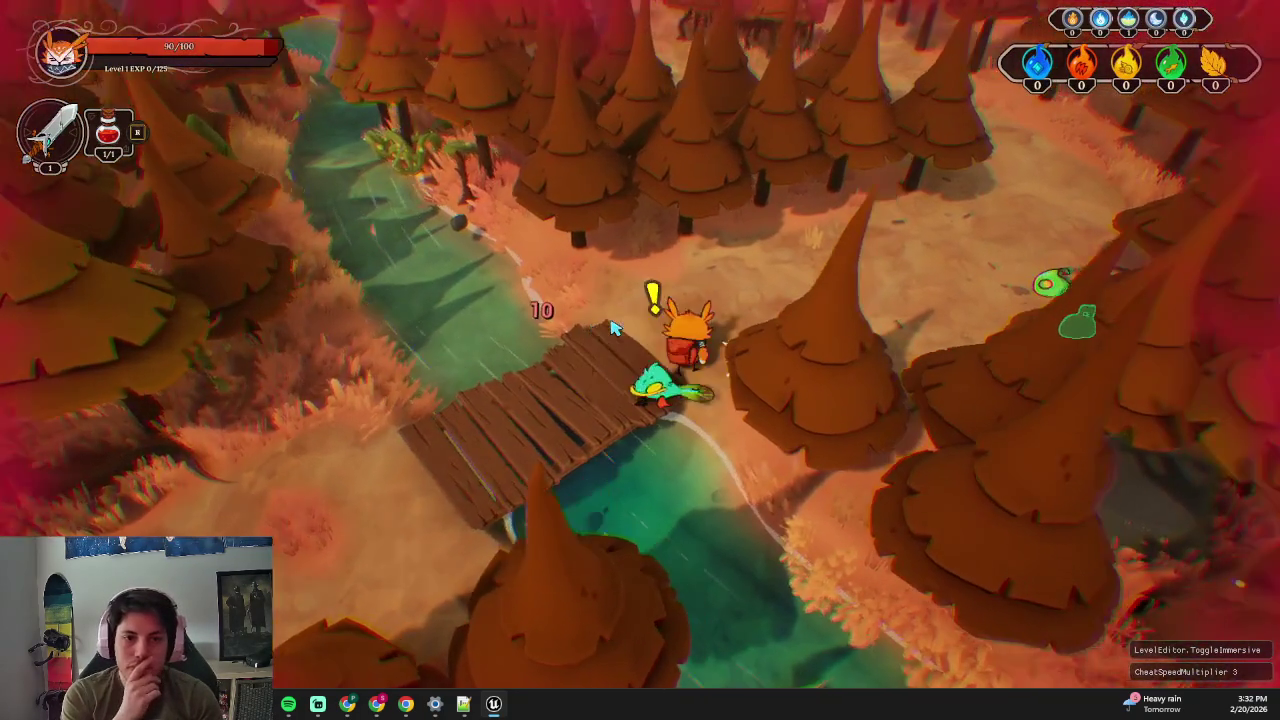
pyautogui.press('w')
# - Run through the forest into the river to test the bank, then stop the game
pyautogui.press('w')
pyautogui.press('s')
pyautogui.press('a')
pyautogui.press('w')
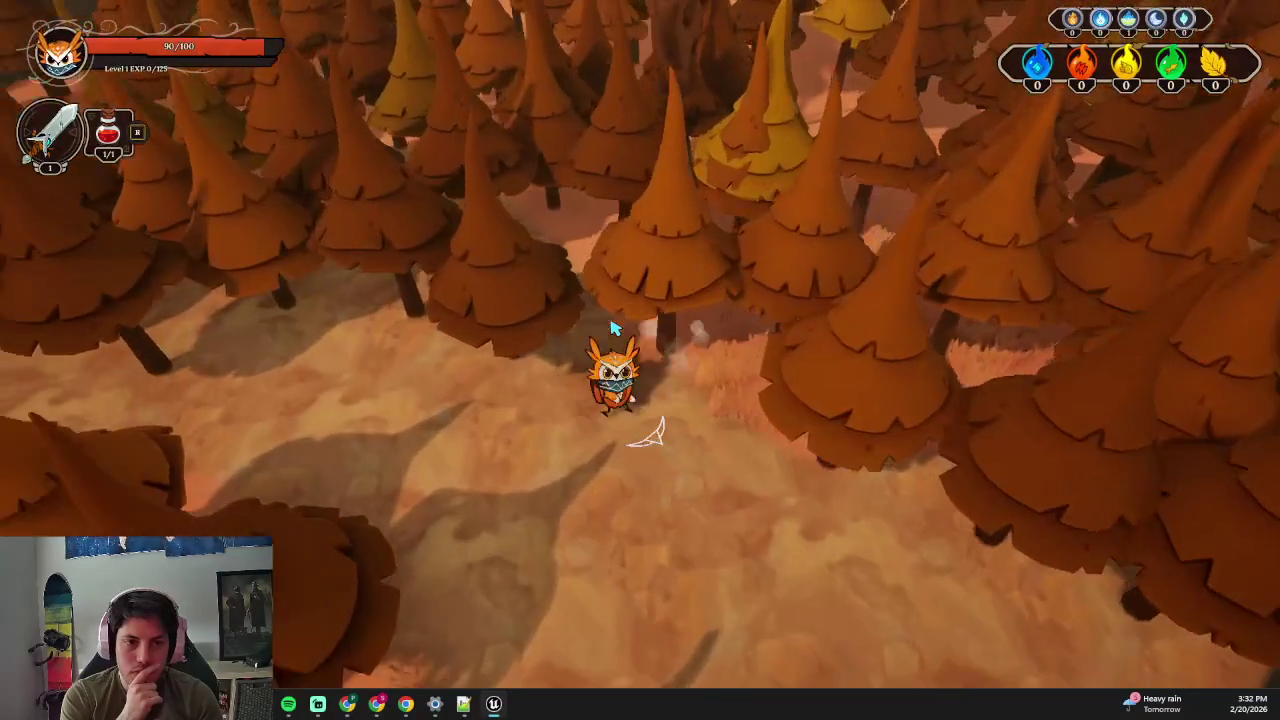
pyautogui.press('a')
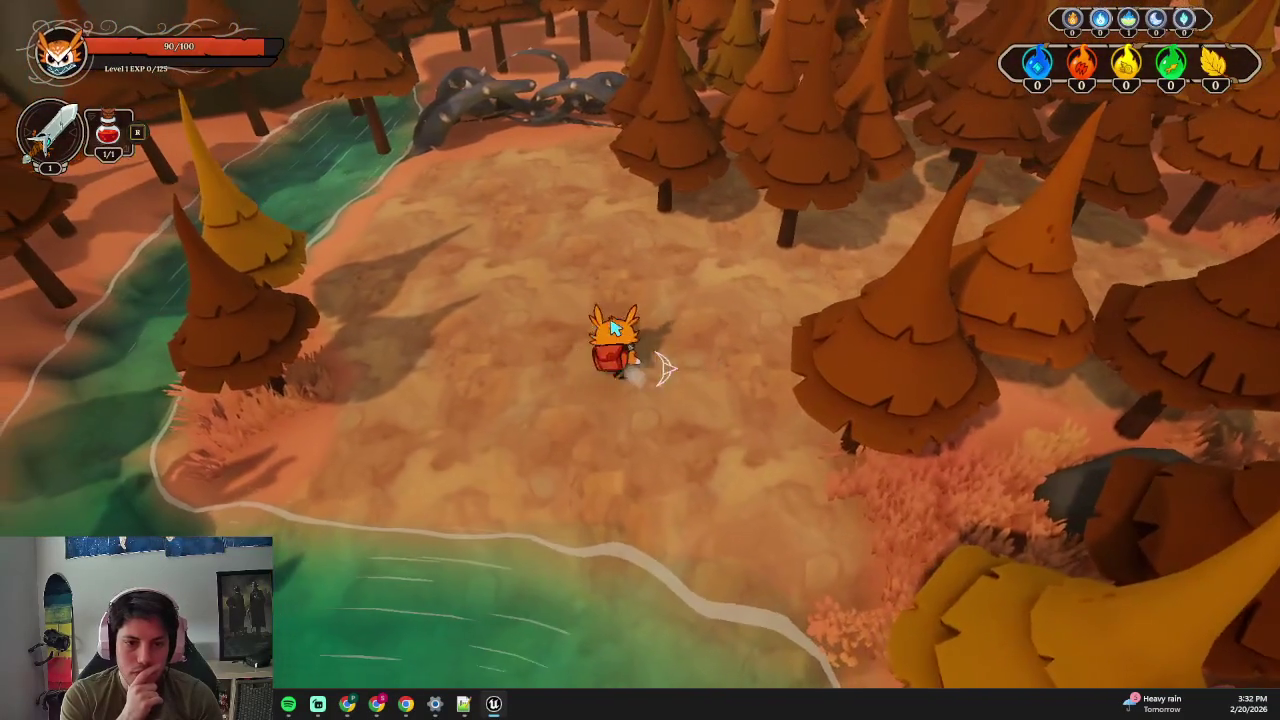
pyautogui.press('a')
pyautogui.press('s')
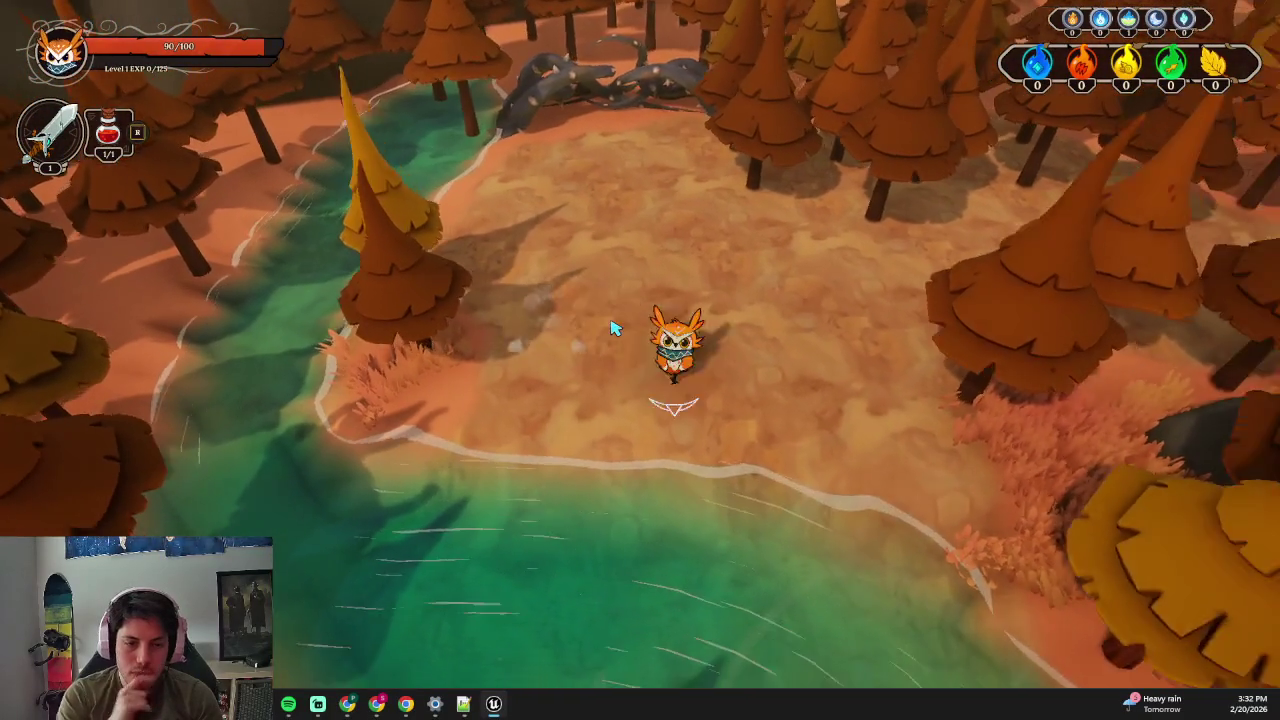
pyautogui.press('s')
pyautogui.press('w')
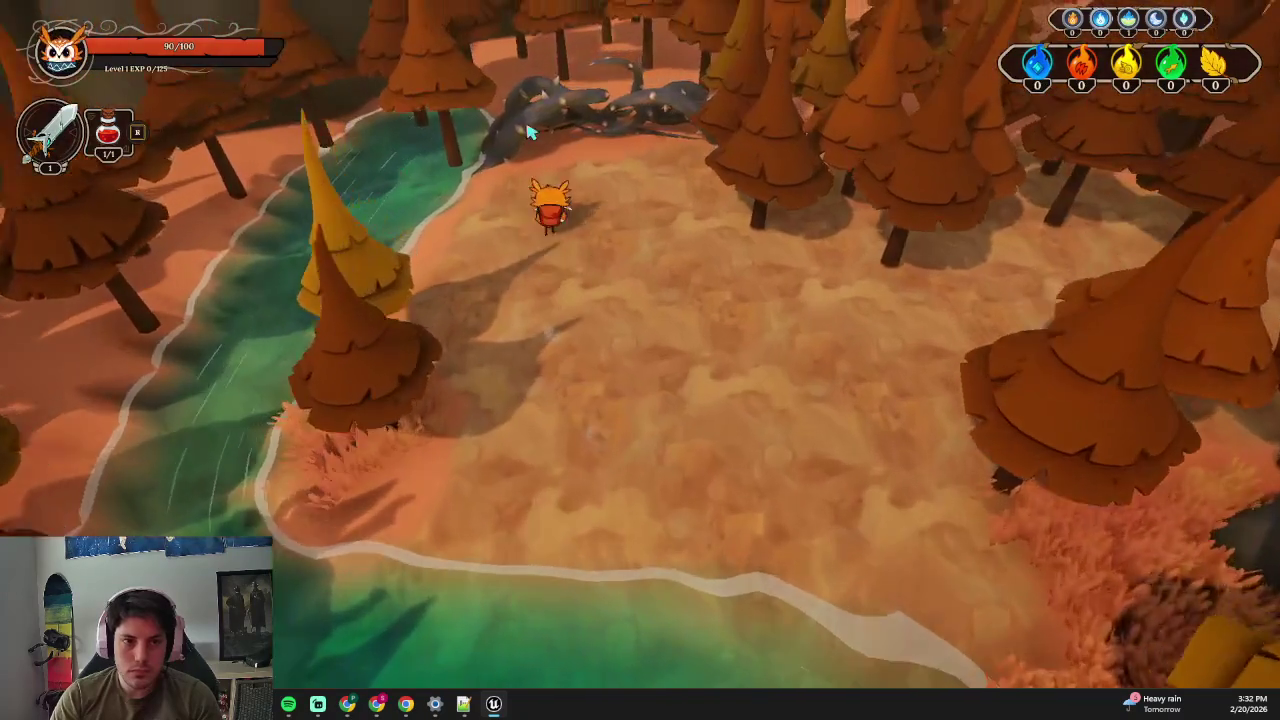
pyautogui.press('Escape')
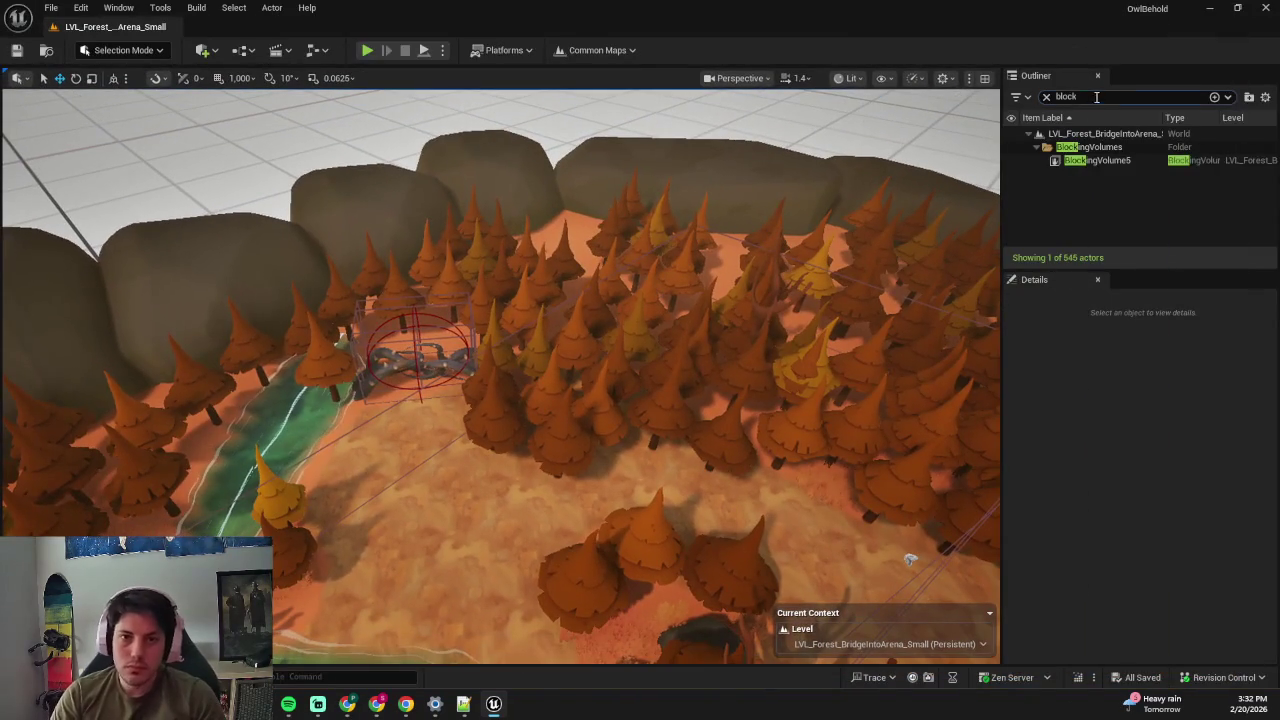
# - Search the Outliner for 'camera' and move BP_CameraModuleBound over the clearing, near 322, -1798, 325
pyautogui.doubleClick(1096, 97)
pyautogui.press('BackSpace')
pyautogui.write('camera')
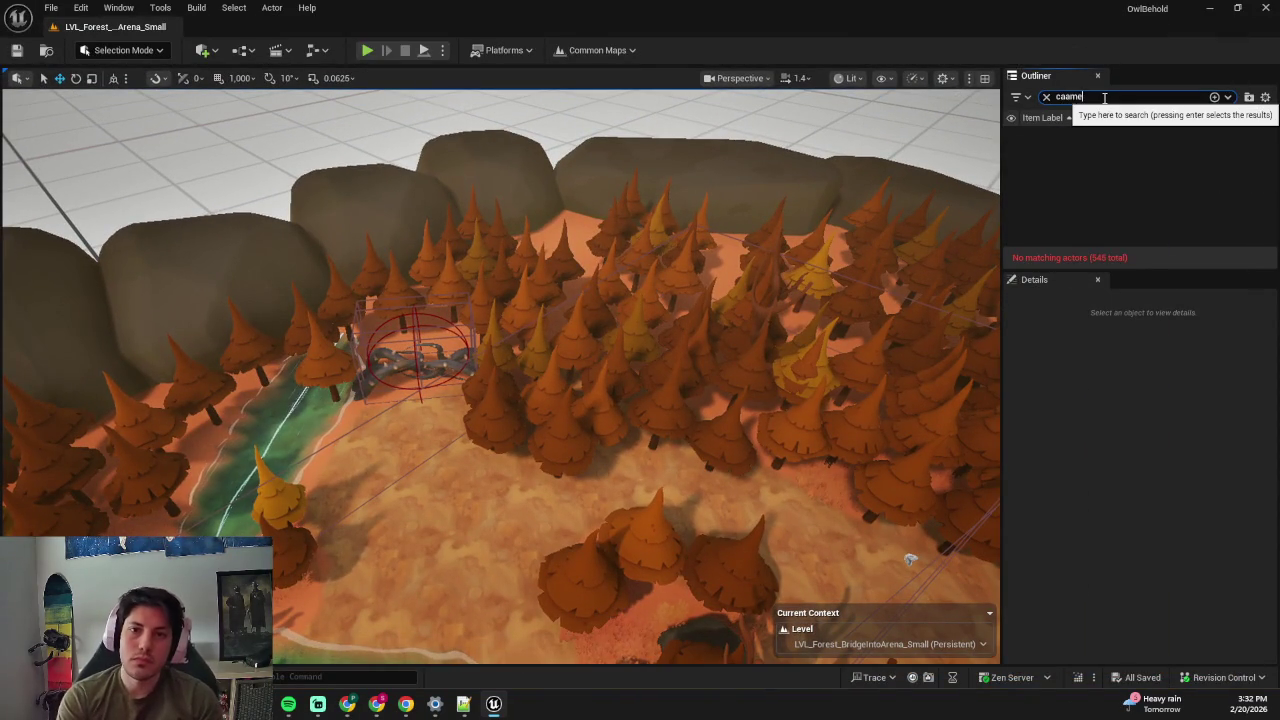
pyautogui.doubleClick(1126, 160)
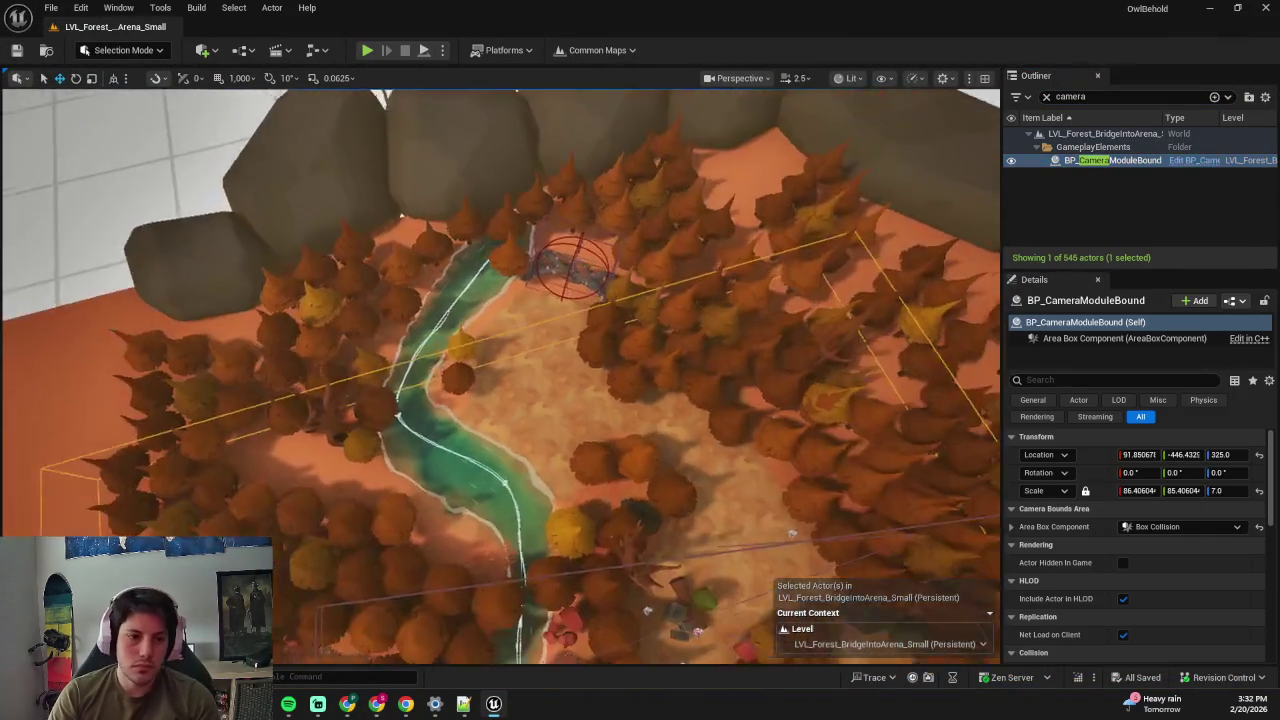
pyautogui.scroll(-5, 500, 376)
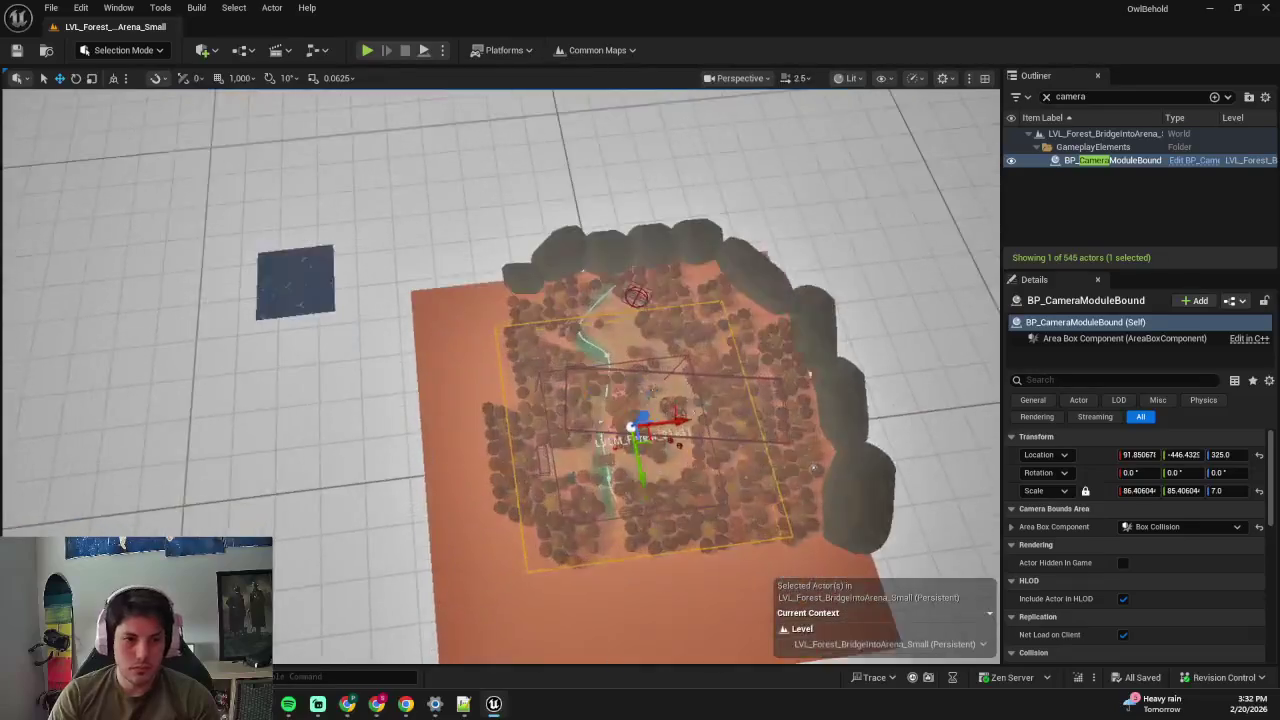
pyautogui.scroll(3, 500, 376)
pyautogui.moveTo(600, 366)
pyautogui.mouseDown()
pyautogui.moveTo(604, 376)
pyautogui.moveTo(621, 279)
pyautogui.mouseUp()
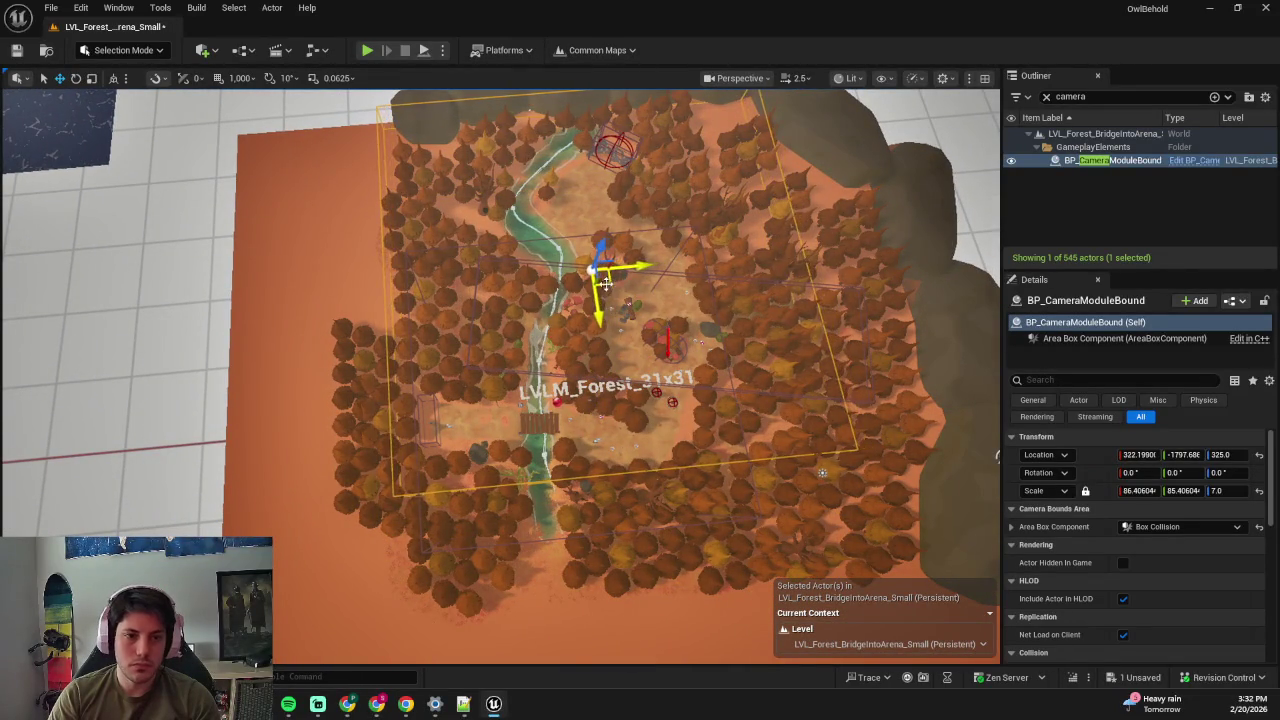
pyautogui.scroll(5, 600, 280)
pyautogui.press('Escape')
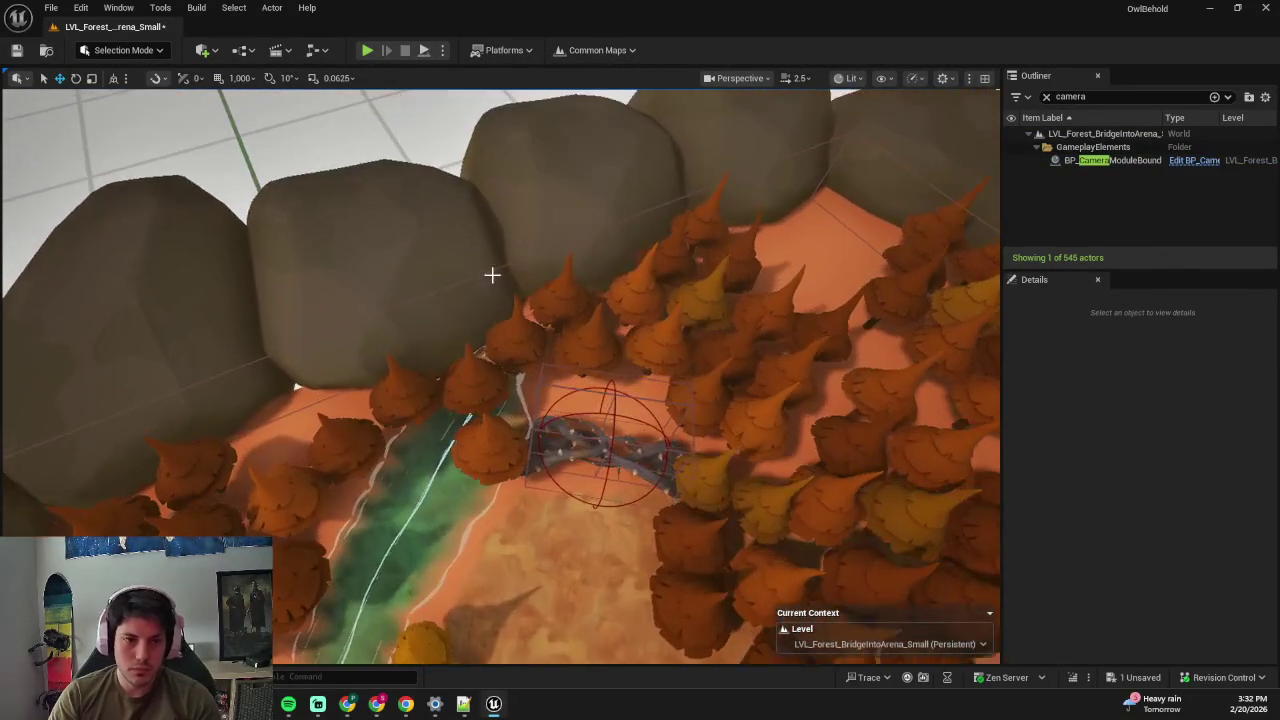
# - Select the large rock above the bridge and nudge it to the left
pyautogui.click(446, 289)
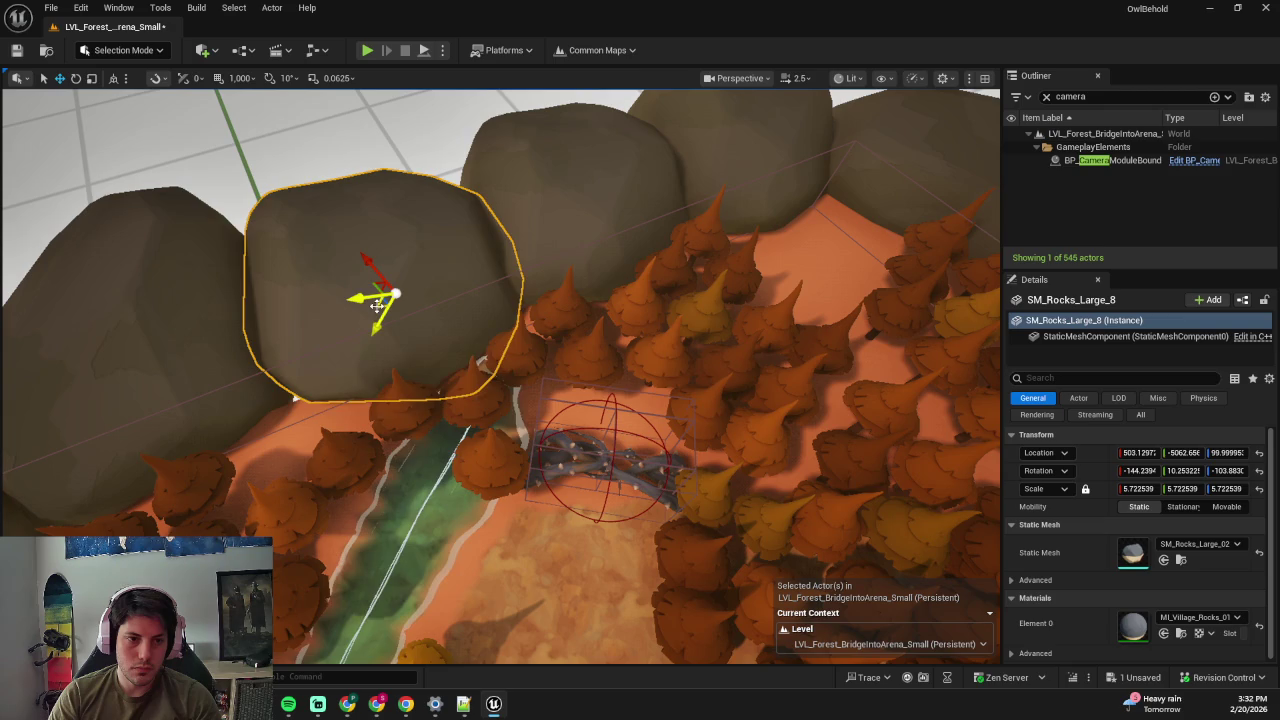
pyautogui.hotkey('ctrl', '`')
pyautogui.hotkey('ctrl', 'z')
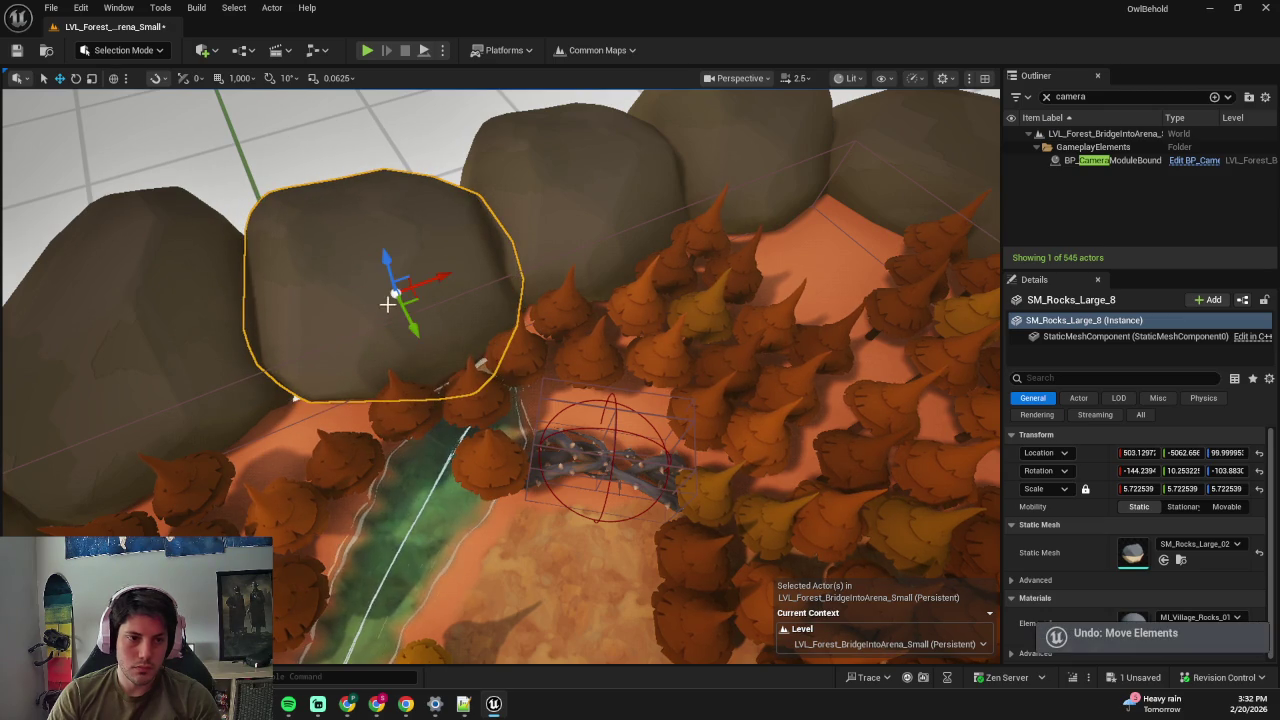
pyautogui.moveTo(386, 307); pyautogui.dragTo(400, 299)
# - Delete the five-pine group by the bridge and ungroup the nine-pine cluster
pyautogui.click(603, 343)
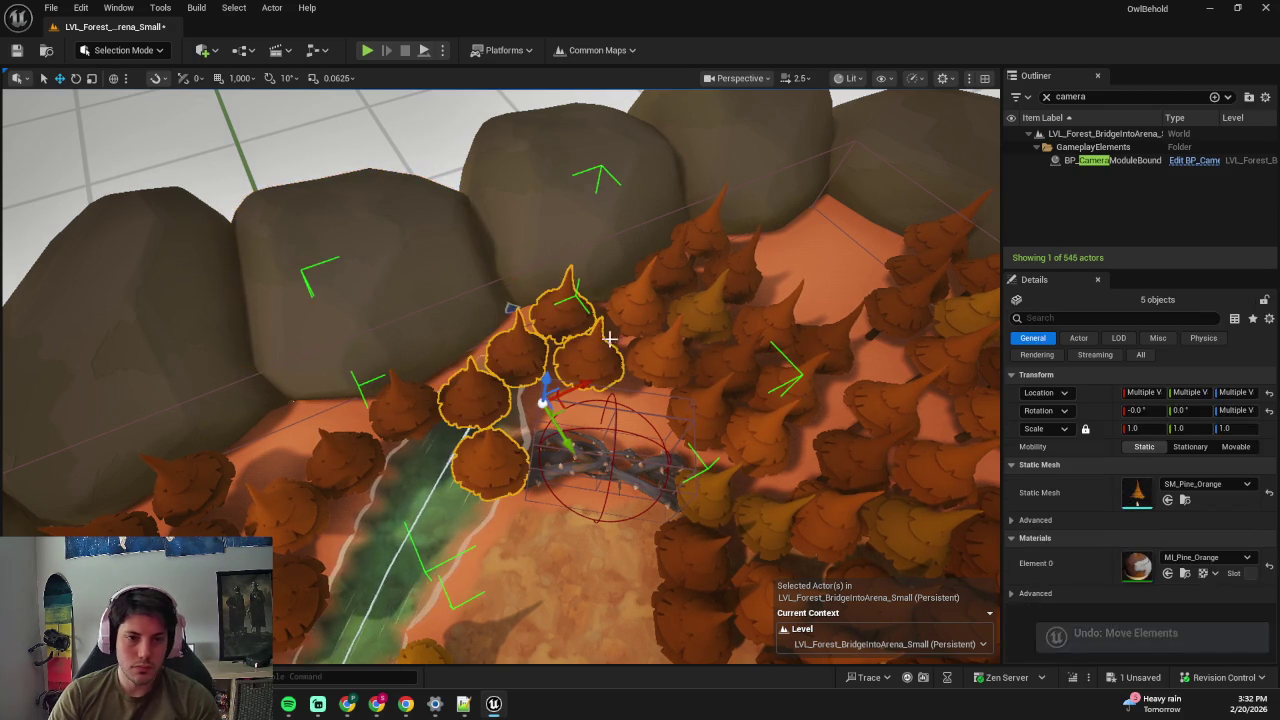
pyautogui.press('Delete')
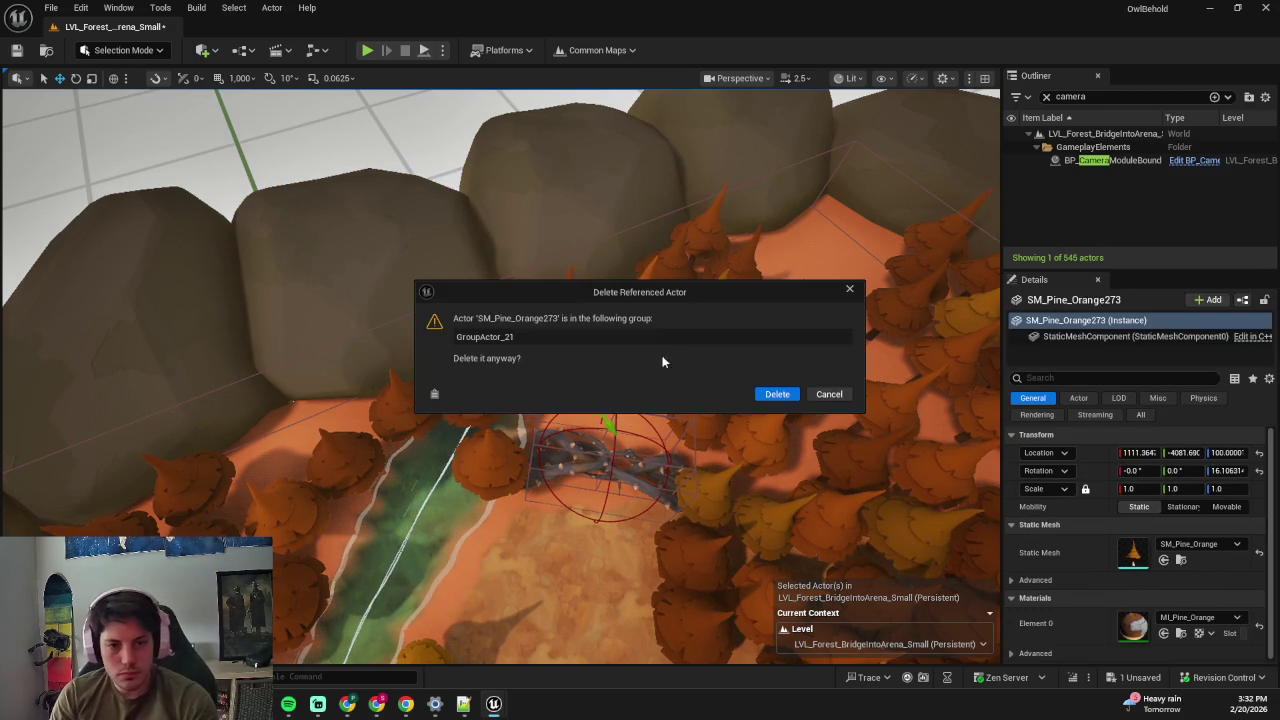
pyautogui.click(777, 394)
pyautogui.click(653, 352)
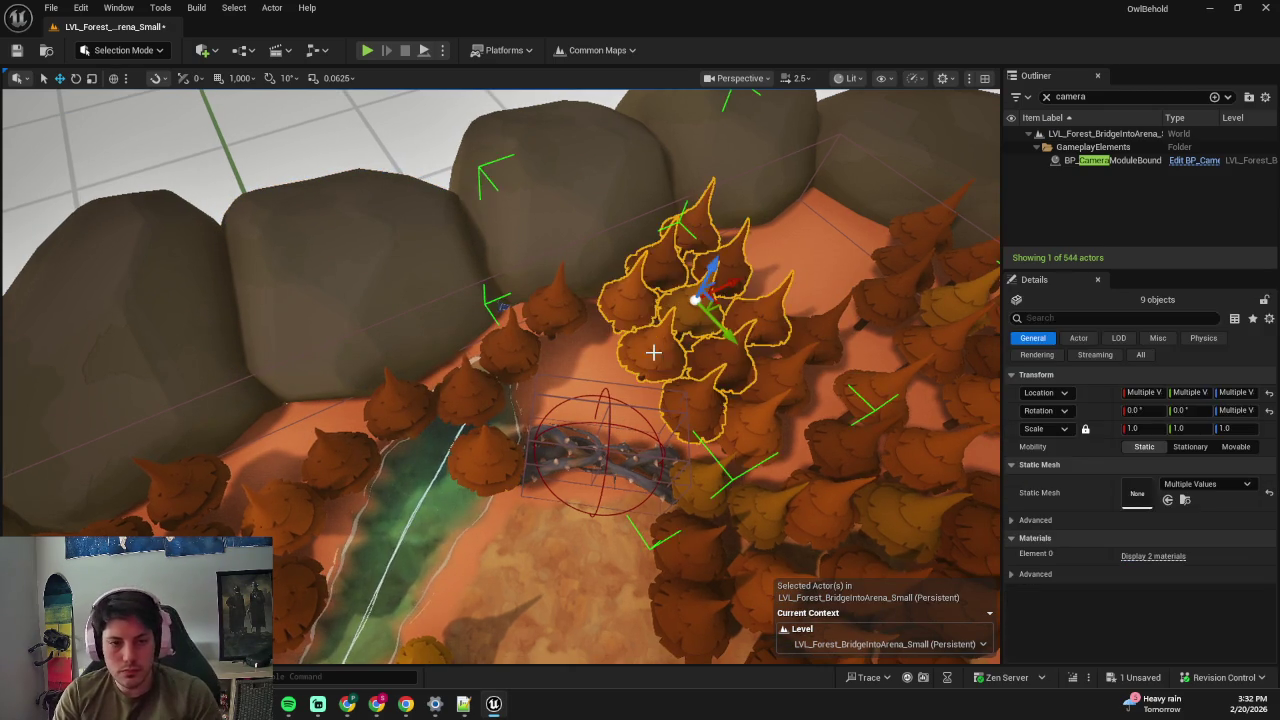
pyautogui.click(660, 300)
pyautogui.click(665, 302)
pyautogui.rightClick(665, 302)
pyautogui.moveTo(784, 548)
pyautogui.click(942, 551)
# - Delete three single pines near the bridge and select the yellow pine by the rocks
pyautogui.click(662, 335)
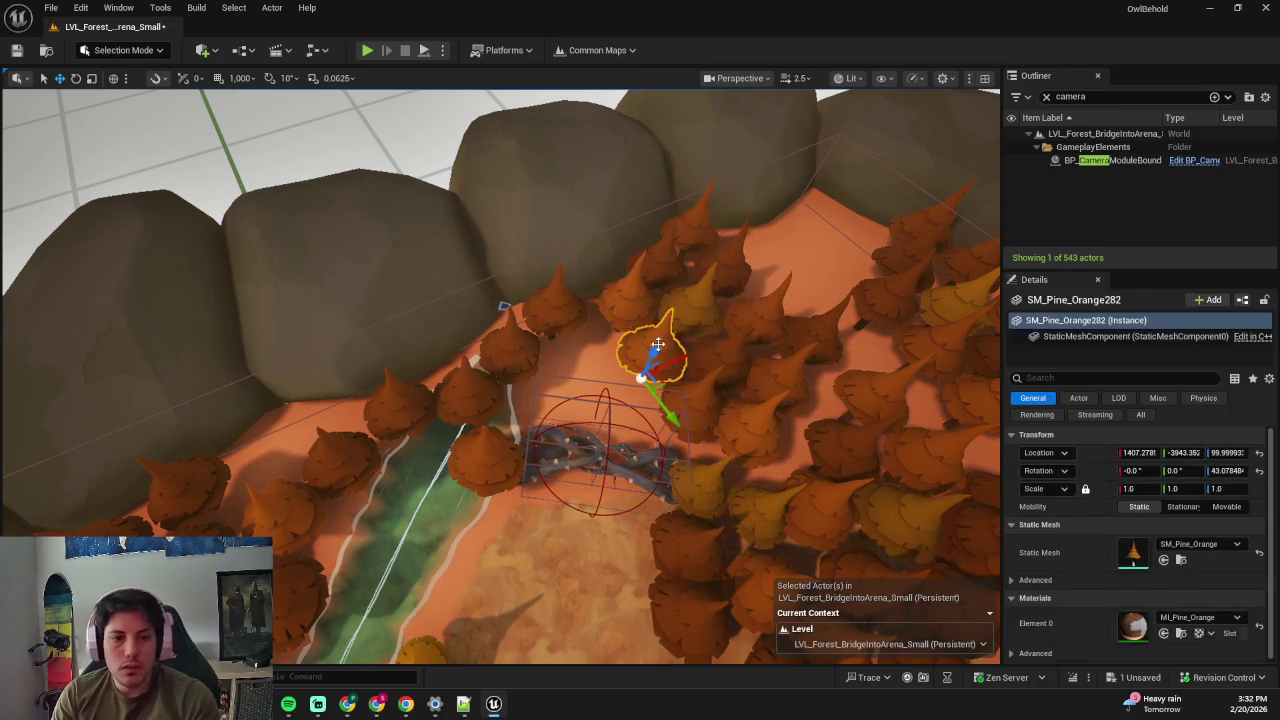
pyautogui.press('Delete')
pyautogui.click(672, 268)
pyautogui.press('Delete')
pyautogui.click(686, 282)
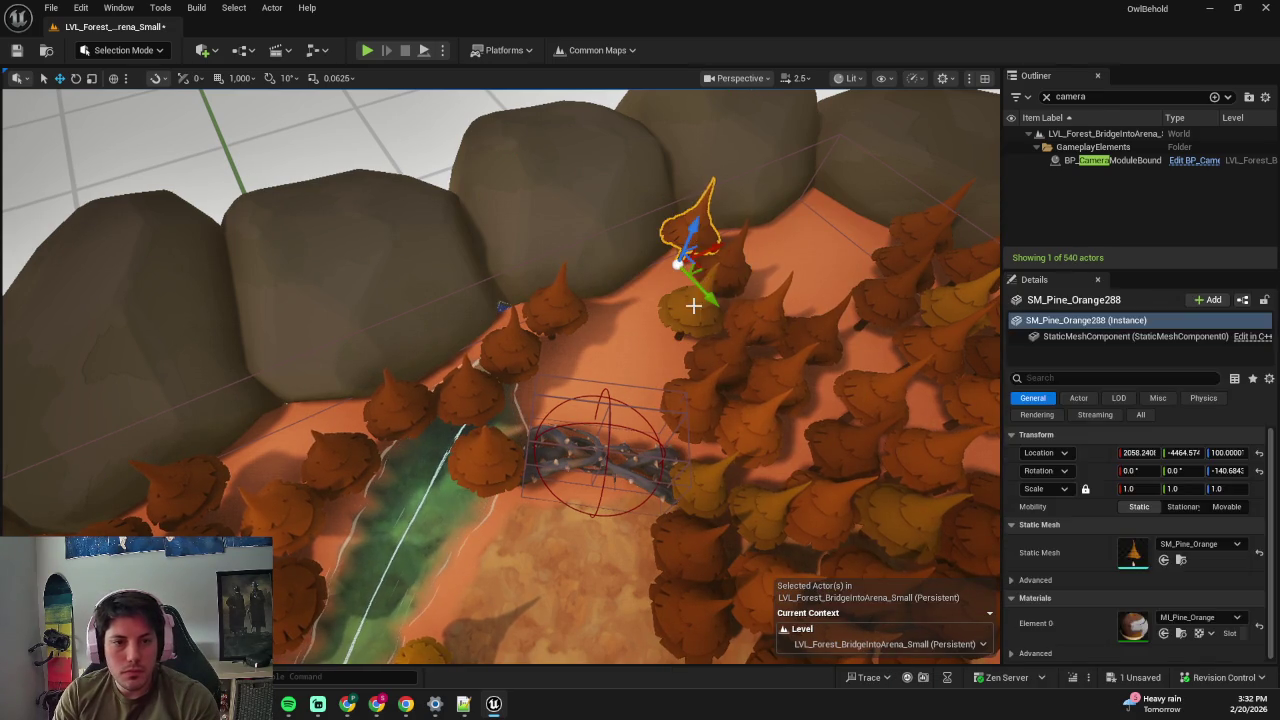
pyautogui.press('Delete')
pyautogui.click(710, 307)
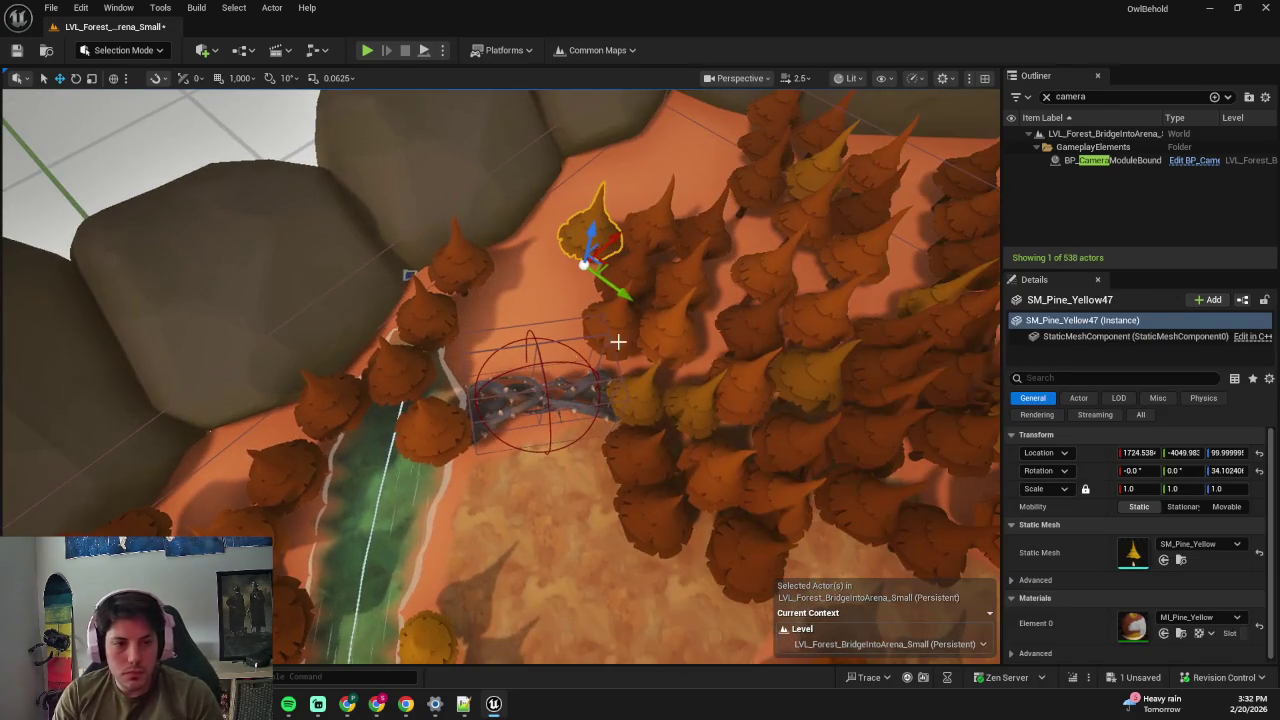
pyautogui.hotkey('shift', '2')
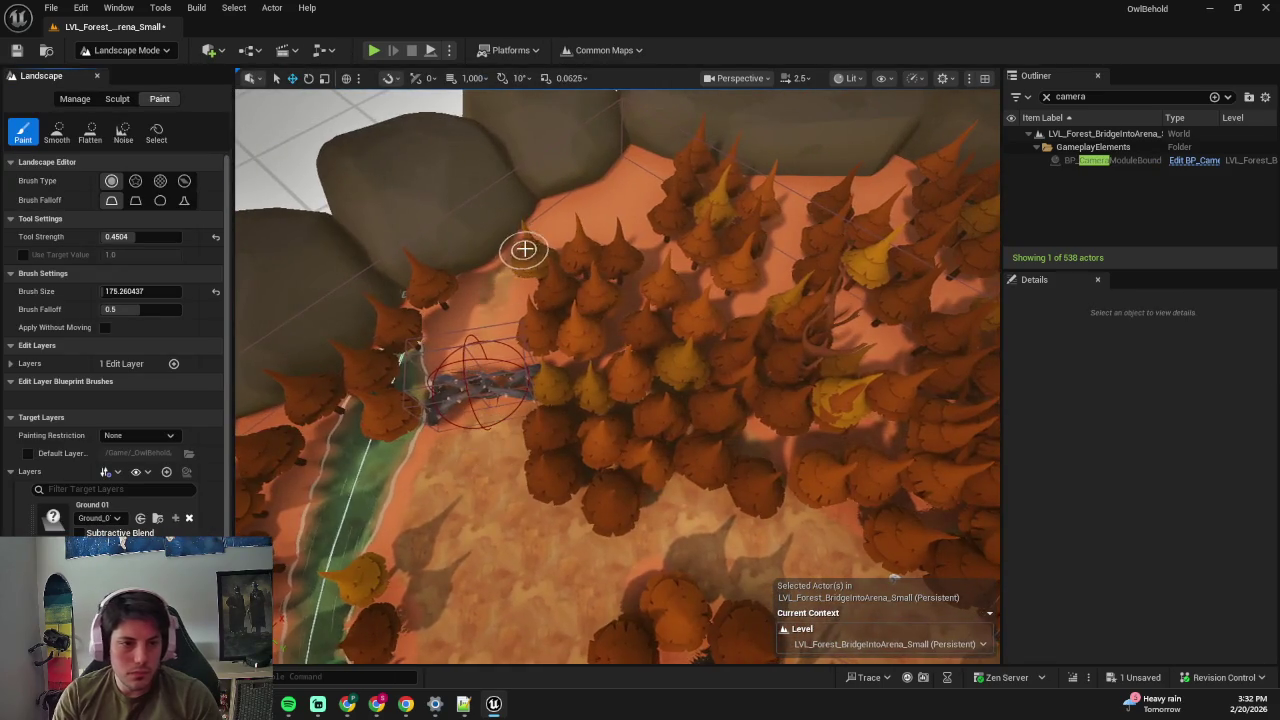
# - Paint lighter dirt along the path by the rocks
pyautogui.scroll(2, 637, 309)
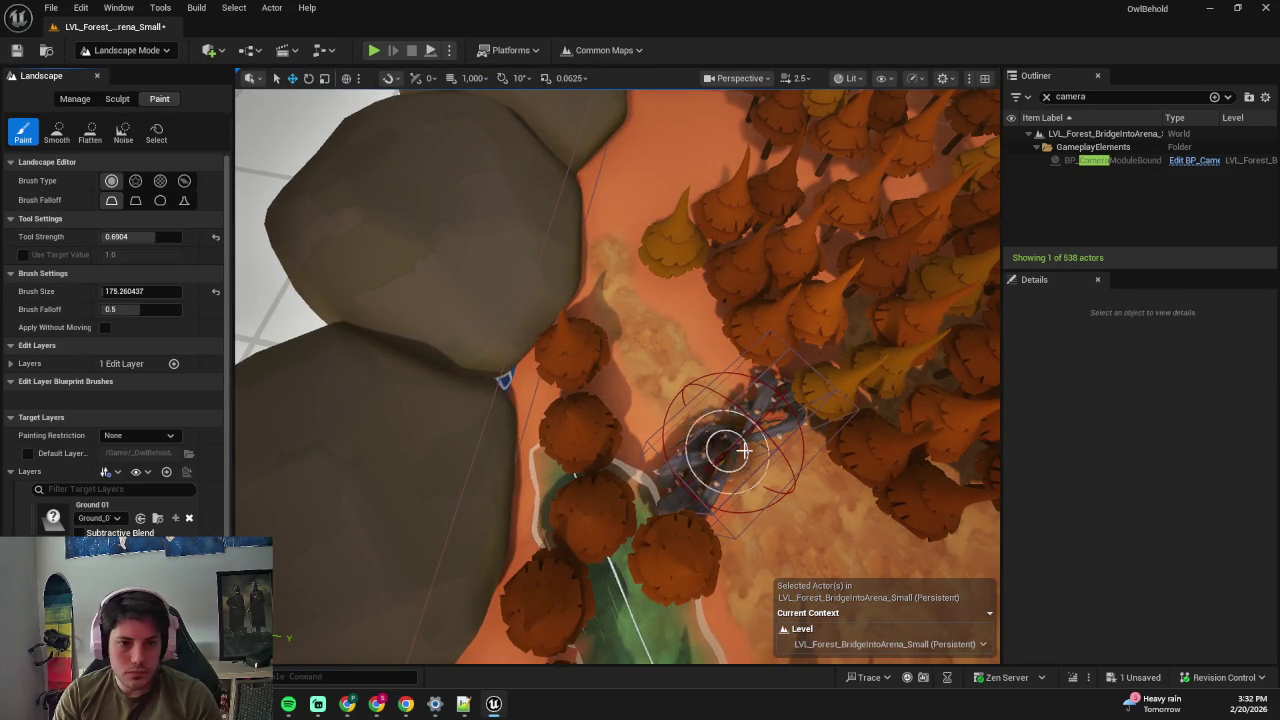
pyautogui.moveTo(647, 190)
pyautogui.mouseDown()
pyautogui.moveTo(637, 277)
pyautogui.moveTo(603, 240)
pyautogui.moveTo(649, 291)
pyautogui.moveTo(660, 215)
pyautogui.mouseUp()
pyautogui.hotkey('shift', '1')
# - Move a pine tree near the bridge and rotate the bridge a few degrees on Z
pyautogui.click(400, 255)
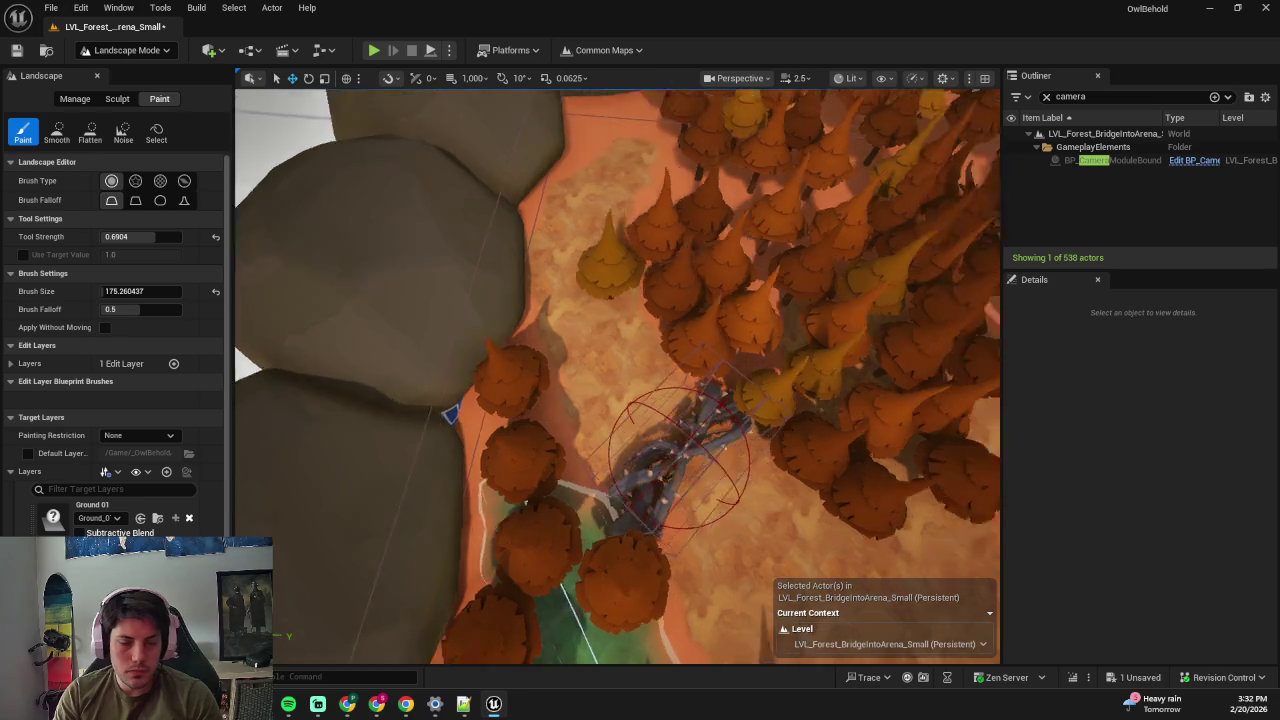
pyautogui.moveTo(410, 283)
pyautogui.mouseDown()
pyautogui.moveTo(386, 262)
pyautogui.moveTo(398, 397)
pyautogui.moveTo(443, 249)
pyautogui.mouseUp()
pyautogui.click(532, 467)
pyautogui.moveTo(532, 467); pyautogui.dragTo(552, 375)
# - Select the yellow and orange pines beside the bridge and move the view past it
pyautogui.click(643, 428)
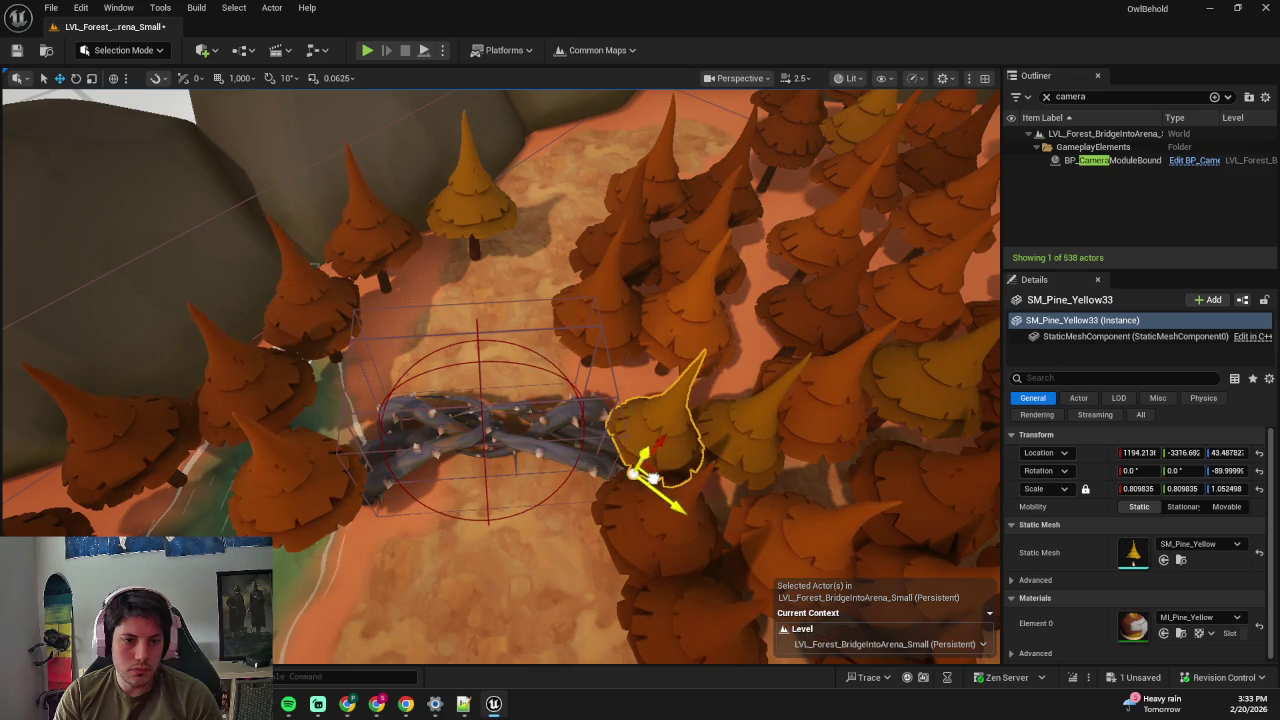
pyautogui.click(614, 363)
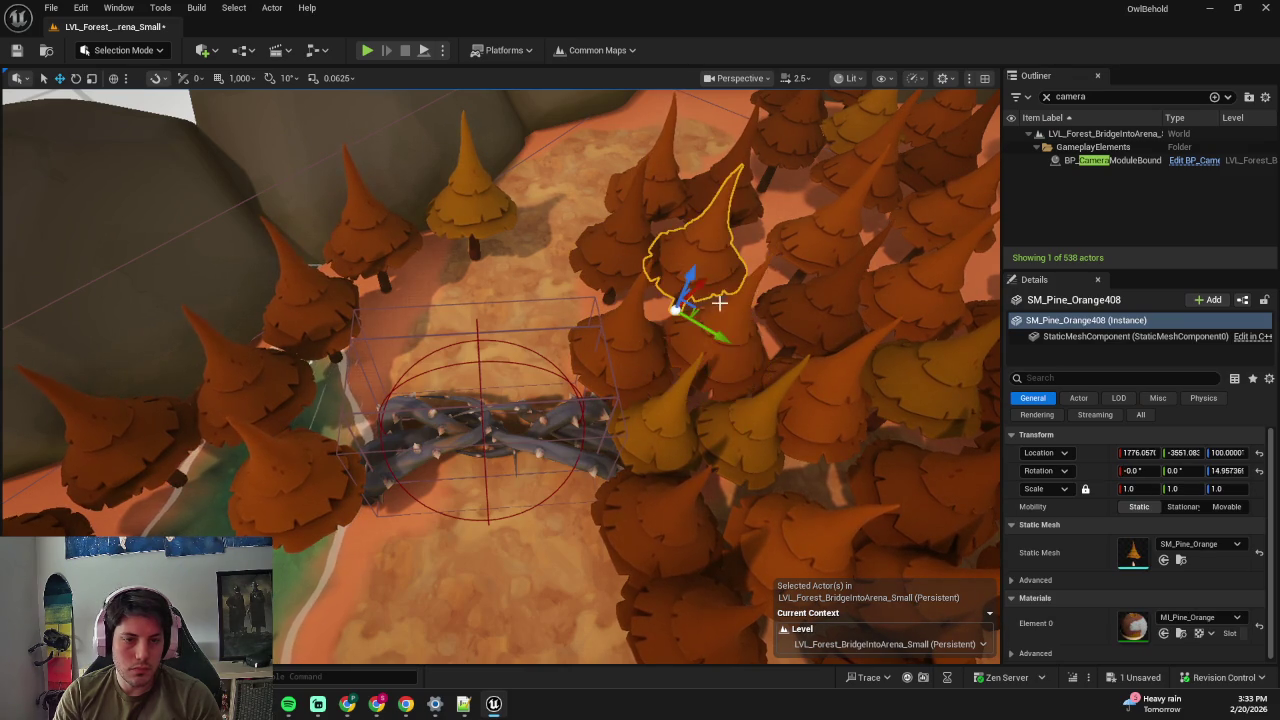
pyautogui.moveTo(688, 296)
pyautogui.mouseDown()
pyautogui.moveTo(650, 350)
pyautogui.moveTo(474, 273)
pyautogui.mouseUp()
pyautogui.hotkey('shift', '3')
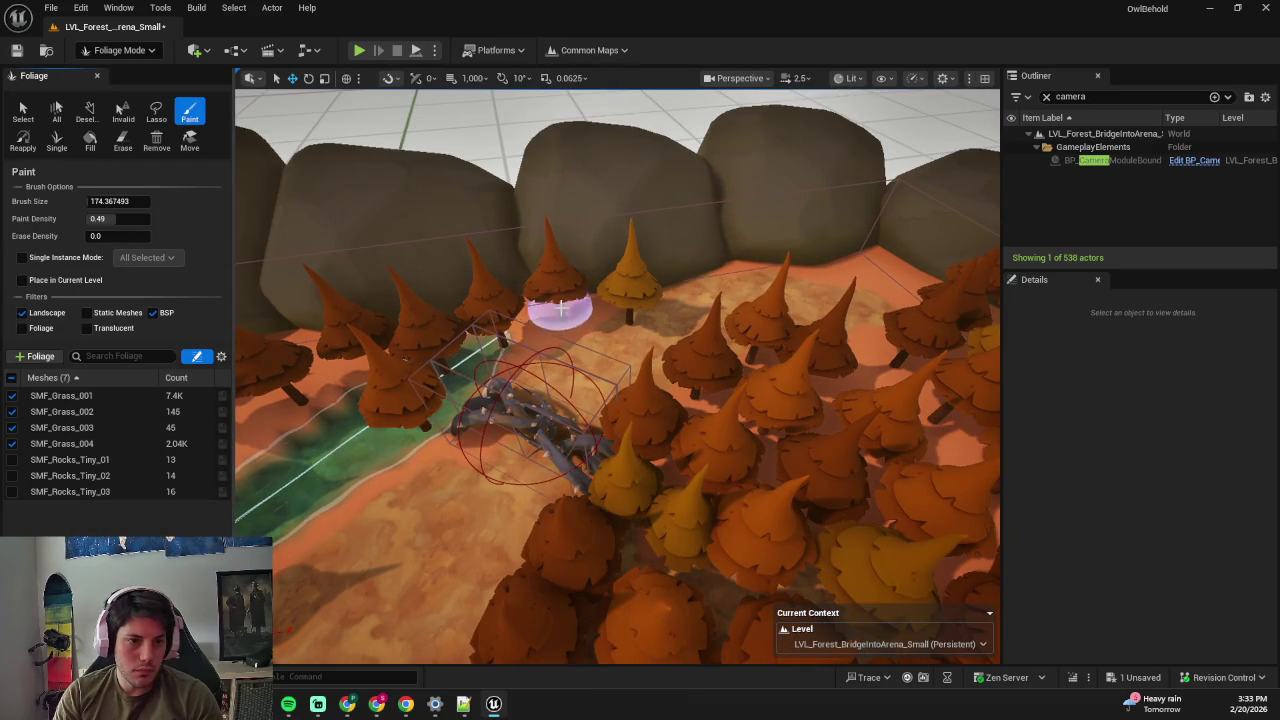
# - Undo the stray grass, search foliage types for 'flower', and show the palette as Thumbnails
pyautogui.moveTo(505, 350)
pyautogui.mouseDown()
pyautogui.moveTo(580, 314)
pyautogui.moveTo(651, 317)
pyautogui.mouseUp()
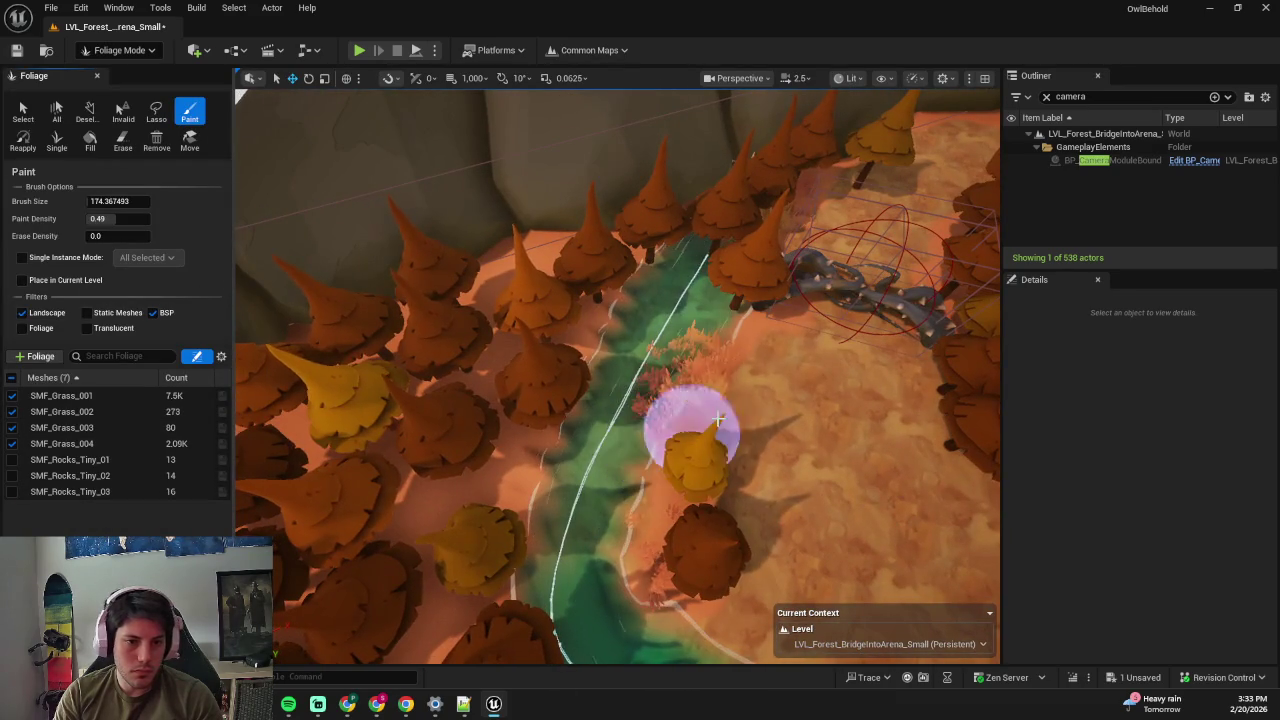
pyautogui.hotkey('ctrl', 'z')
pyautogui.moveTo(865, 365); pyautogui.dragTo(240, 375)
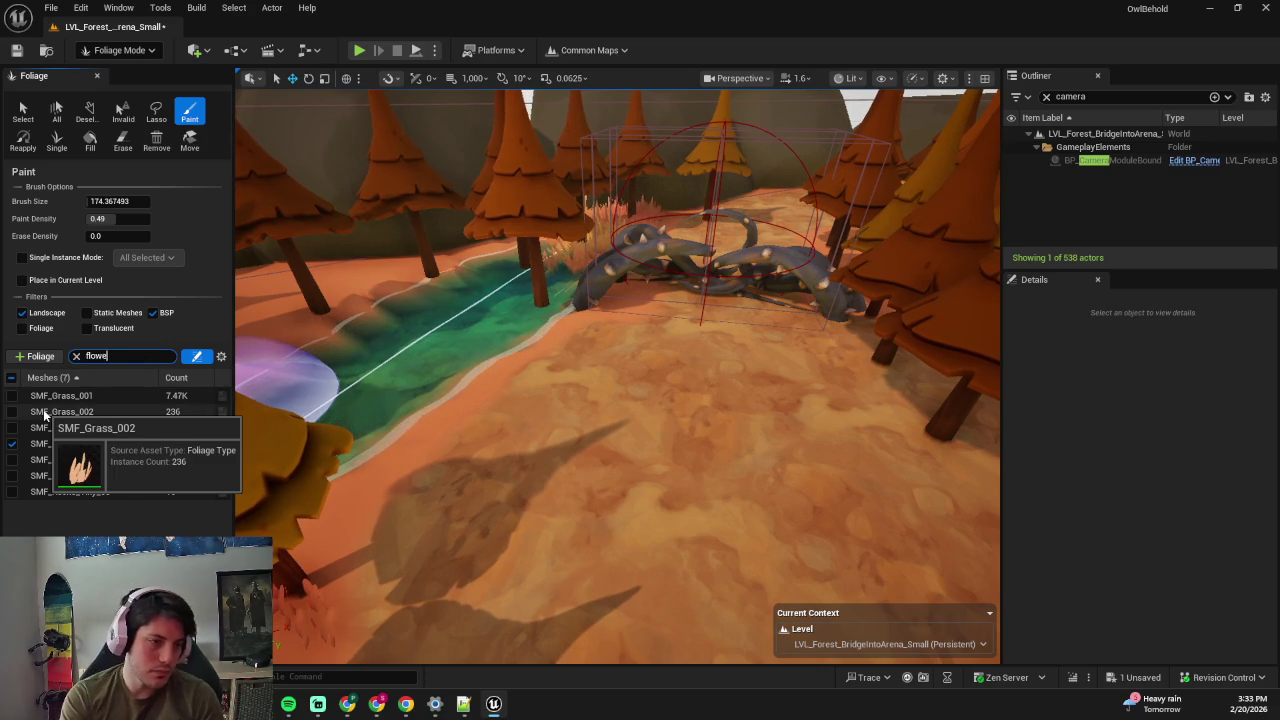
pyautogui.write('er')
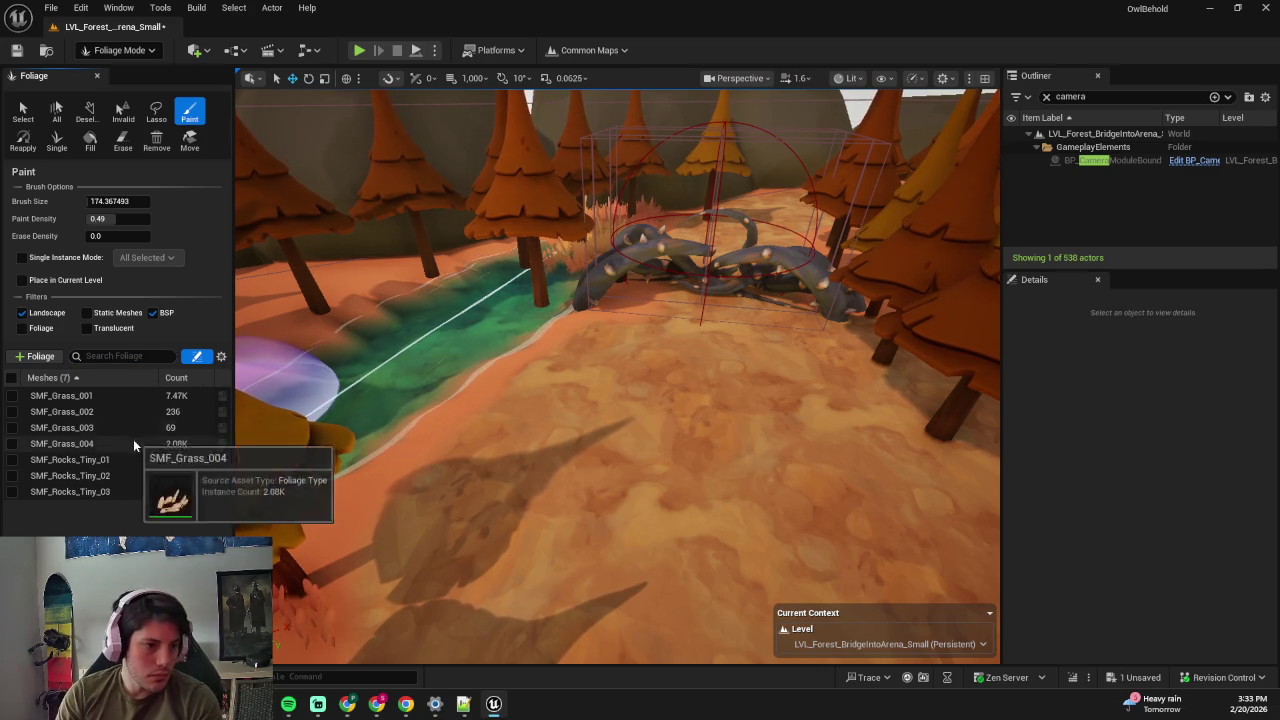
pyautogui.click(263, 394)
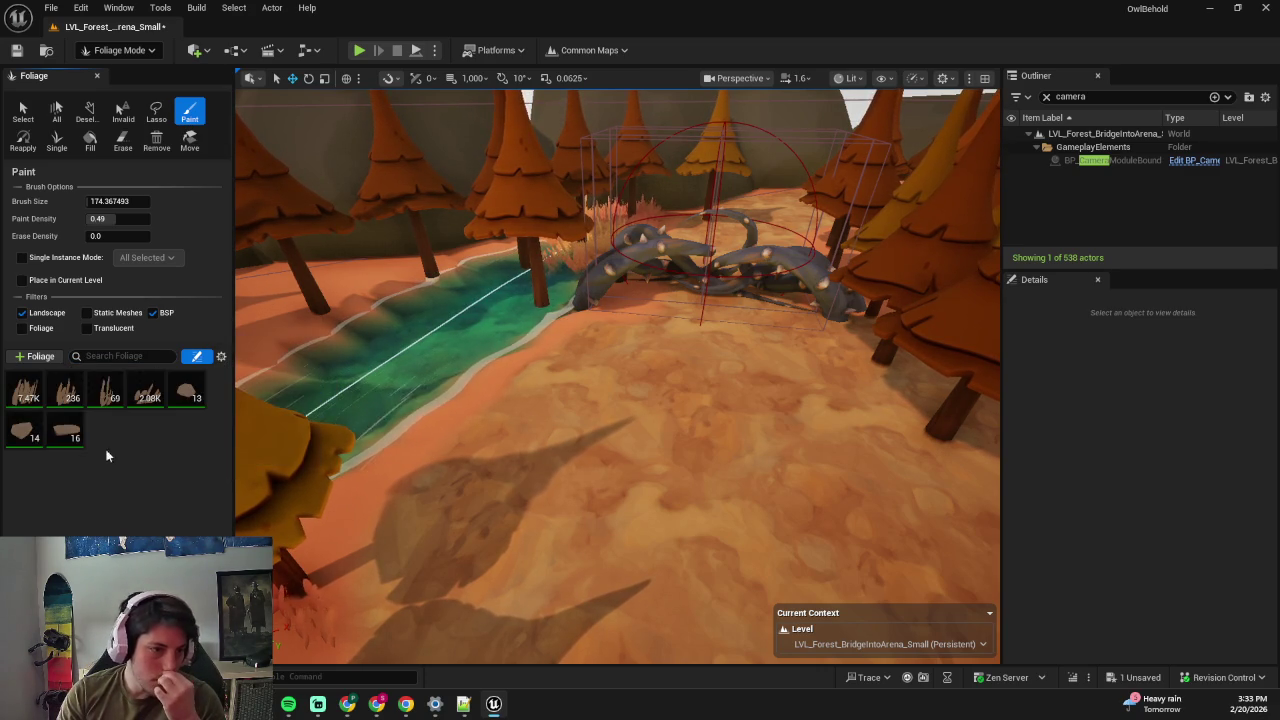
pyautogui.click(40, 356)
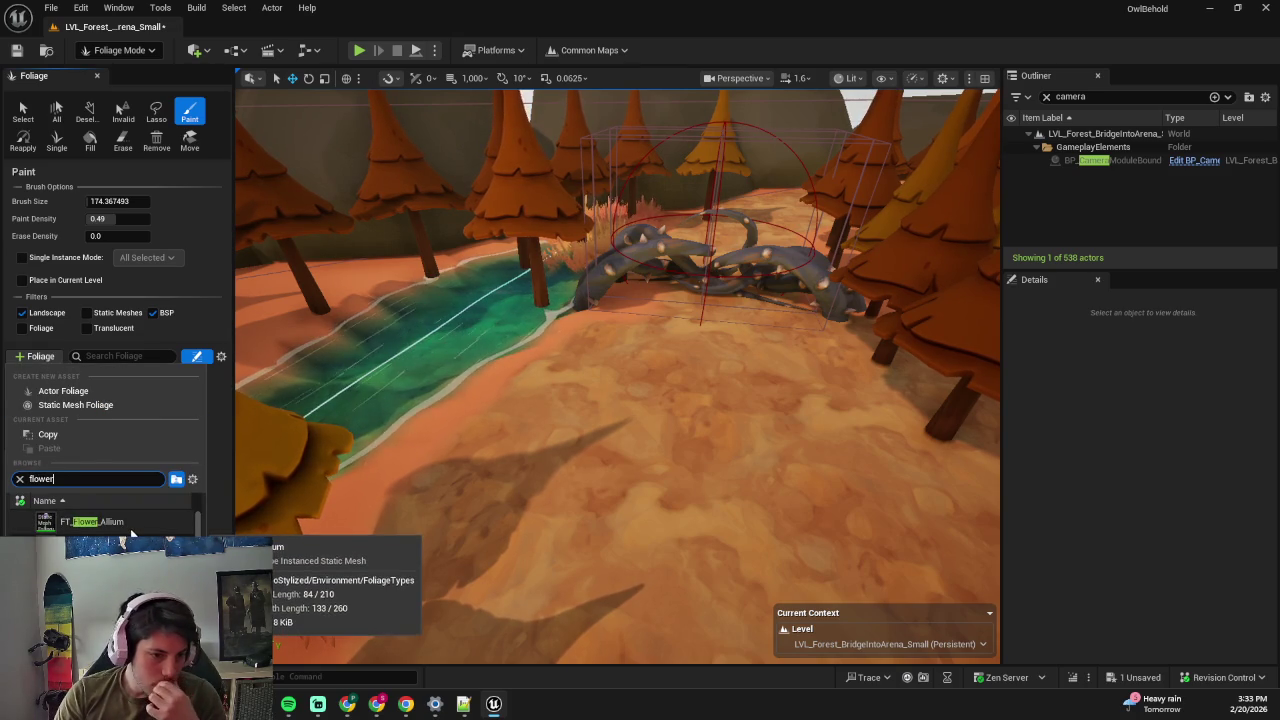
# - In the Content Drawer, replace the Static Mesh filter with the Foliage filter
pyautogui.scroll(-5, 130, 530)
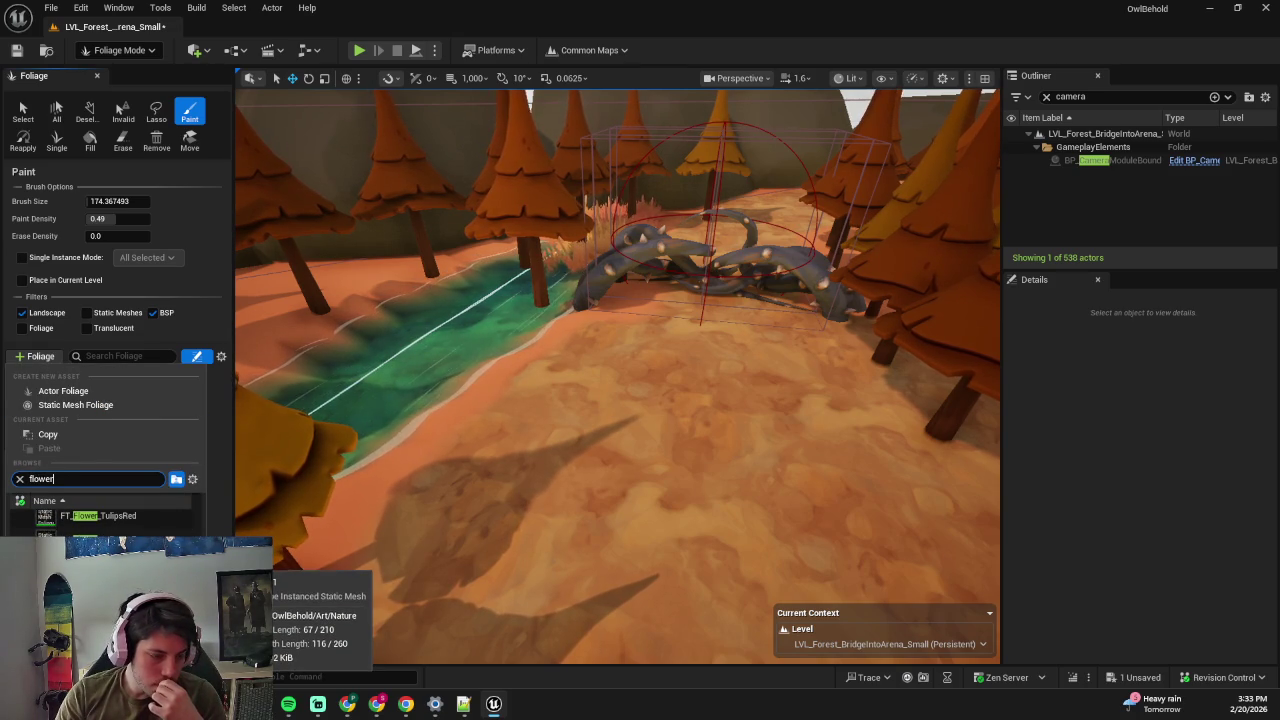
pyautogui.hotkey('ctrl', 'space')
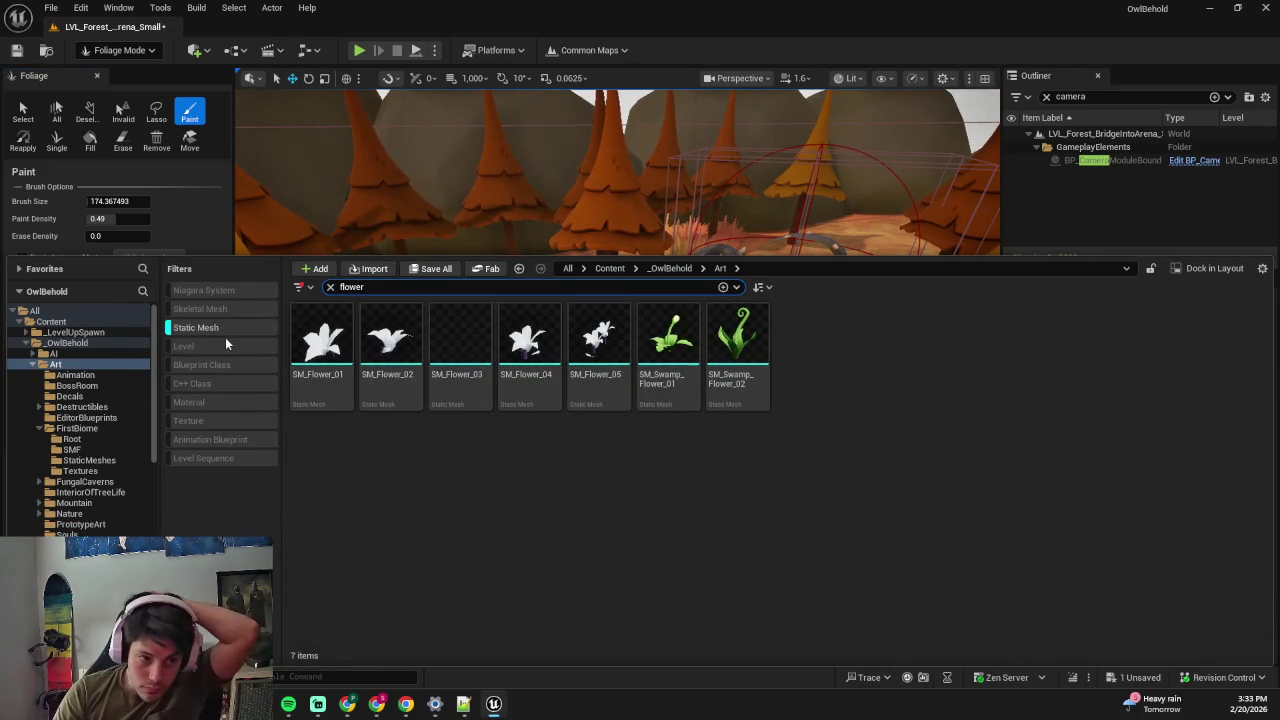
pyautogui.click(200, 327)
pyautogui.click(302, 287)
pyautogui.write('oli')
pyautogui.click(306, 335)
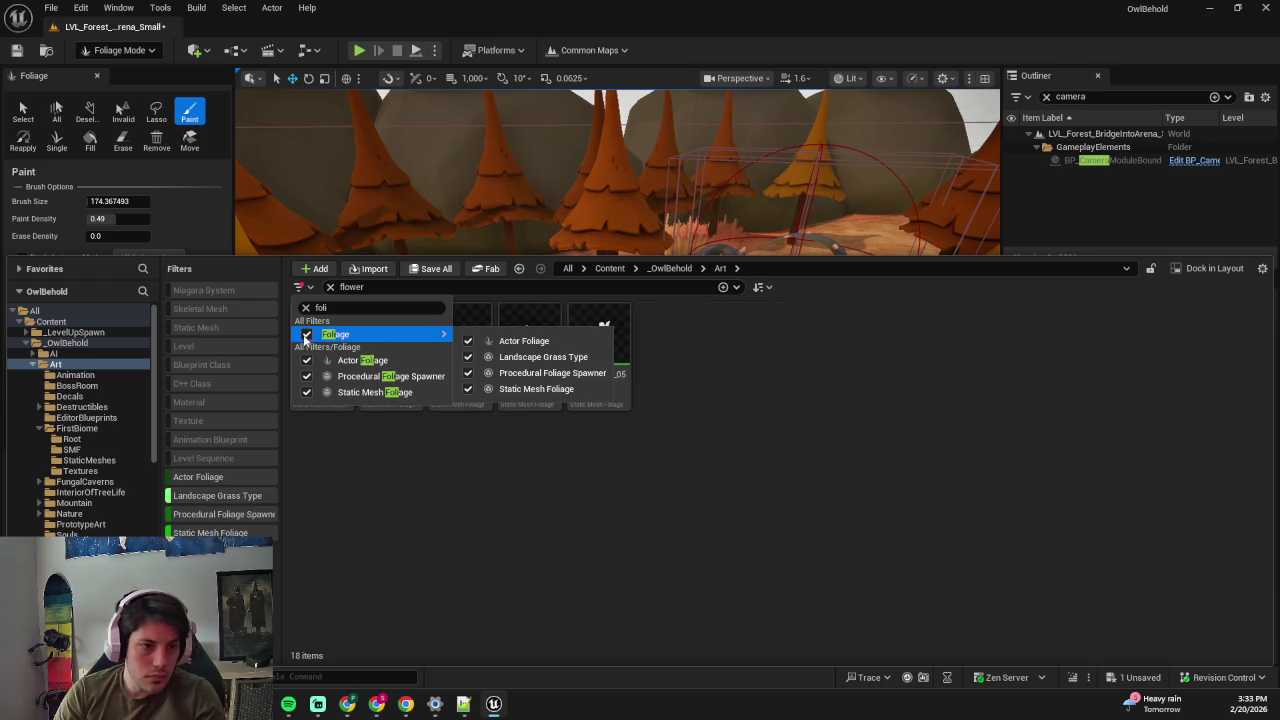
pyautogui.click(515, 458)
pyautogui.moveTo(314, 259)
pyautogui.mouseDown()
pyautogui.moveTo(330, 551)
pyautogui.moveTo(350, 568)
pyautogui.moveTo(360, 452)
pyautogui.mouseUp()
# - Drag SMF_Flower_03, then all five SMF_Flower types (01–05), onto the foliage palette
pyautogui.moveTo(460, 528)
pyautogui.mouseDown()
pyautogui.moveTo(551, 420)
pyautogui.moveTo(634, 403)
pyautogui.moveTo(487, 511)
pyautogui.mouseUp()
pyautogui.hotkey('ctrl', 'space')
pyautogui.click(597, 530)
pyautogui.keyDown('shift'); pyautogui.click(320, 530); pyautogui.keyUp('shift')
pyautogui.moveTo(320, 530)
pyautogui.mouseDown()
pyautogui.moveTo(184, 442)
pyautogui.moveTo(207, 455)
pyautogui.mouseUp()
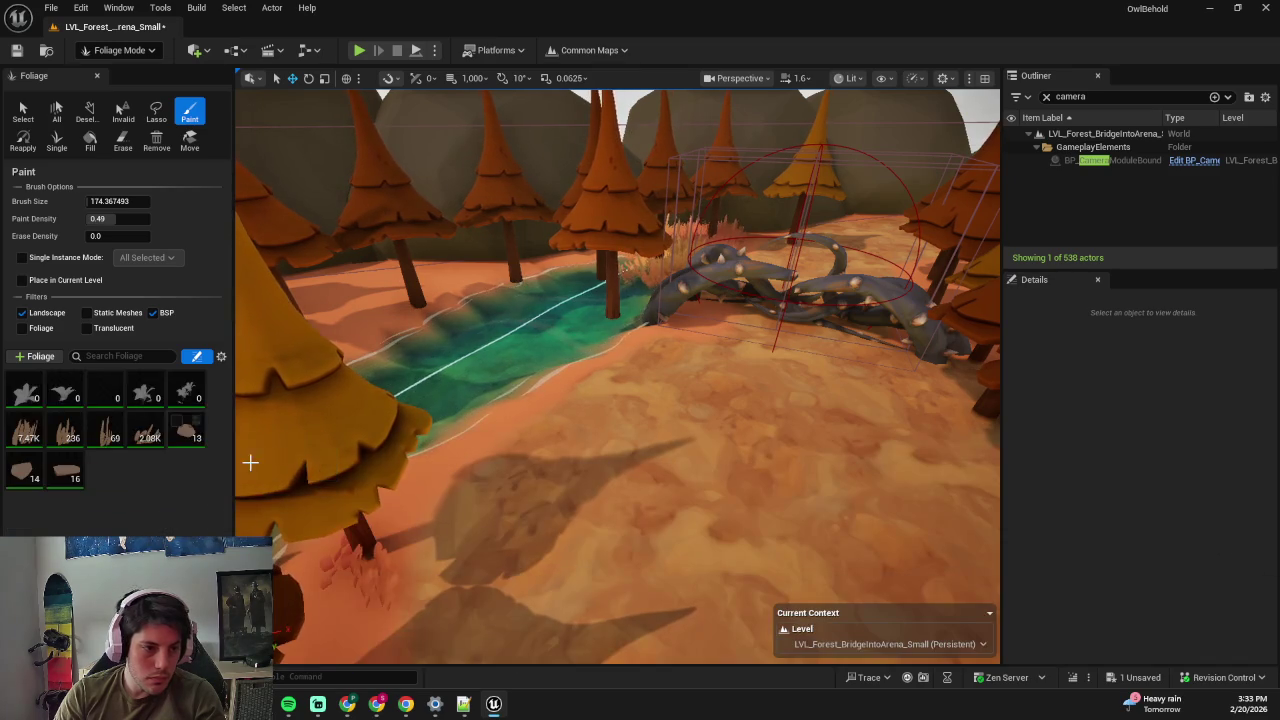
# - Select SMF_Flower_03 and paint flowers beside the river, undoing failed strokes
pyautogui.click(98, 383)
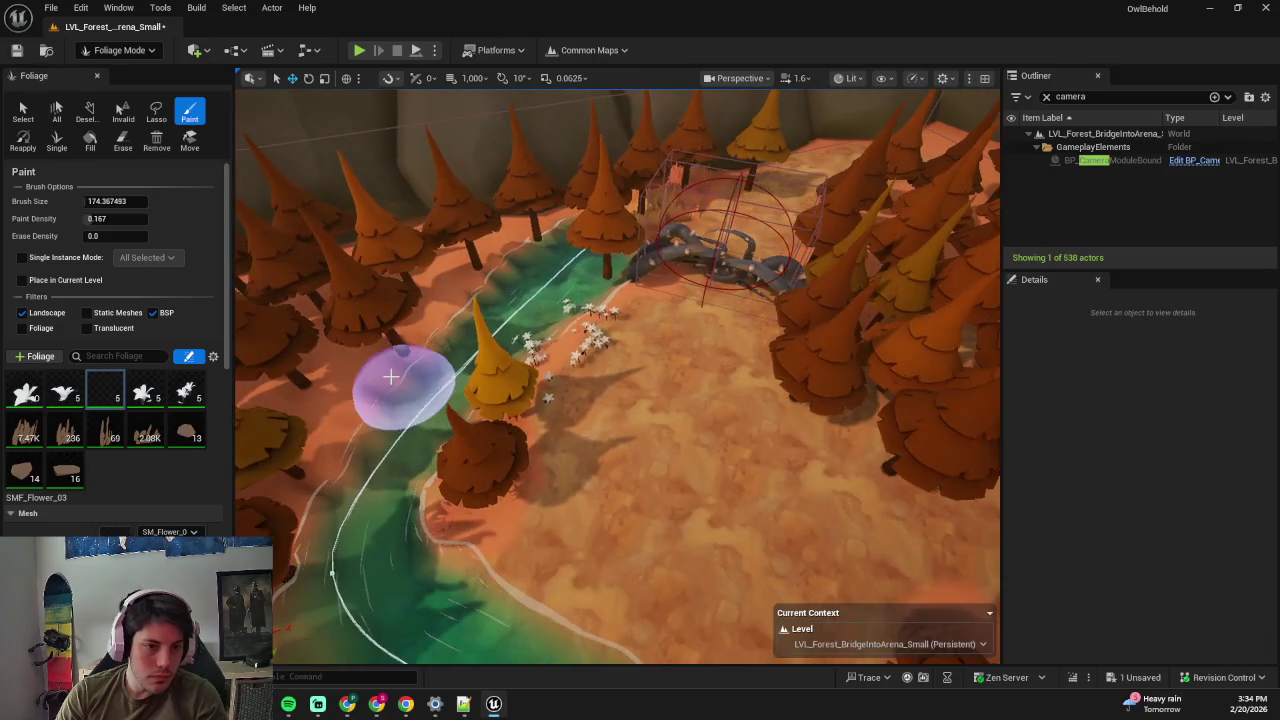
pyautogui.hotkey('ctrl', 'z')
pyautogui.moveTo(100, 218); pyautogui.dragTo(117, 224)
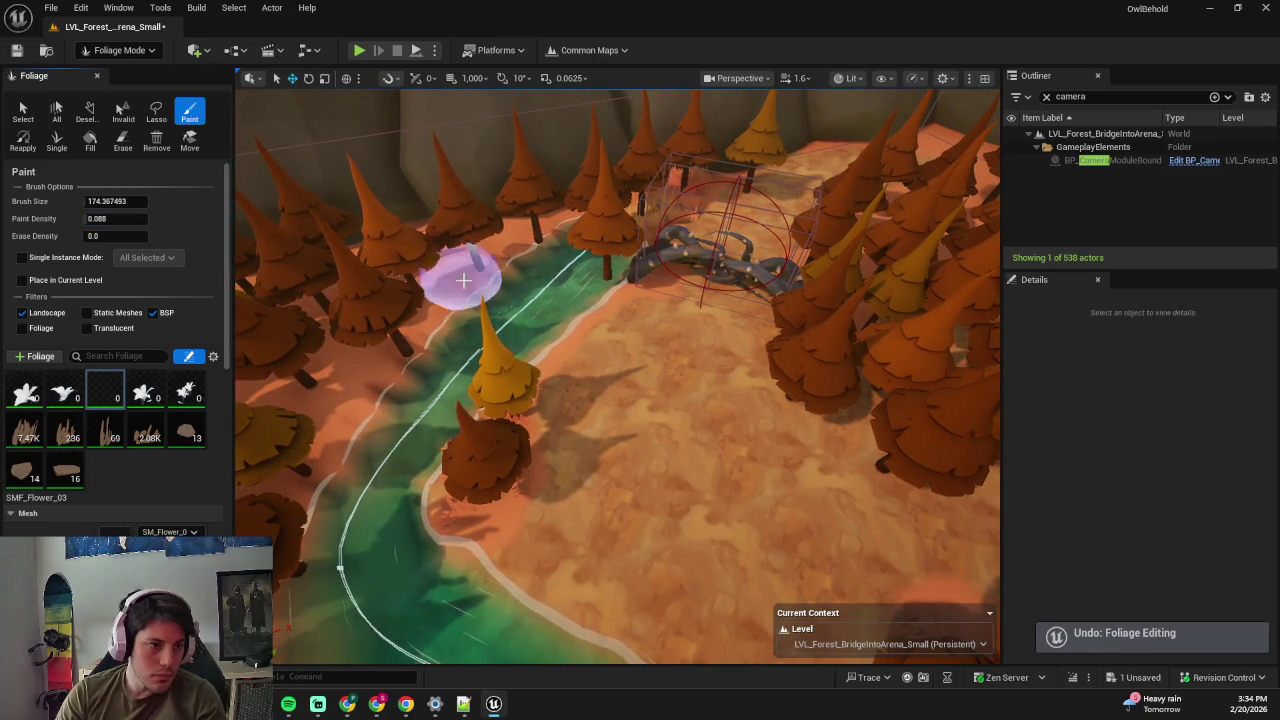
pyautogui.scroll(3, 455, 275)
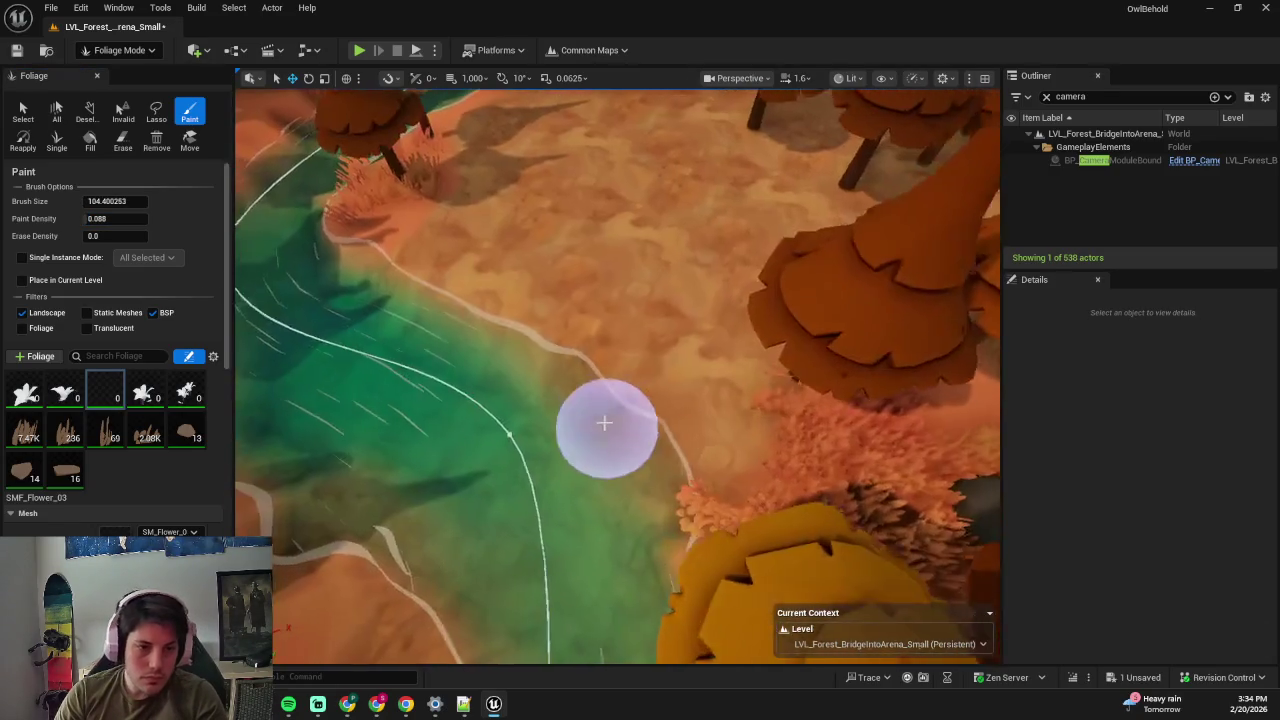
pyautogui.moveTo(603, 428); pyautogui.dragTo(457, 290)
pyautogui.scroll(-5, 457, 290)
pyautogui.hotkey('ctrl', 'z')
# - Scatter a few flowers on the clearing ground at density 0.071, undoing the last stroke
pyautogui.moveTo(600, 360); pyautogui.dragTo(737, 380)
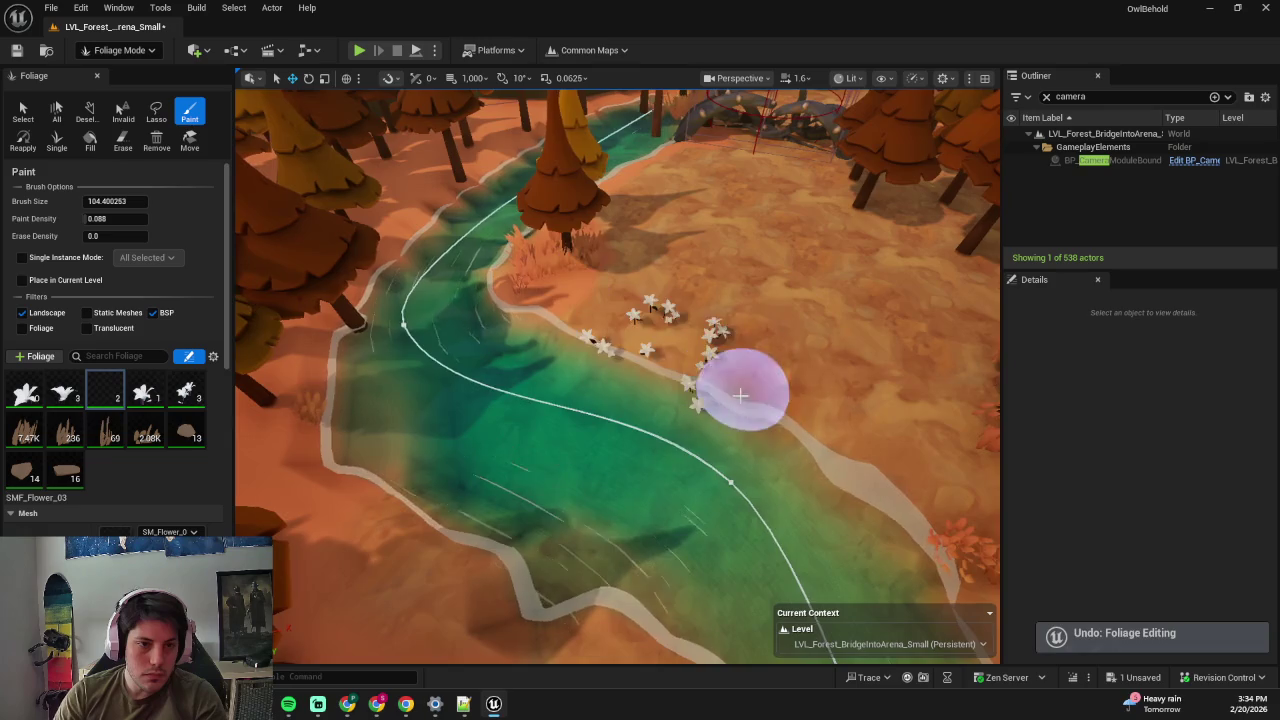
pyautogui.hotkey('ctrl', 'z')
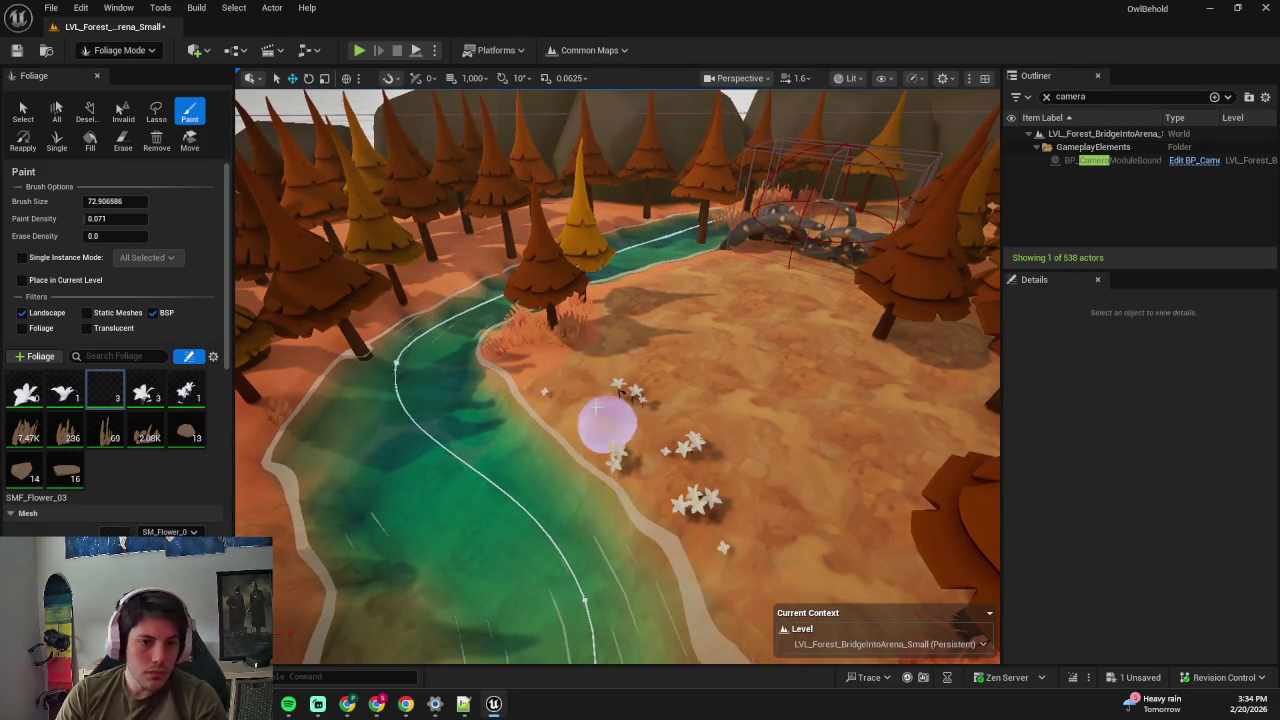
pyautogui.hotkey('ctrl', 'z')
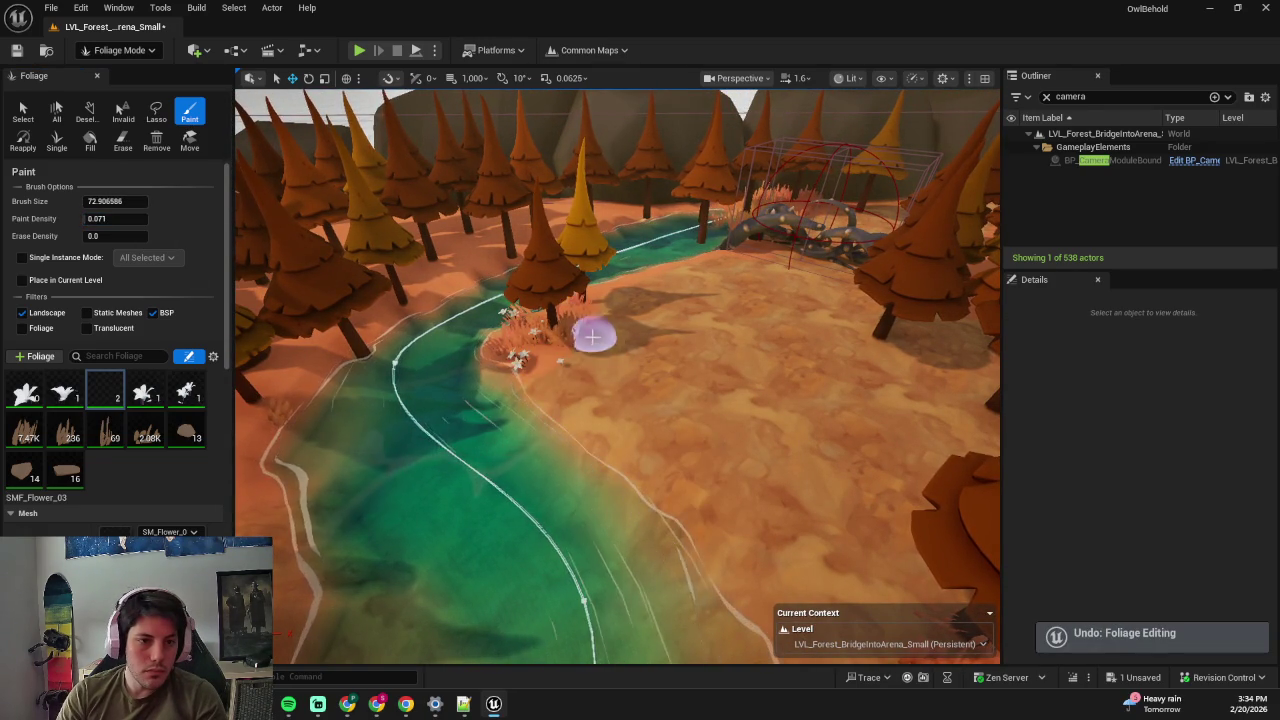
pyautogui.click(593, 340)
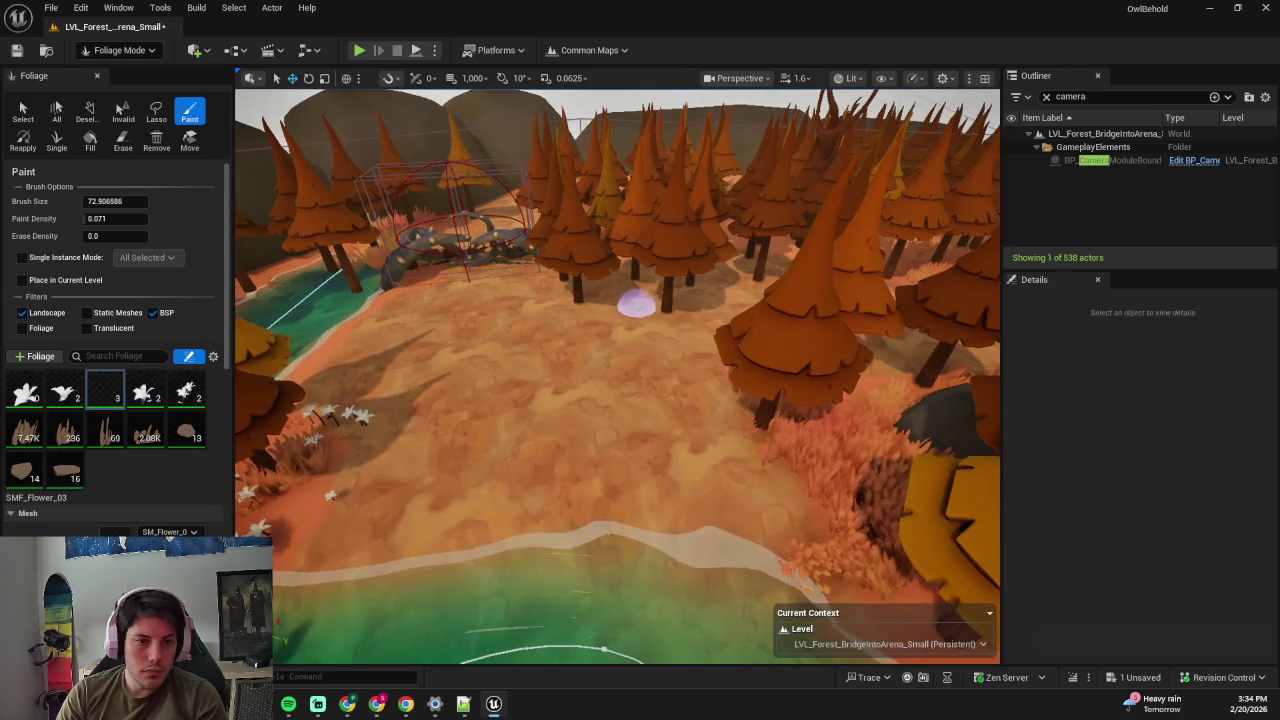
pyautogui.moveTo(685, 337); pyautogui.dragTo(675, 343)
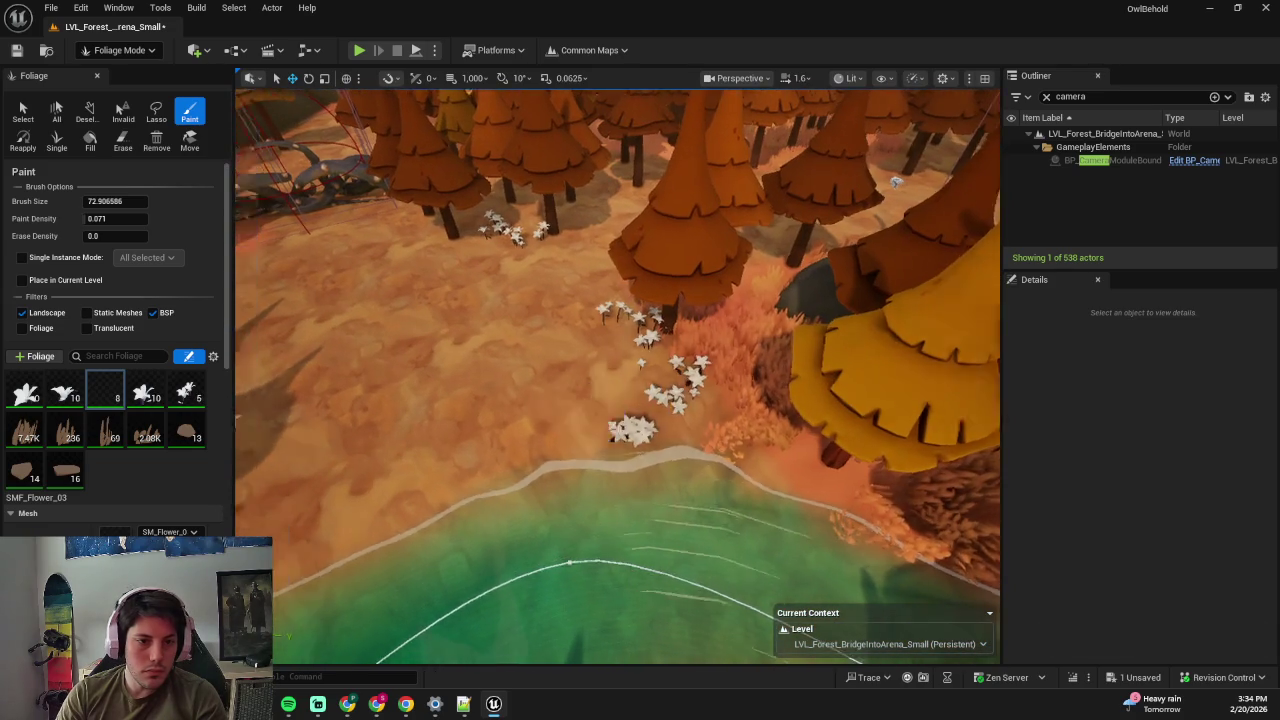
pyautogui.hotkey('ctrl', 'z')
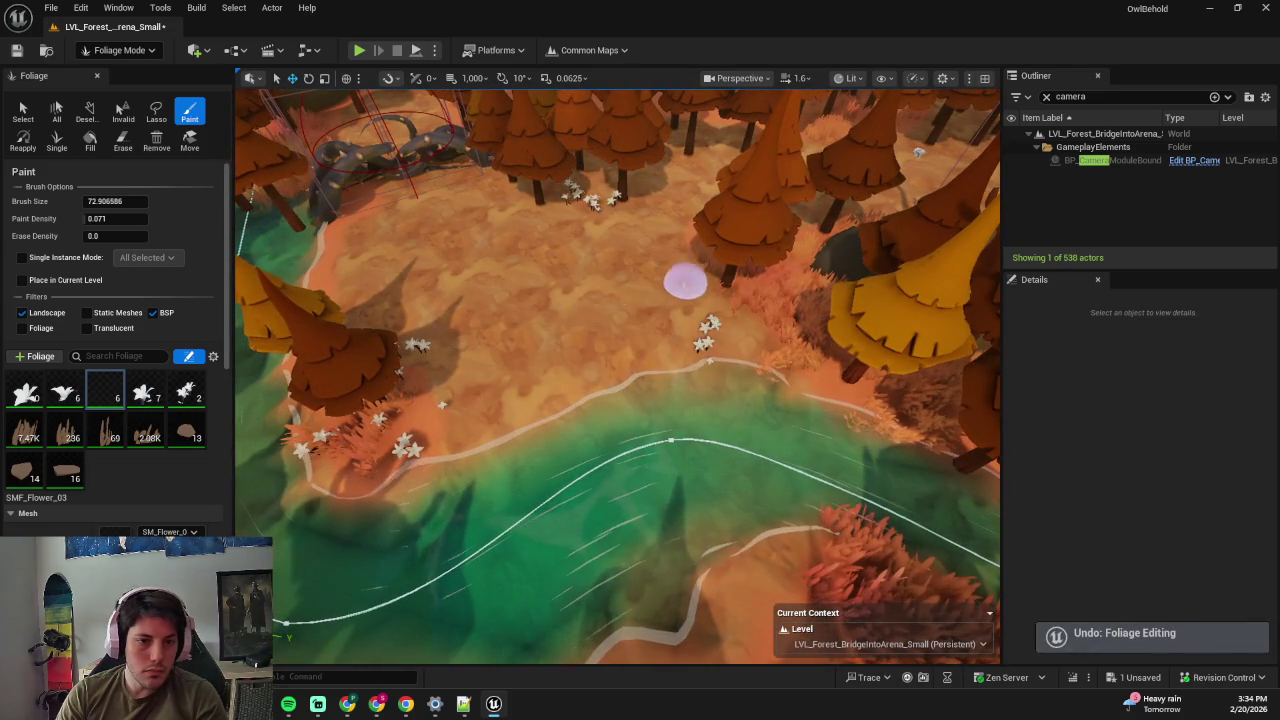
# - Set the flower Paint Density to 0.02 and paint a couple of flowers near the riverbank
pyautogui.click(121, 218)
pyautogui.write('0.02')
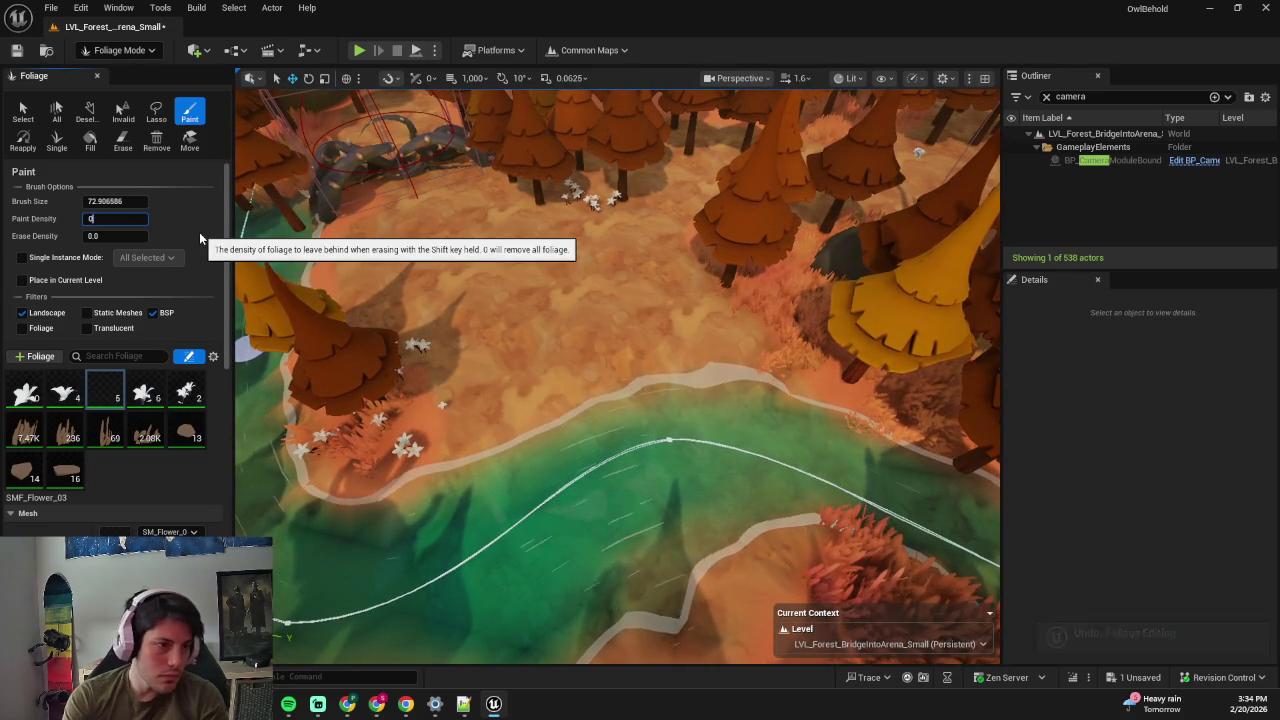
pyautogui.press('Return')
pyautogui.moveTo(666, 277); pyautogui.dragTo(705, 365)
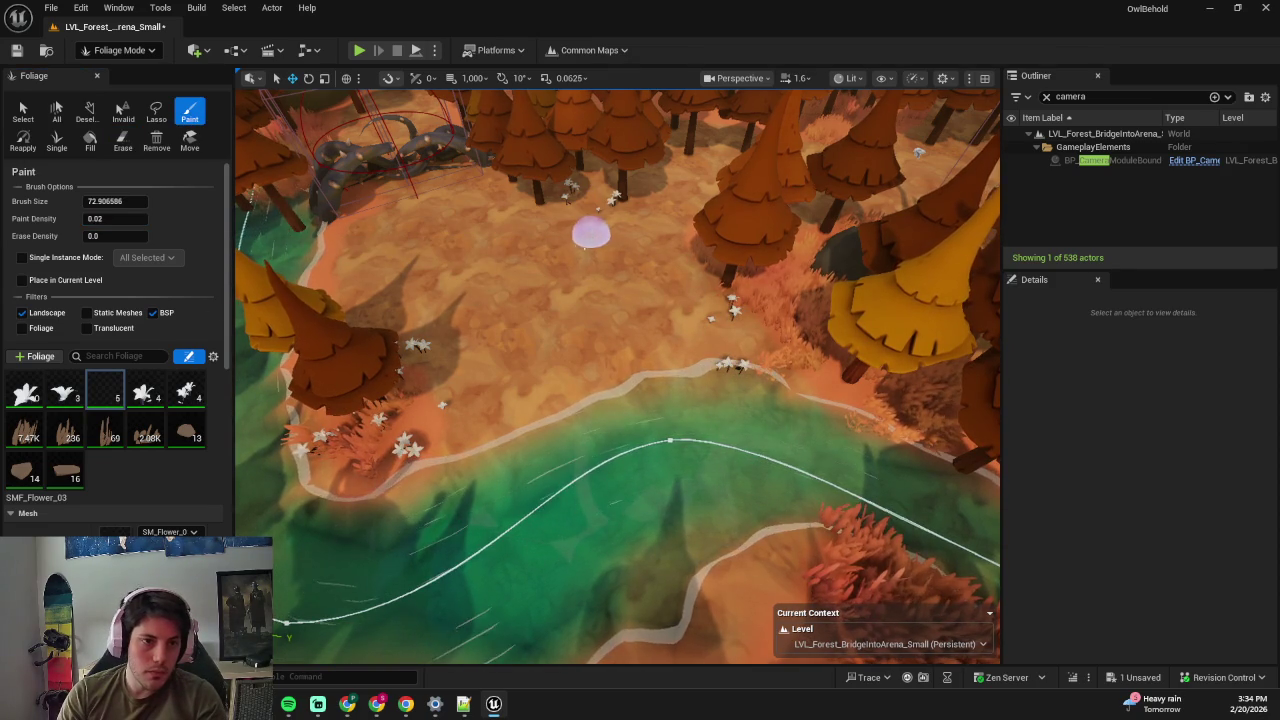
pyautogui.hotkey('ctrl', 'z')
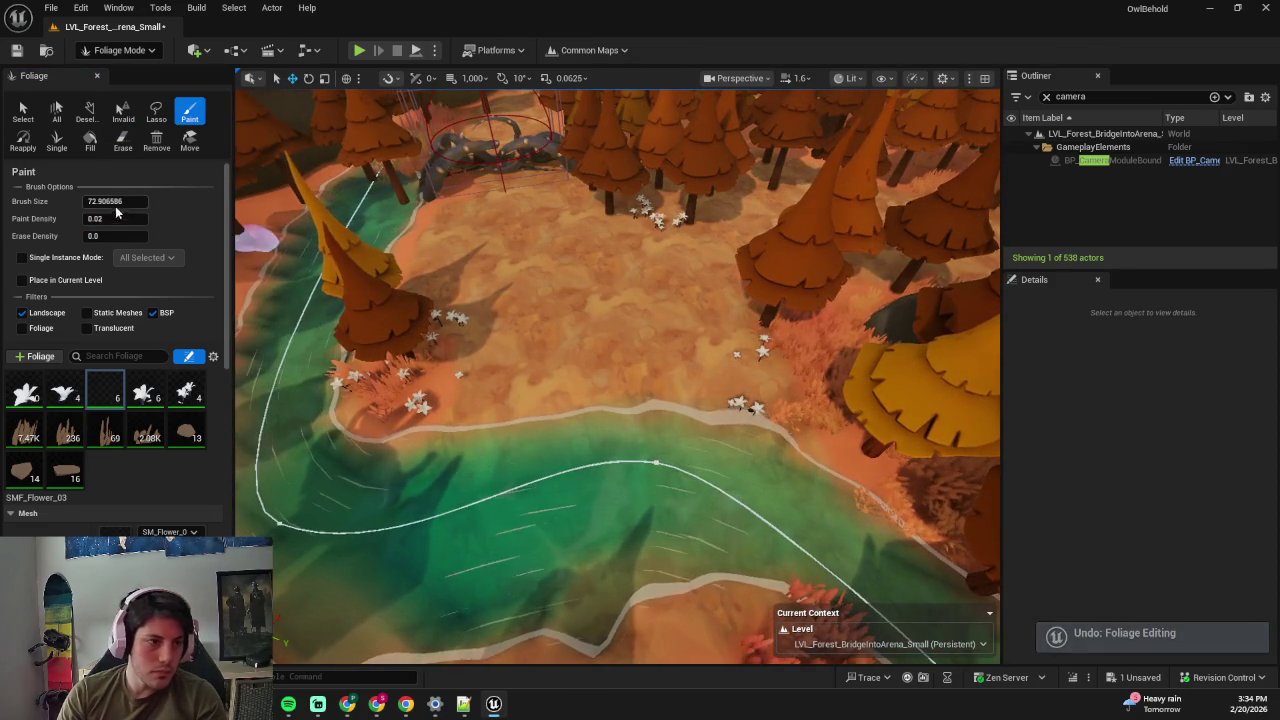
# - Refine the sparse flowers near the river and bridge, undoing unwanted strokes
pyautogui.click(122, 140)
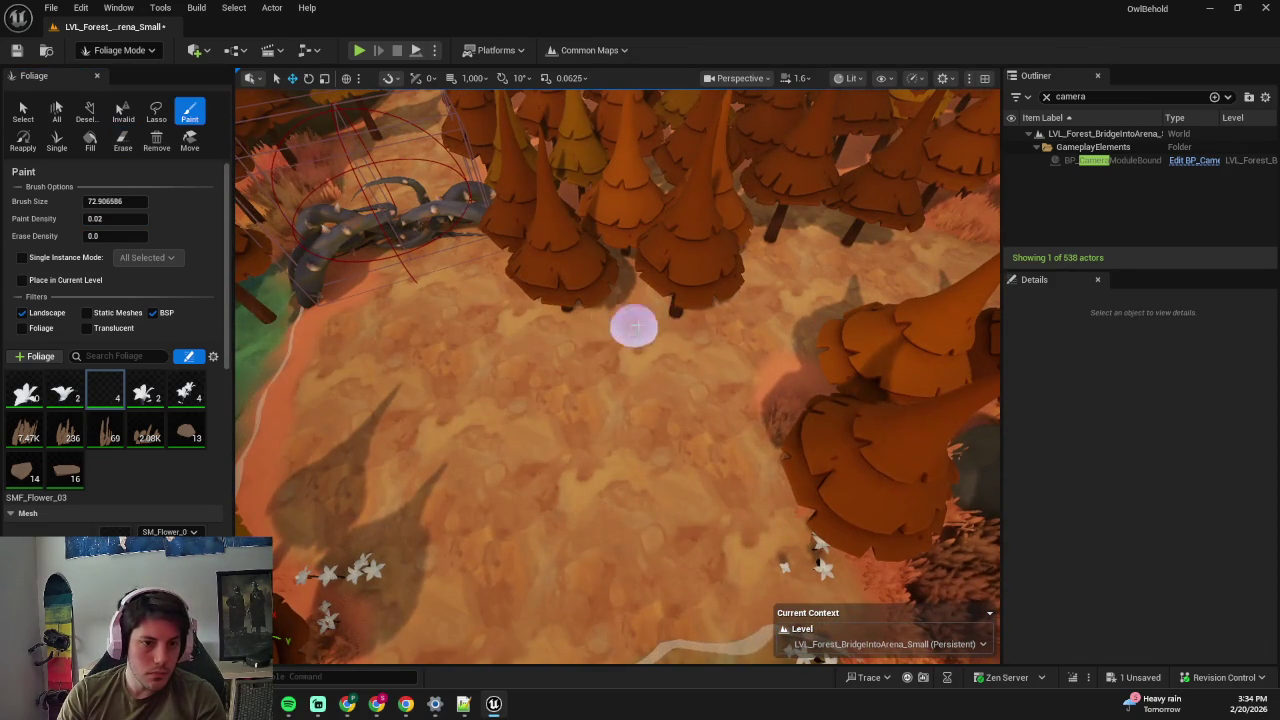
pyautogui.hotkey('ctrl', 'z')
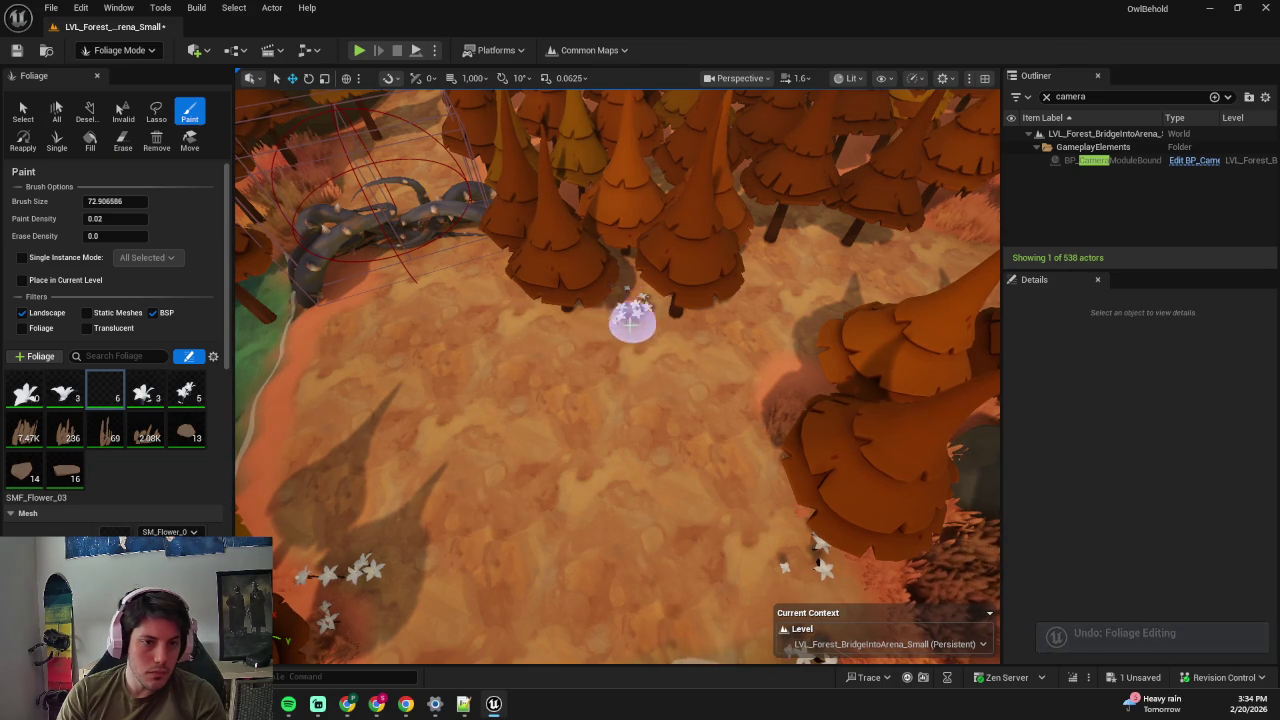
pyautogui.hotkey('ctrl', 'z')
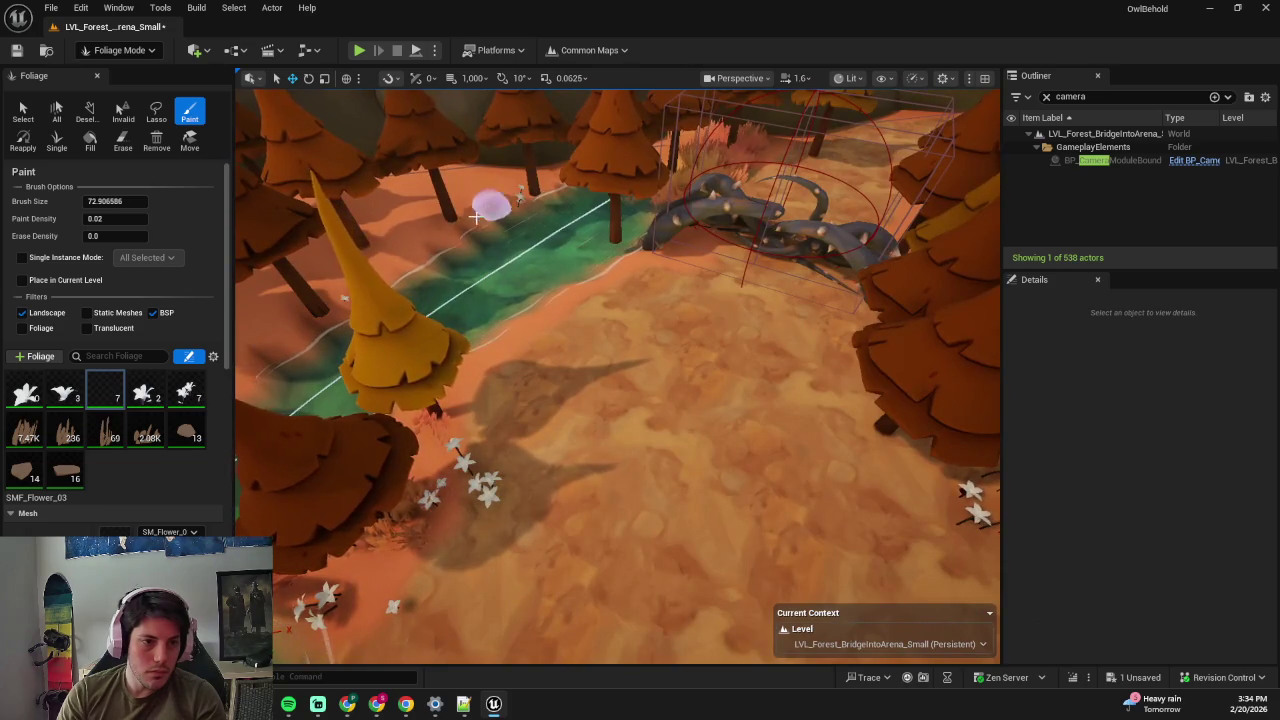
pyautogui.hotkey('ctrl', 'z')
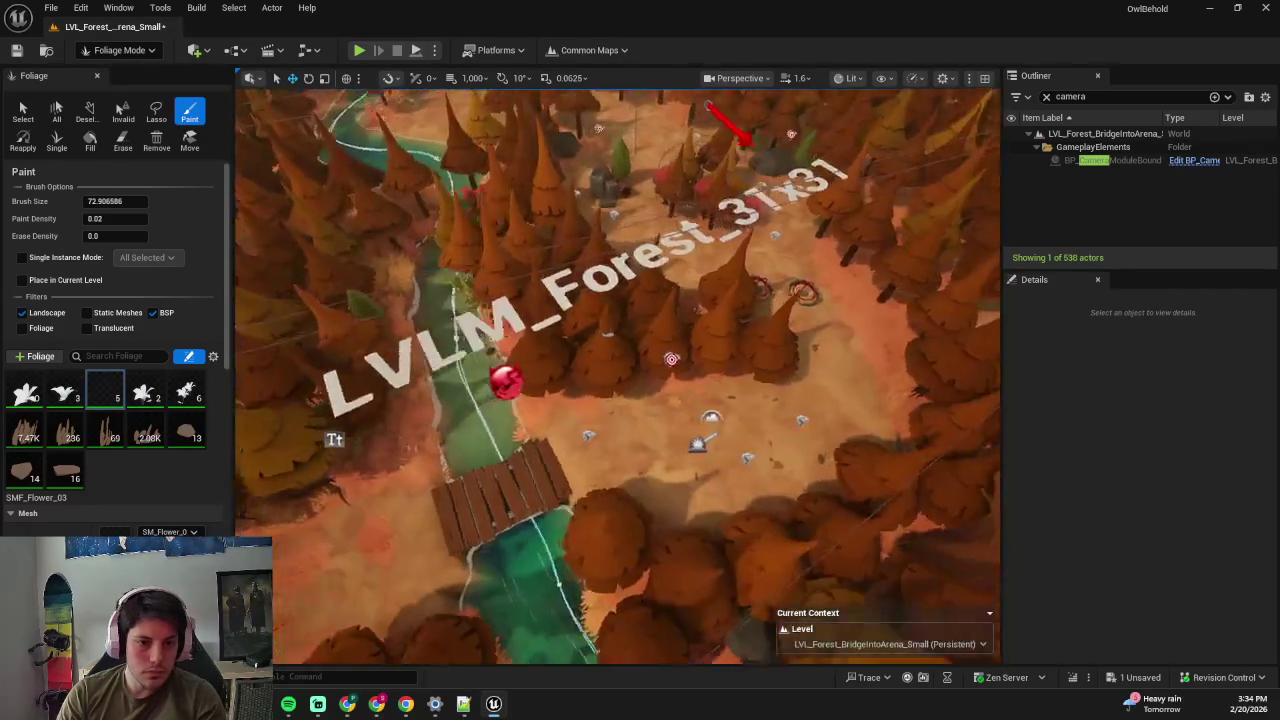
pyautogui.scroll(3, 590, 410)
pyautogui.scroll(-5, 680, 320)
pyautogui.scroll(3, 584, 352)
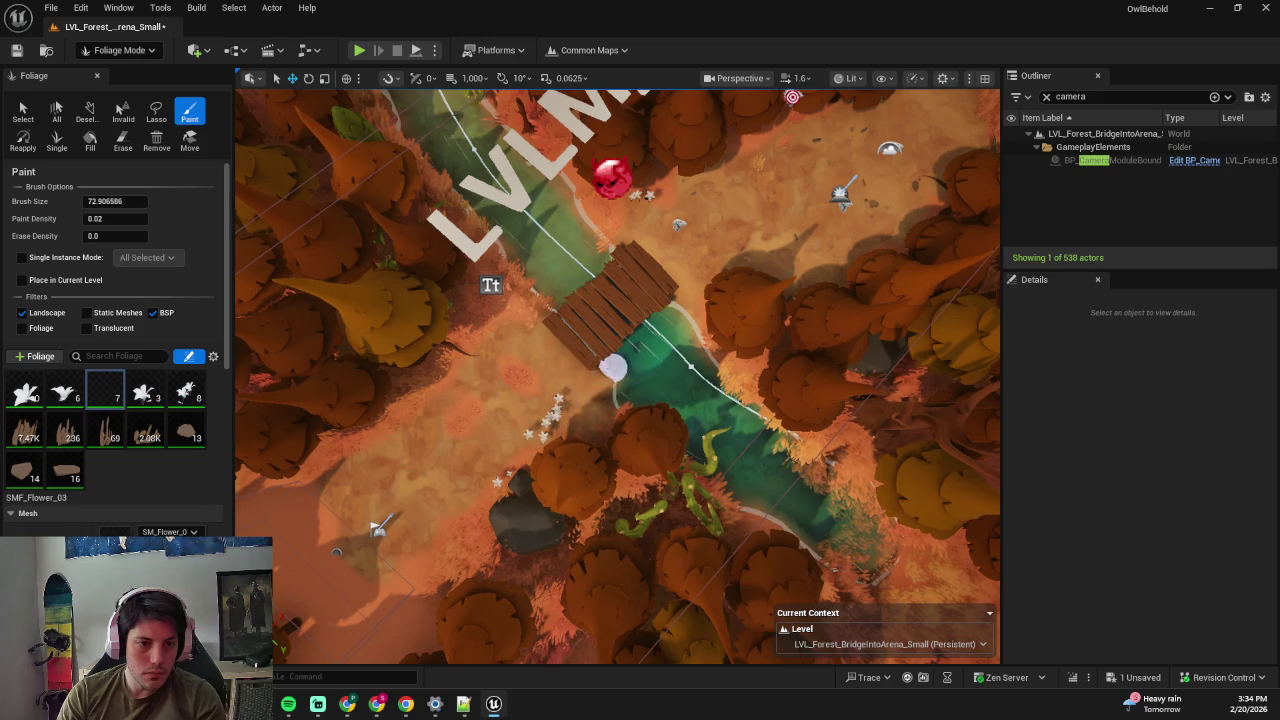
pyautogui.hotkey('ctrl', 'z')
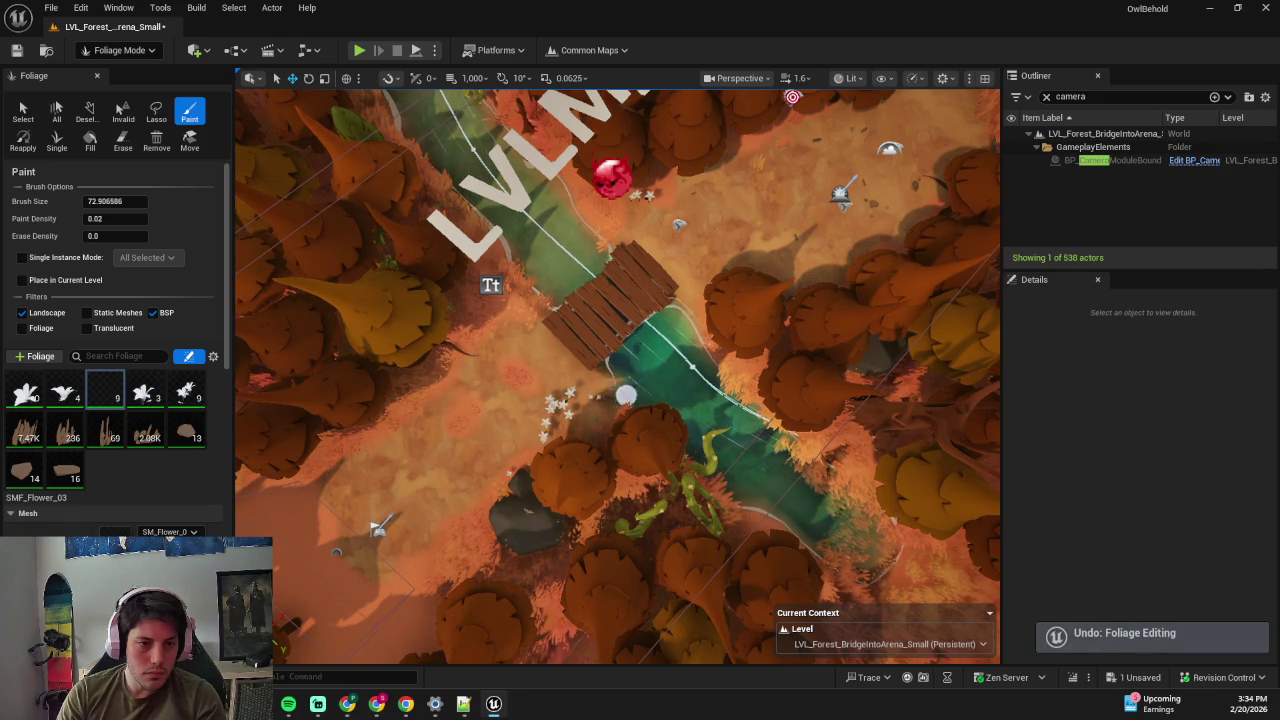
# - Tilt the view down along the river and save the level
pyautogui.moveTo(710, 247); pyautogui.dragTo(715, 244)
pyautogui.hotkey('ctrl', 's')
pyautogui.scroll(5, 631, 262)
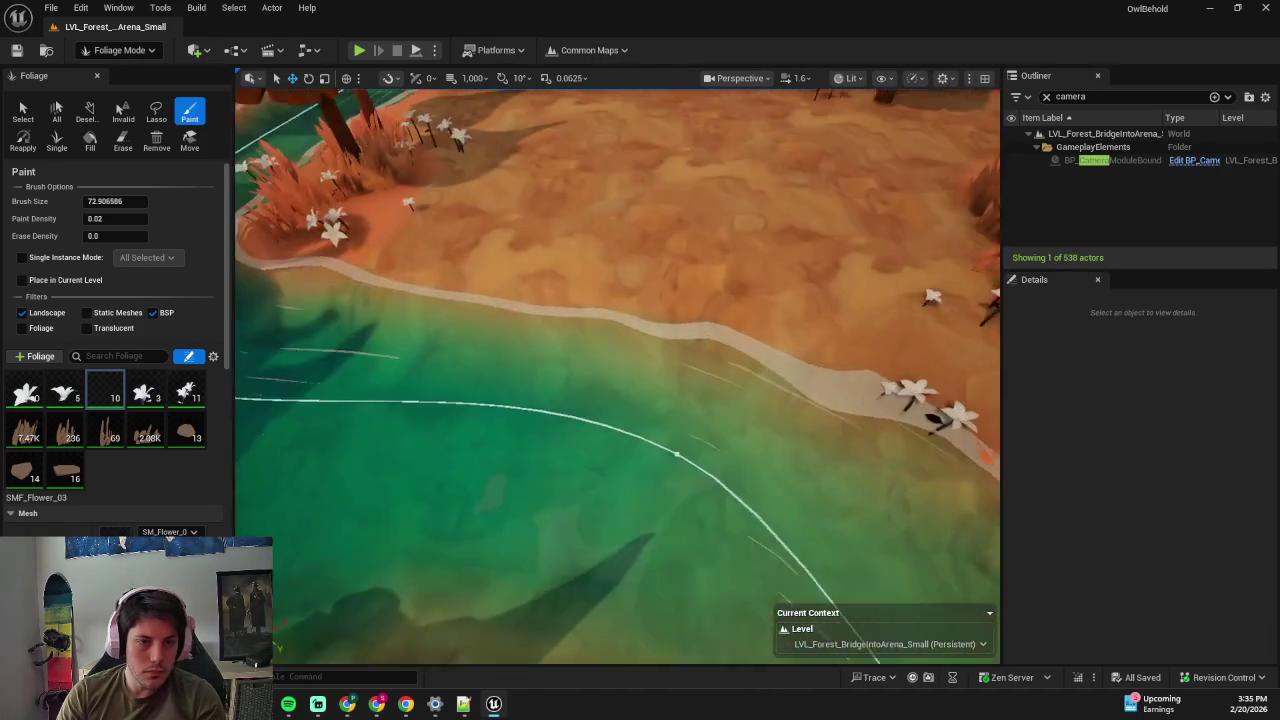
pyautogui.press('shift')
pyautogui.hotkey('shift', '2')
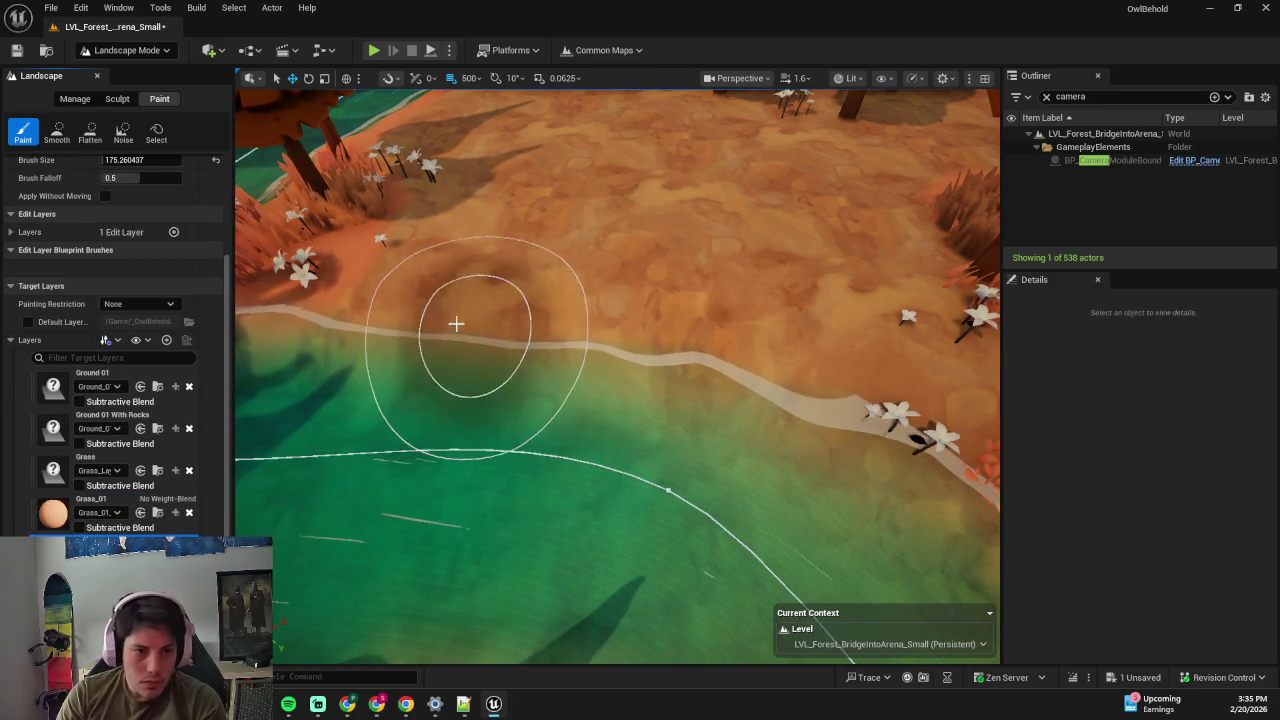
# - Shrink the landscape paint brush, test a Grass_01 stroke along the riverbank, and undo it
pyautogui.scroll(1, 466, 316)
pyautogui.press('[')
pyautogui.press('[')
pyautogui.press('[')
pyautogui.press('[')
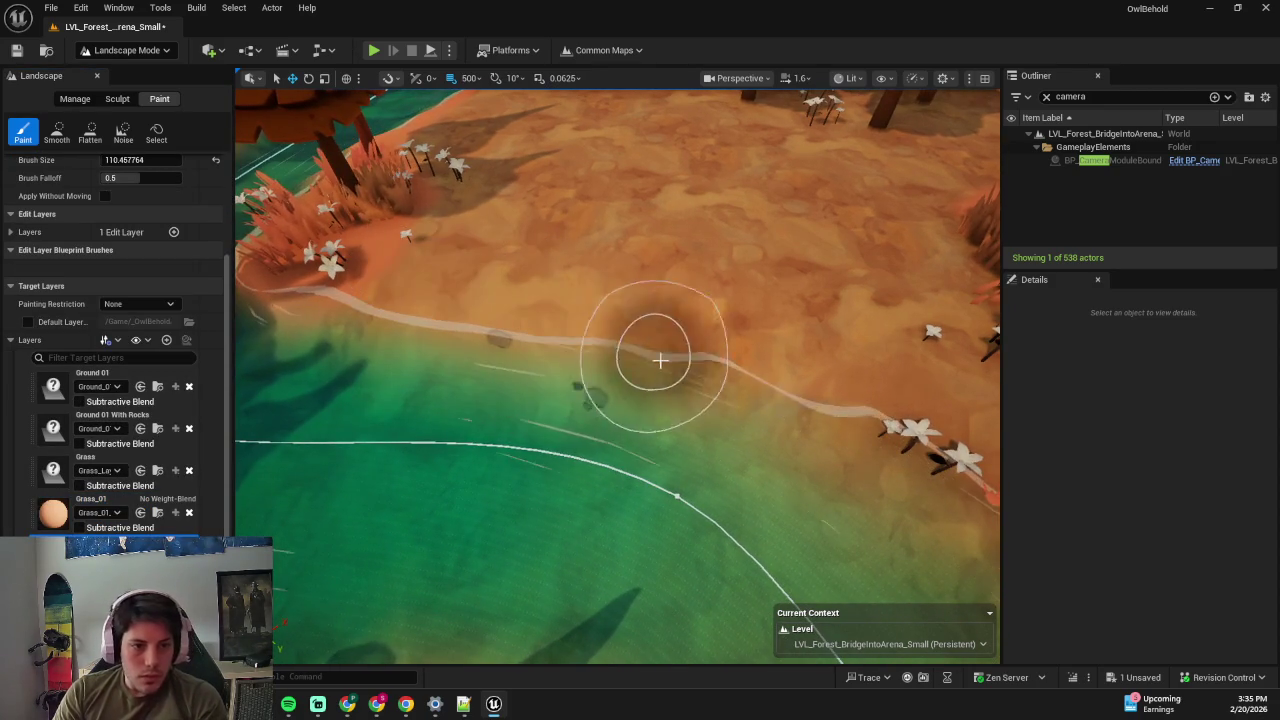
pyautogui.scroll(3, 571, 337)
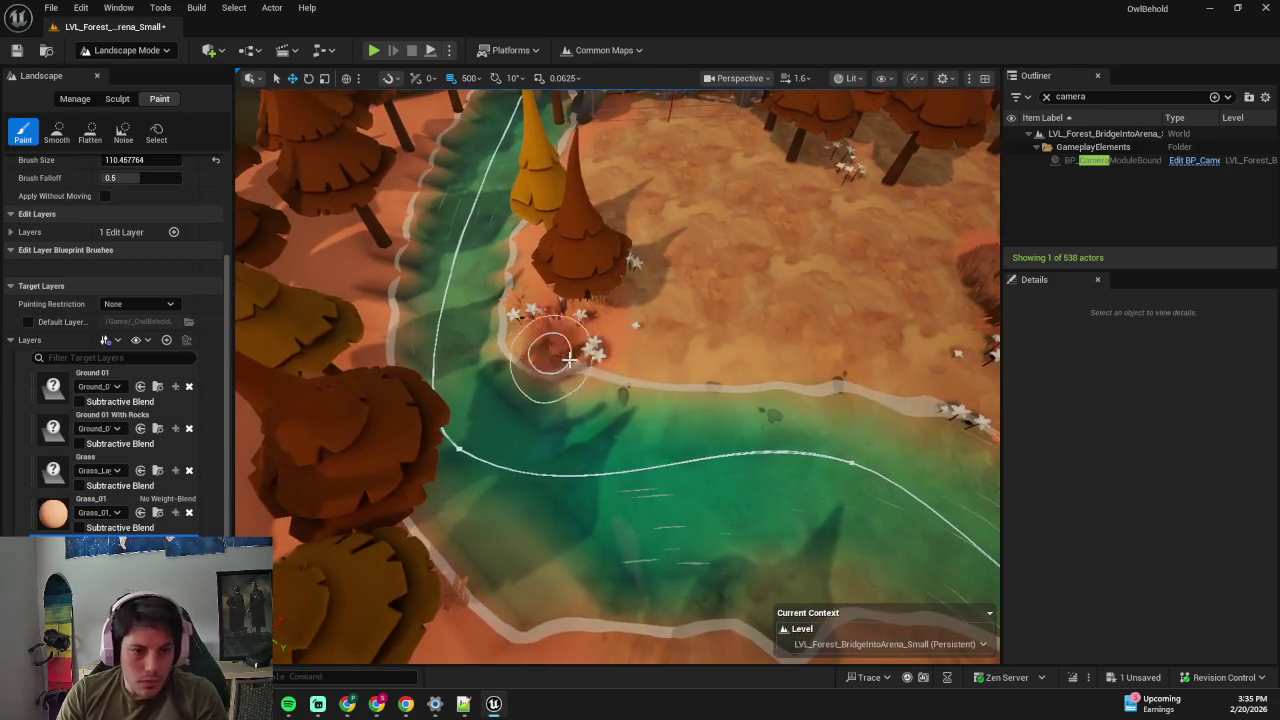
pyautogui.scroll(4, 637, 363)
pyautogui.scroll(3, 406, 286)
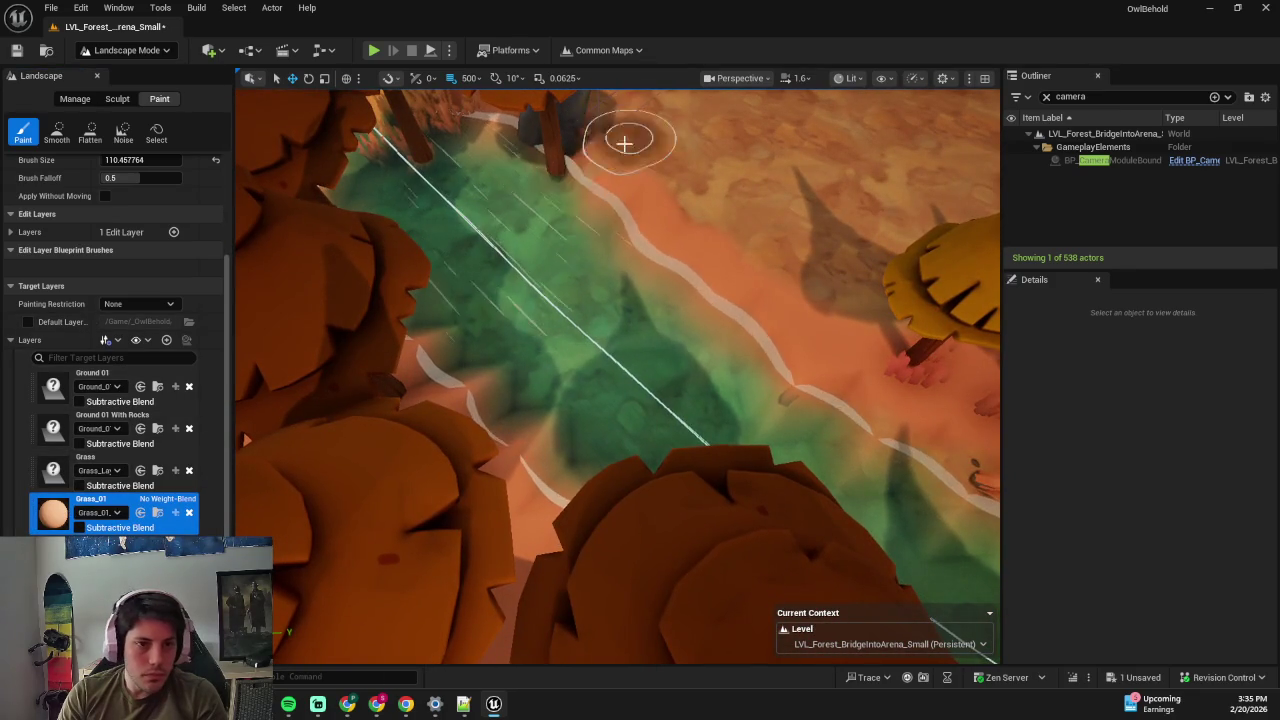
pyautogui.scroll(3, 903, 363)
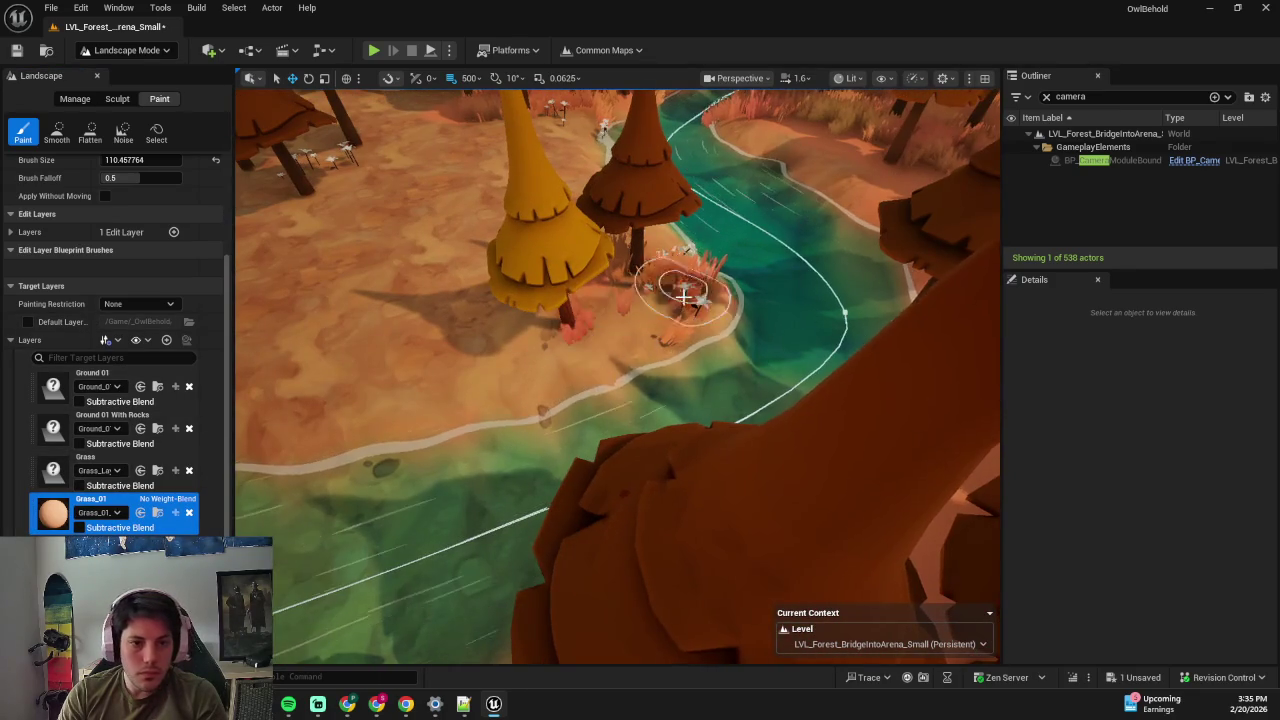
pyautogui.scroll(-3, 707, 265)
pyautogui.scroll(3, 465, 342)
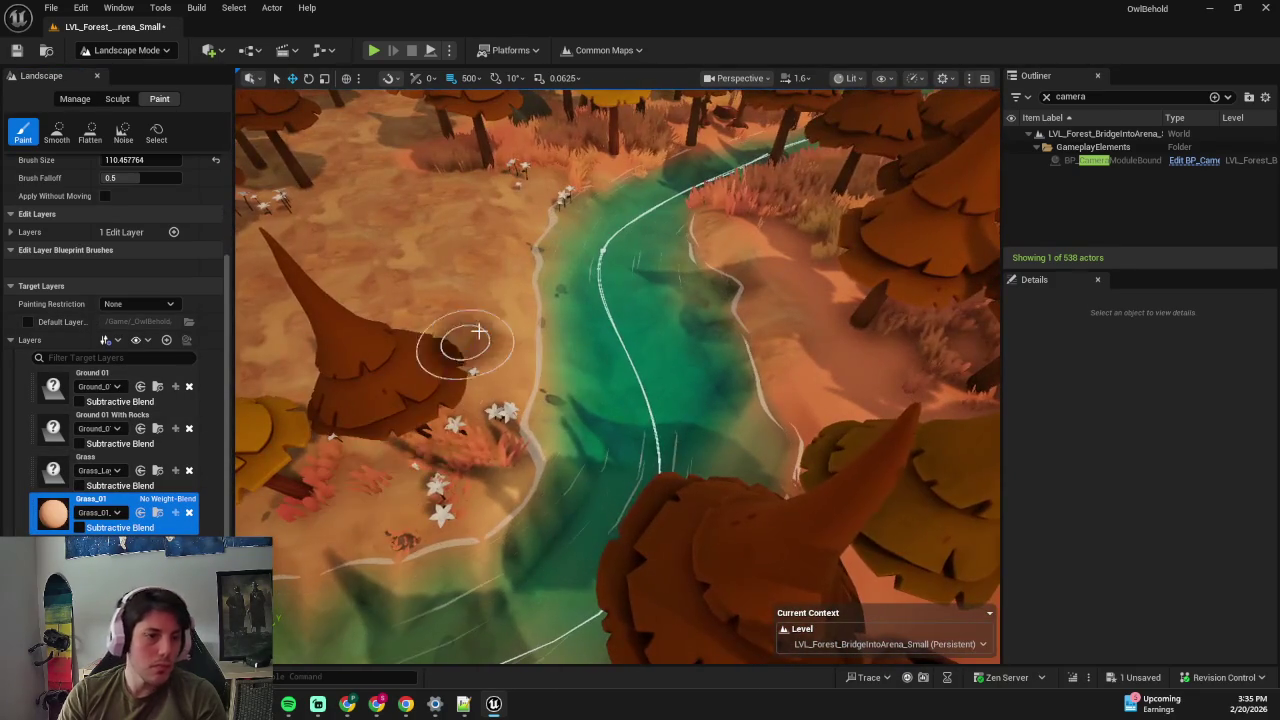
pyautogui.scroll(3, 592, 238)
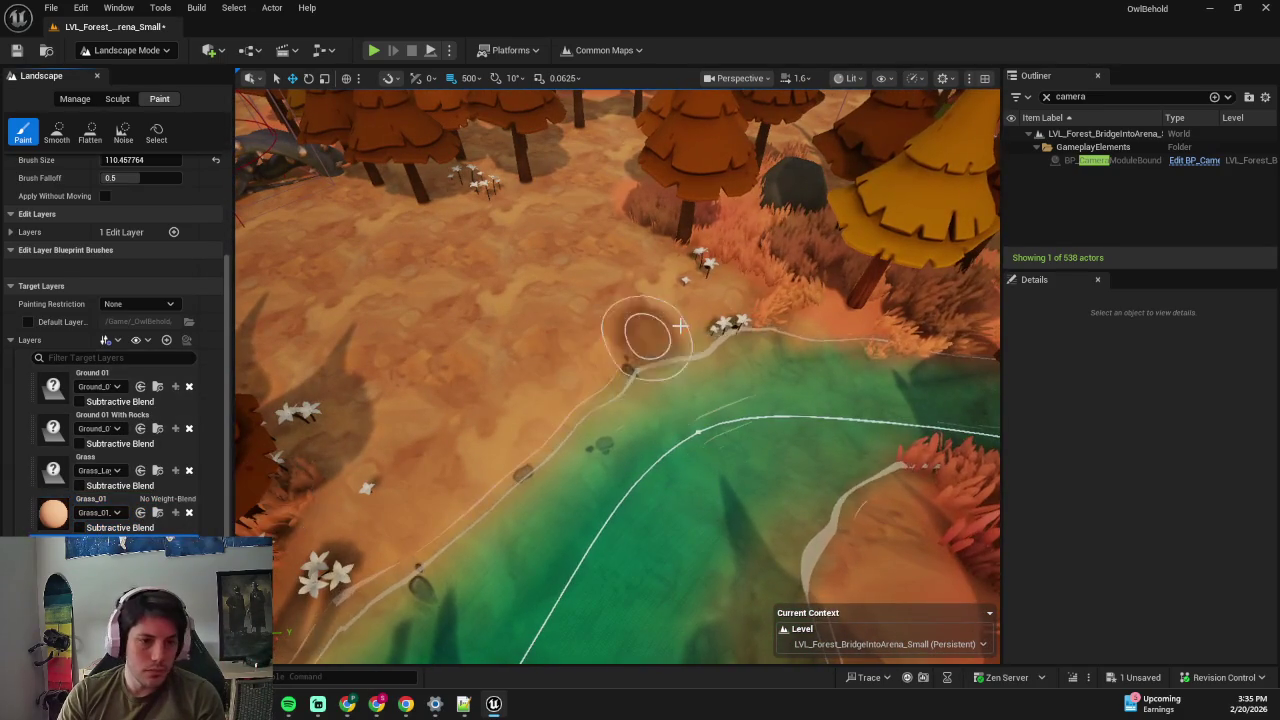
pyautogui.moveTo(698, 327)
pyautogui.mouseDown()
pyautogui.moveTo(600, 329)
pyautogui.moveTo(531, 236)
pyautogui.moveTo(480, 345)
pyautogui.mouseUp()
pyautogui.scroll(2, 107, 482)
pyautogui.scroll(-2, 107, 482)
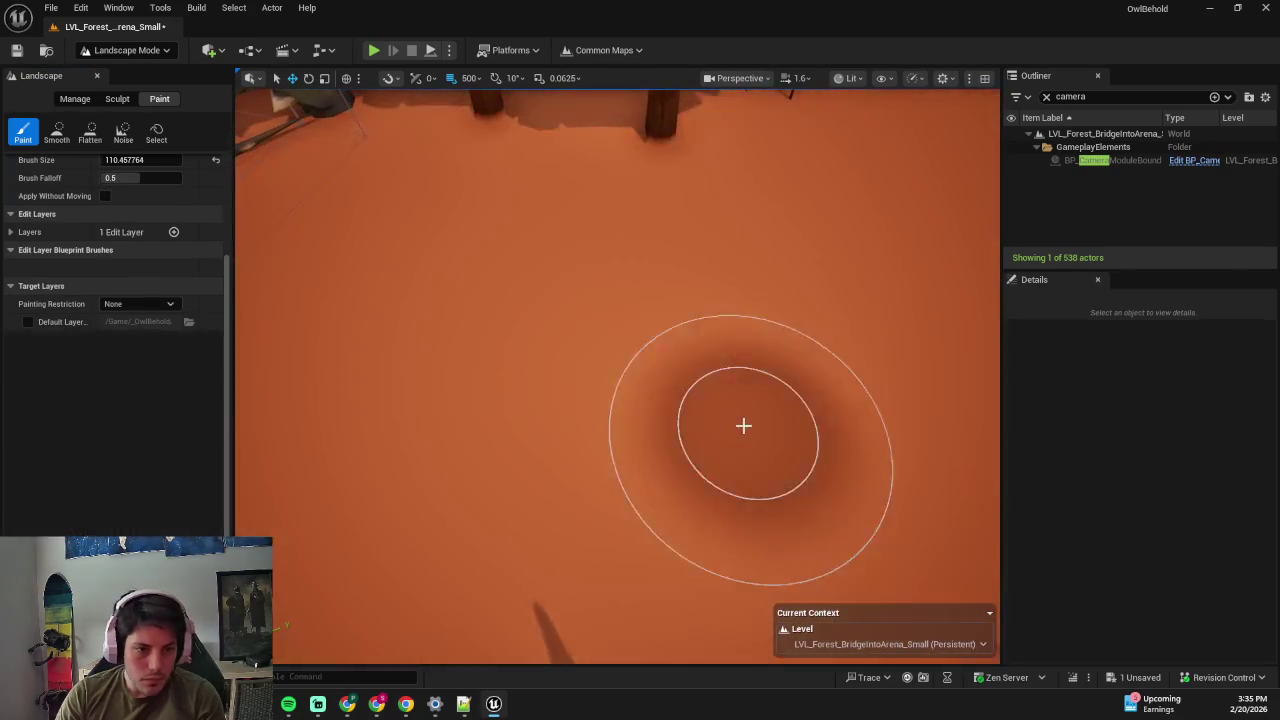
pyautogui.hotkey('ctrl', 'z')
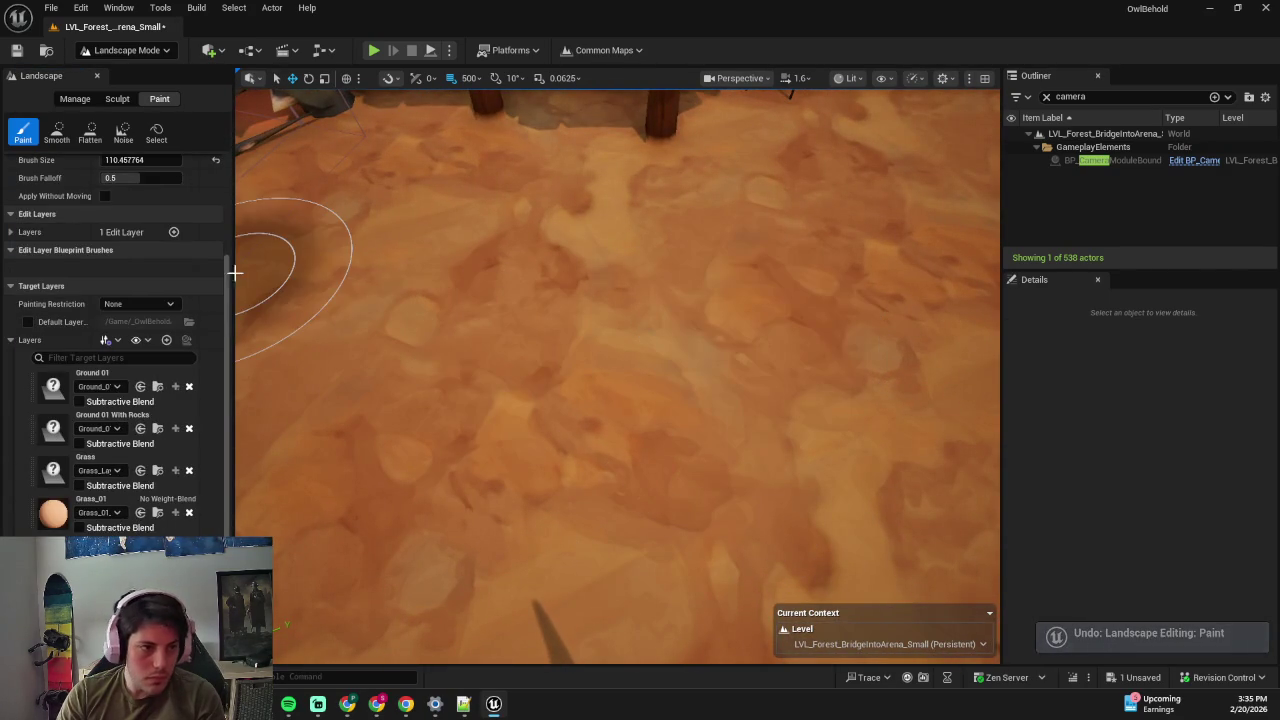
# - Paint darker patches on the riverbank ground, undoing each one
pyautogui.scroll(3, 171, 252)
pyautogui.click(690, 380)
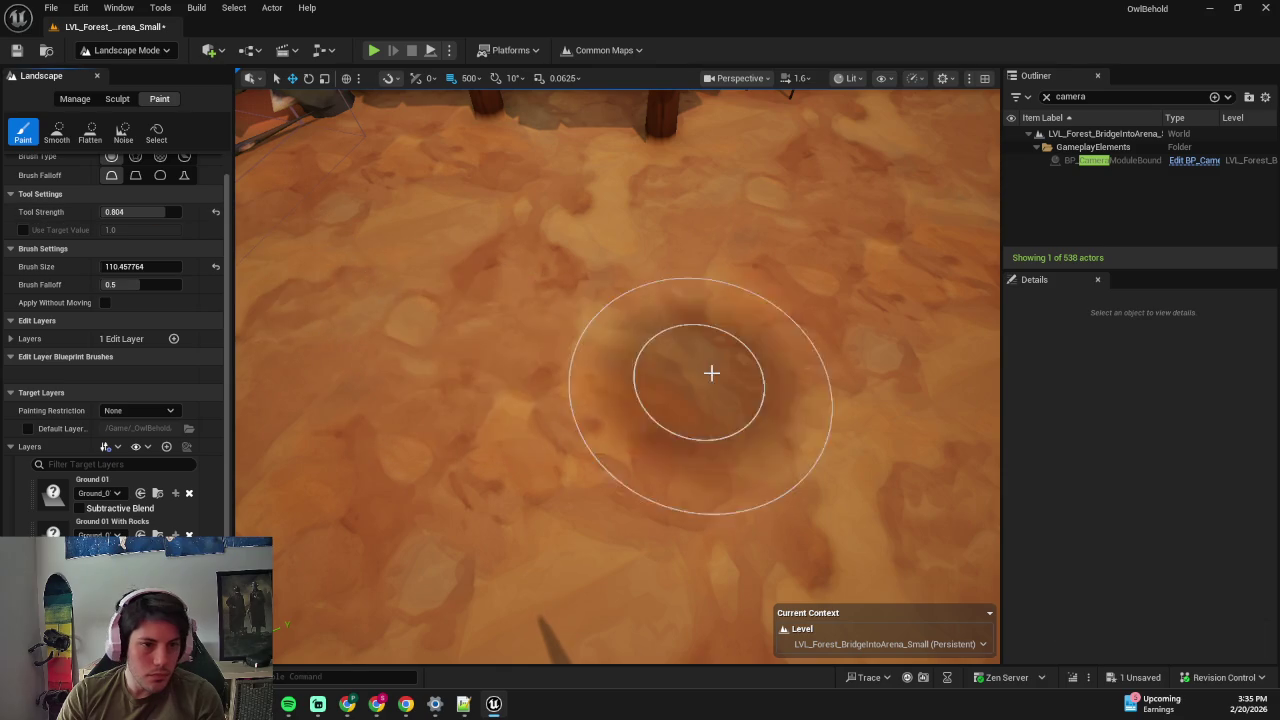
pyautogui.hotkey('ctrl', 'z')
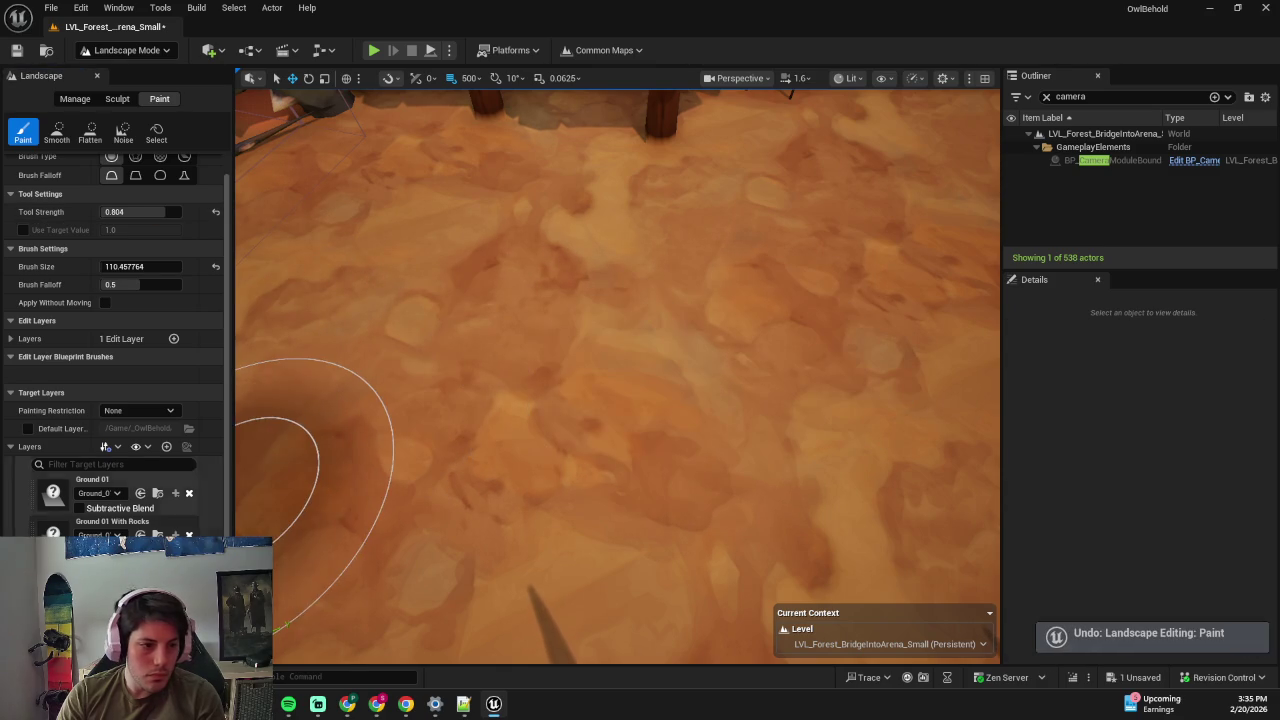
pyautogui.scroll(-3, 150, 450)
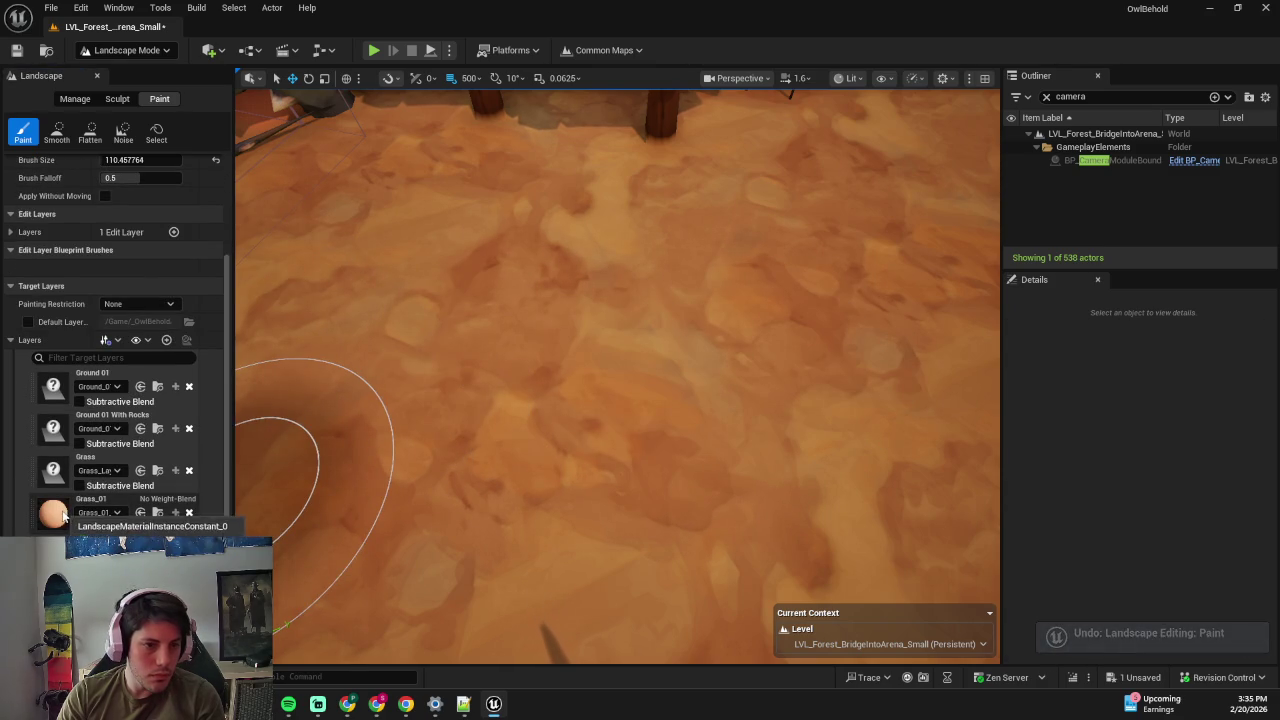
pyautogui.moveTo(720, 289)
pyautogui.mouseDown()
pyautogui.moveTo(774, 371)
pyautogui.moveTo(748, 497)
pyautogui.mouseUp()
pyautogui.hotkey('ctrl', 'z')
pyautogui.scroll(-10, 517, 346)
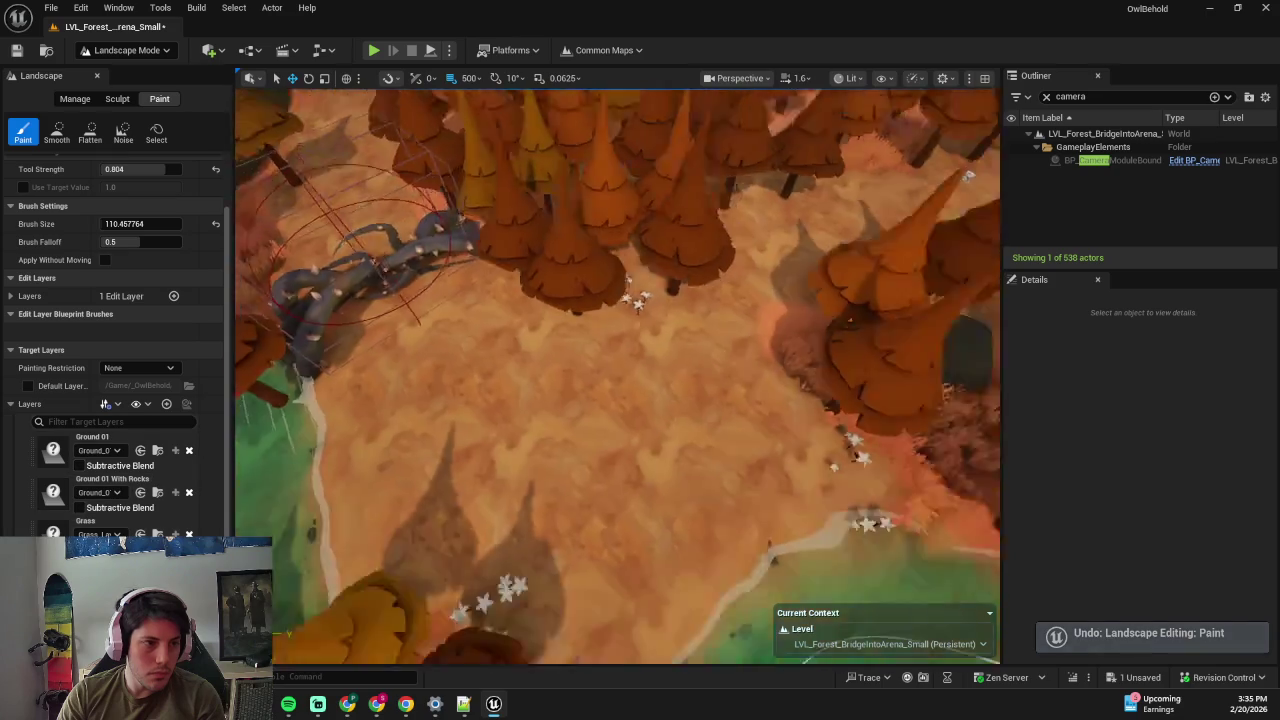
# - Save the forest level and start a Play-in-Editor session
pyautogui.hotkey('ctrl', 's')
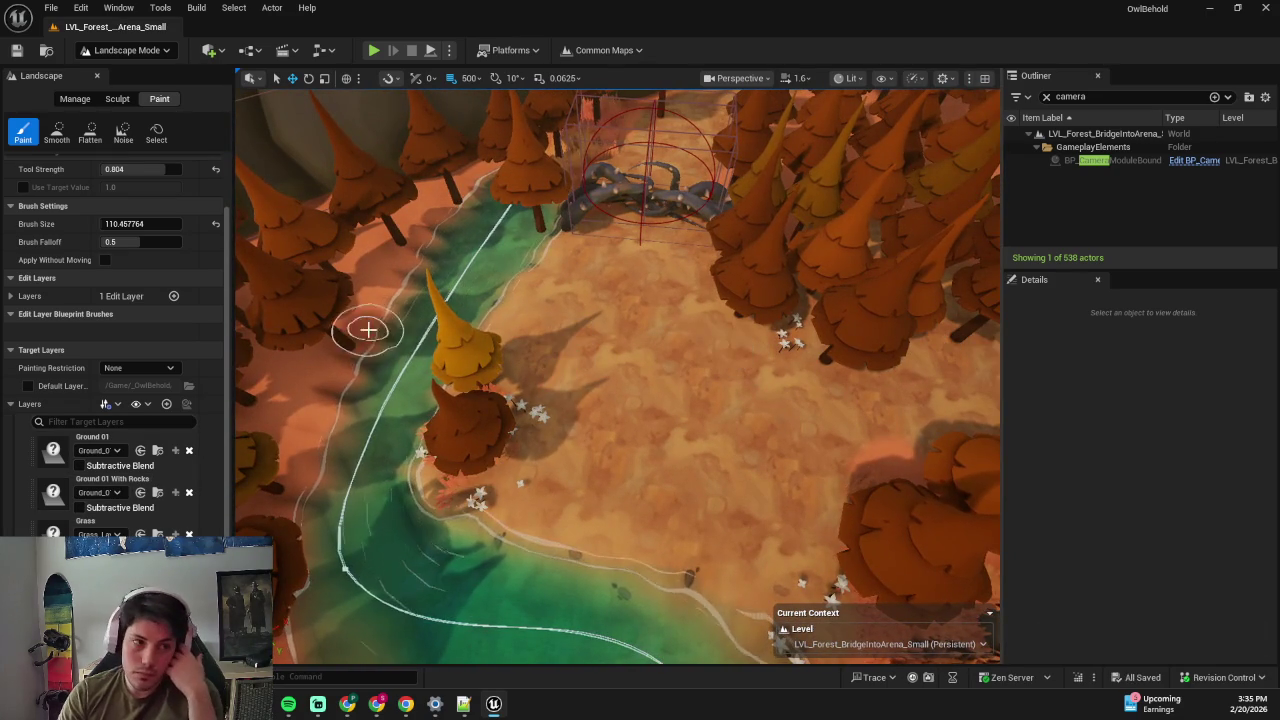
pyautogui.scroll(3, 130, 270)
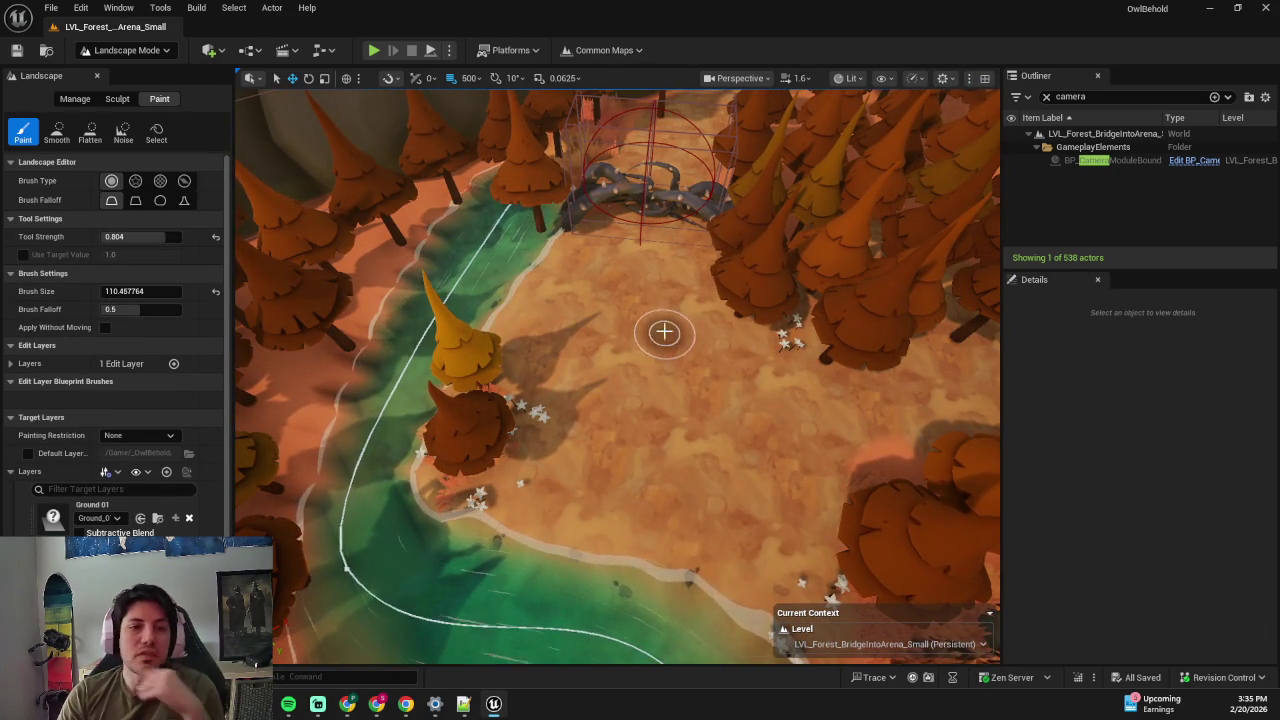
pyautogui.scroll(-3, 709, 381)
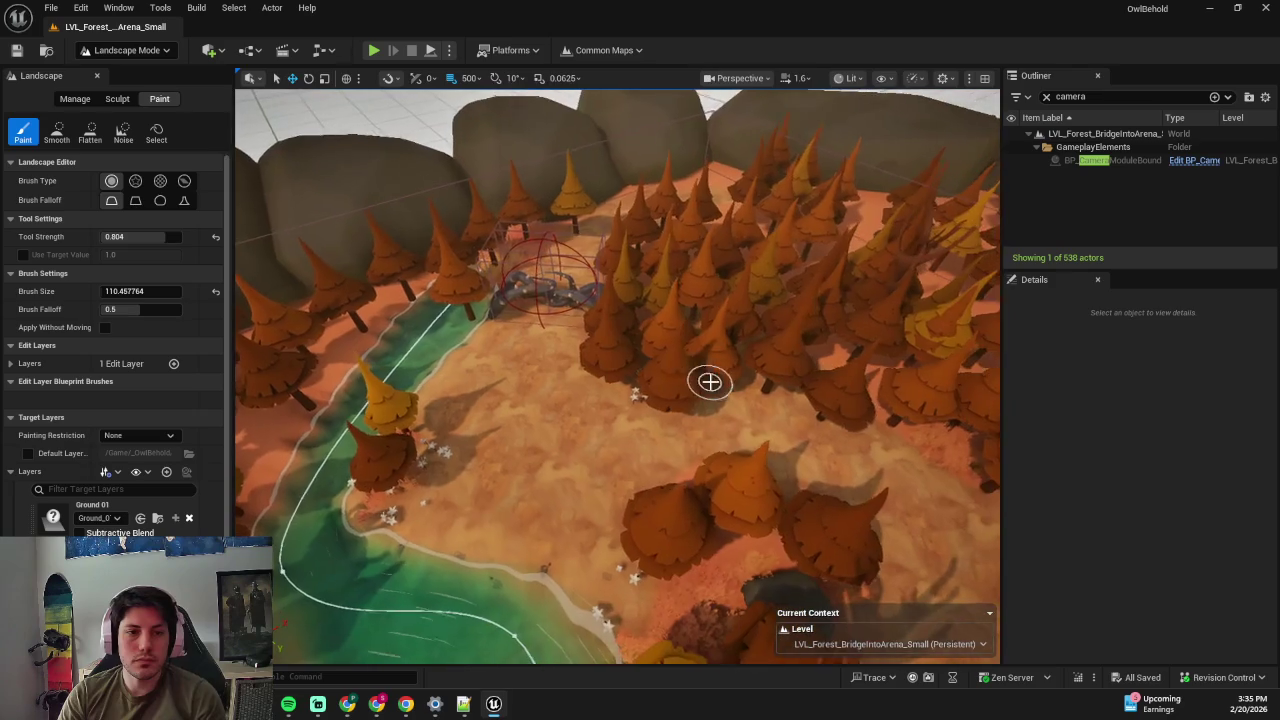
pyautogui.hotkey('alt', 'p')
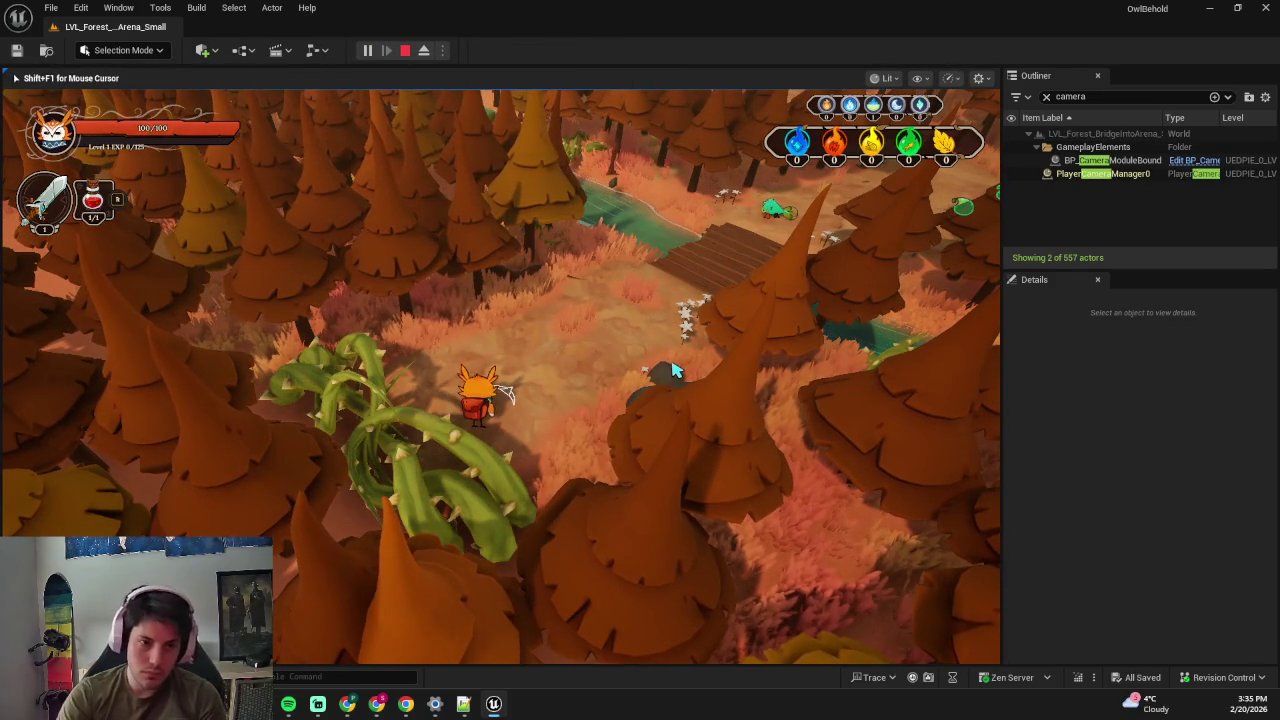
# - Run the character fullscreen through the forest toward the stream and back, end the play-test, and select the stream-side pines
pyautogui.press('F11')
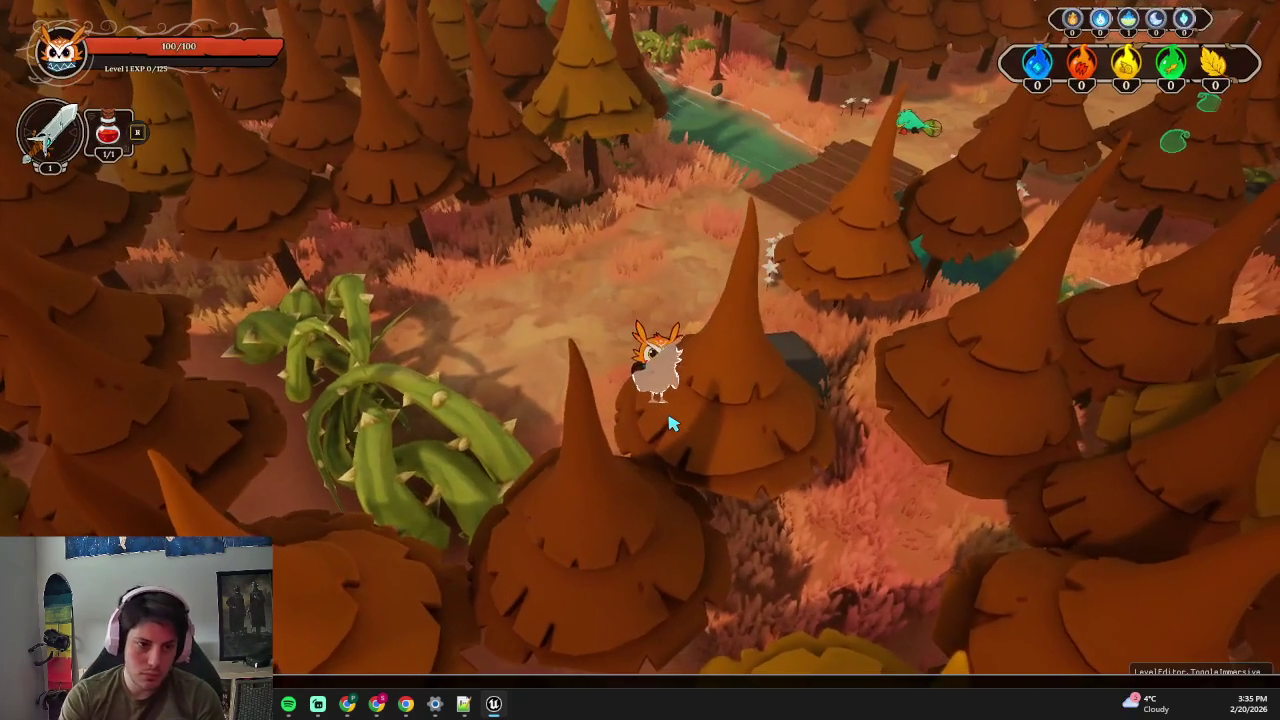
pyautogui.press('w')
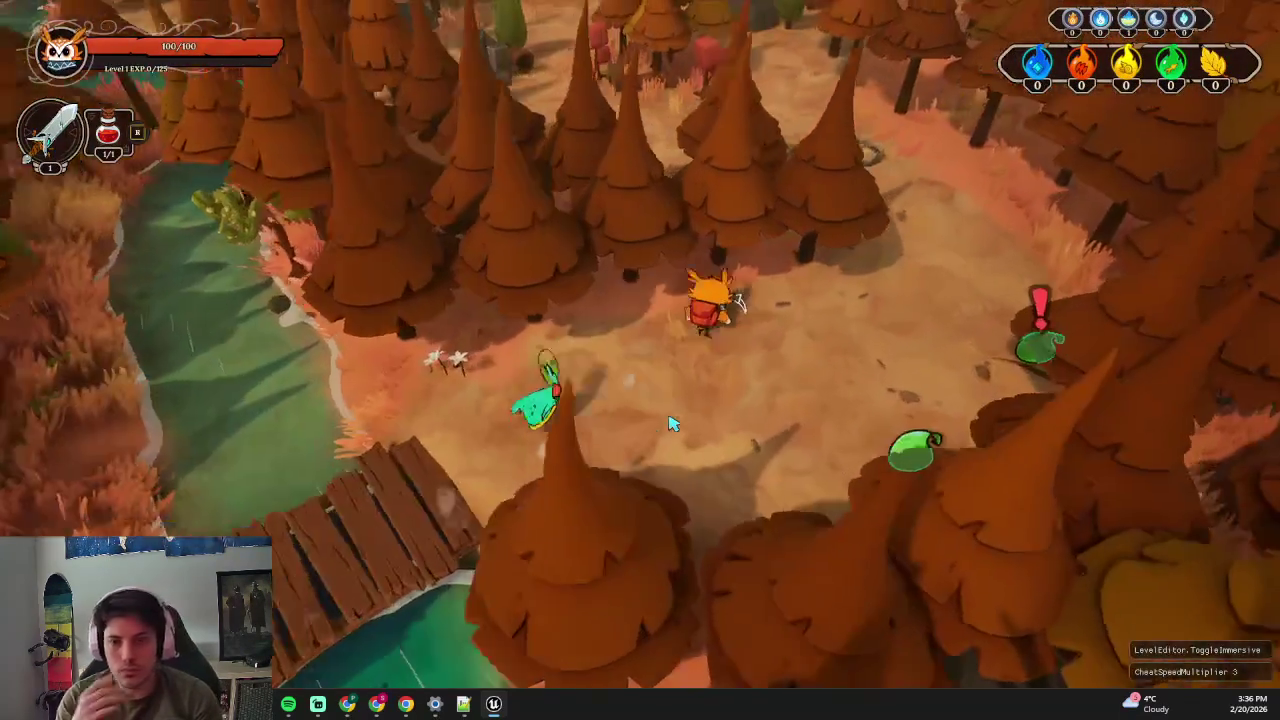
pyautogui.press('w')
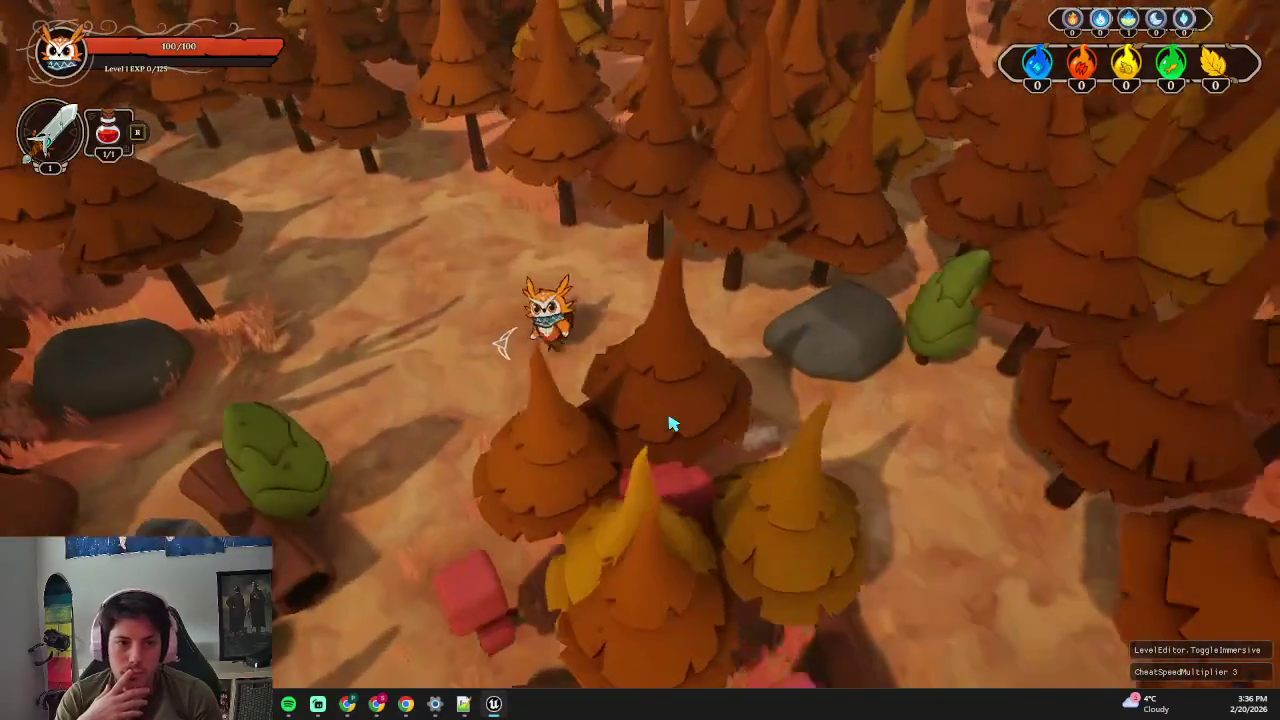
pyautogui.press('w')
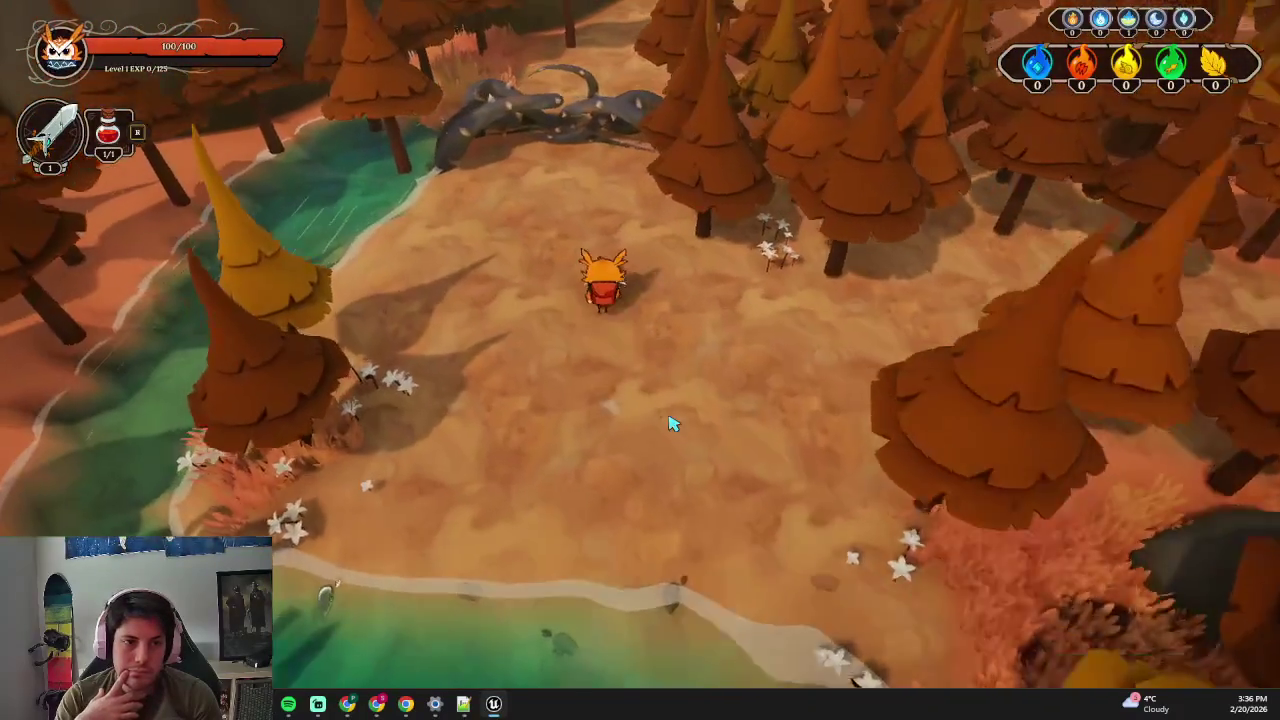
pyautogui.press('s')
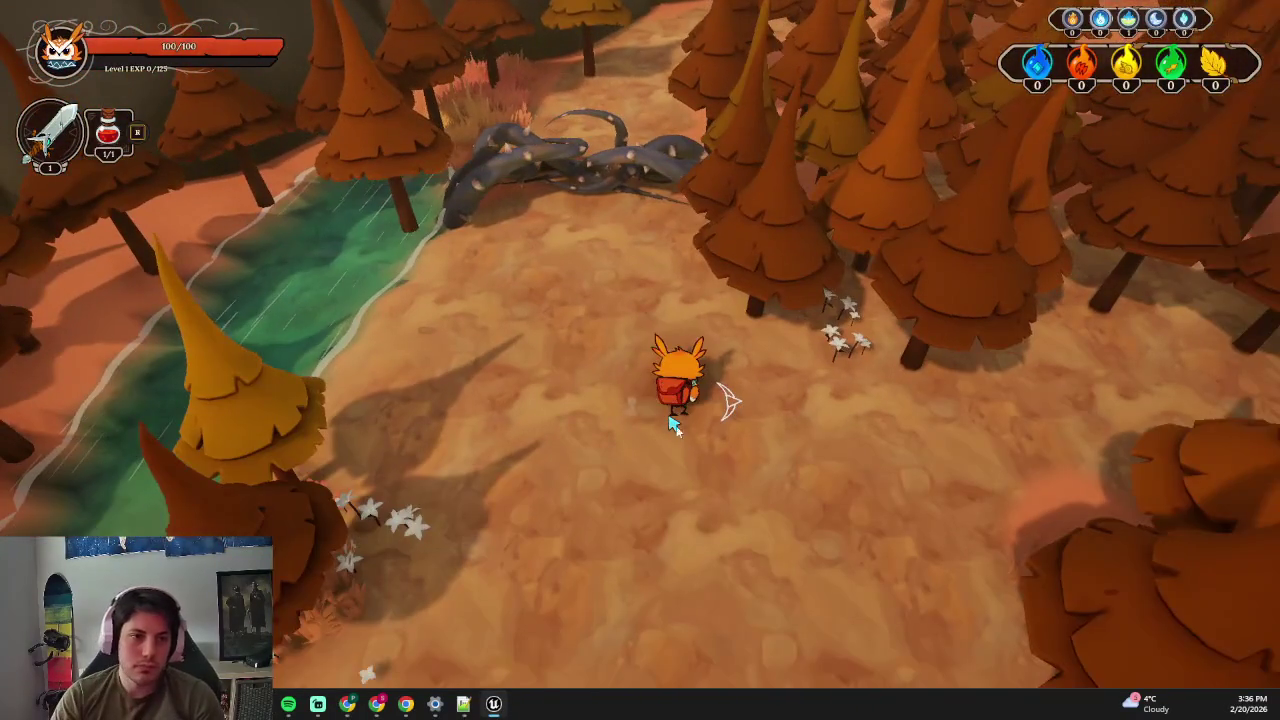
pyautogui.press('Escape')
pyautogui.click(491, 263)
# - Delete the grouped pines and the remaining pine beside the stream
pyautogui.press('f')
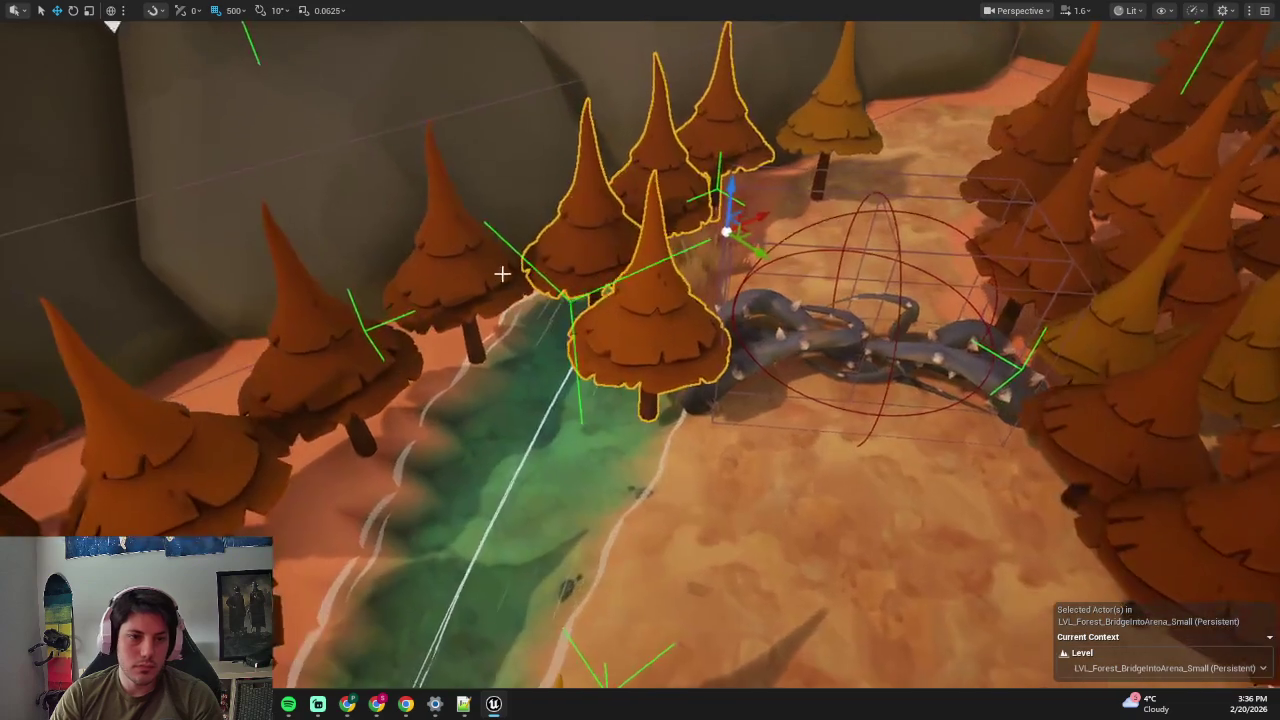
pyautogui.press('Delete')
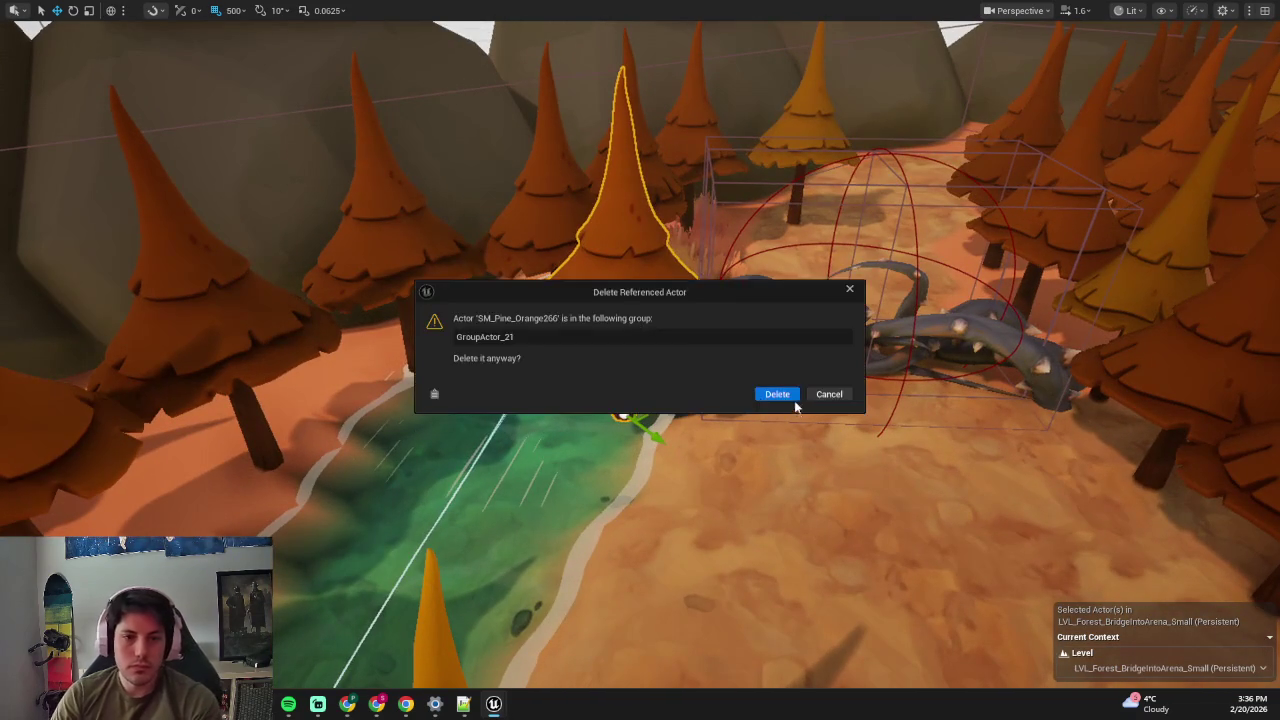
pyautogui.click(790, 396)
pyautogui.click(593, 285)
pyautogui.press('Delete')
pyautogui.click(771, 394)
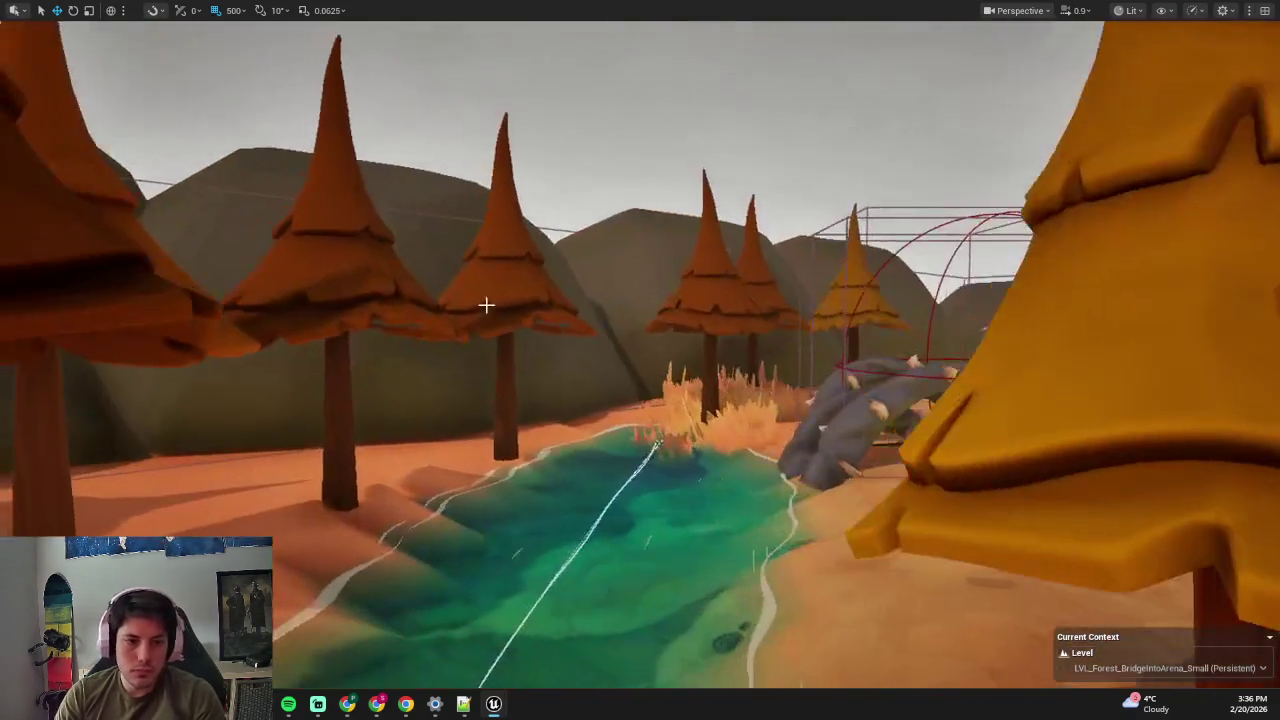
# - Move pine SM_Pine_Orange264 along the bank to about 158, -4310, then enter Landscape Mode
pyautogui.click(486, 305)
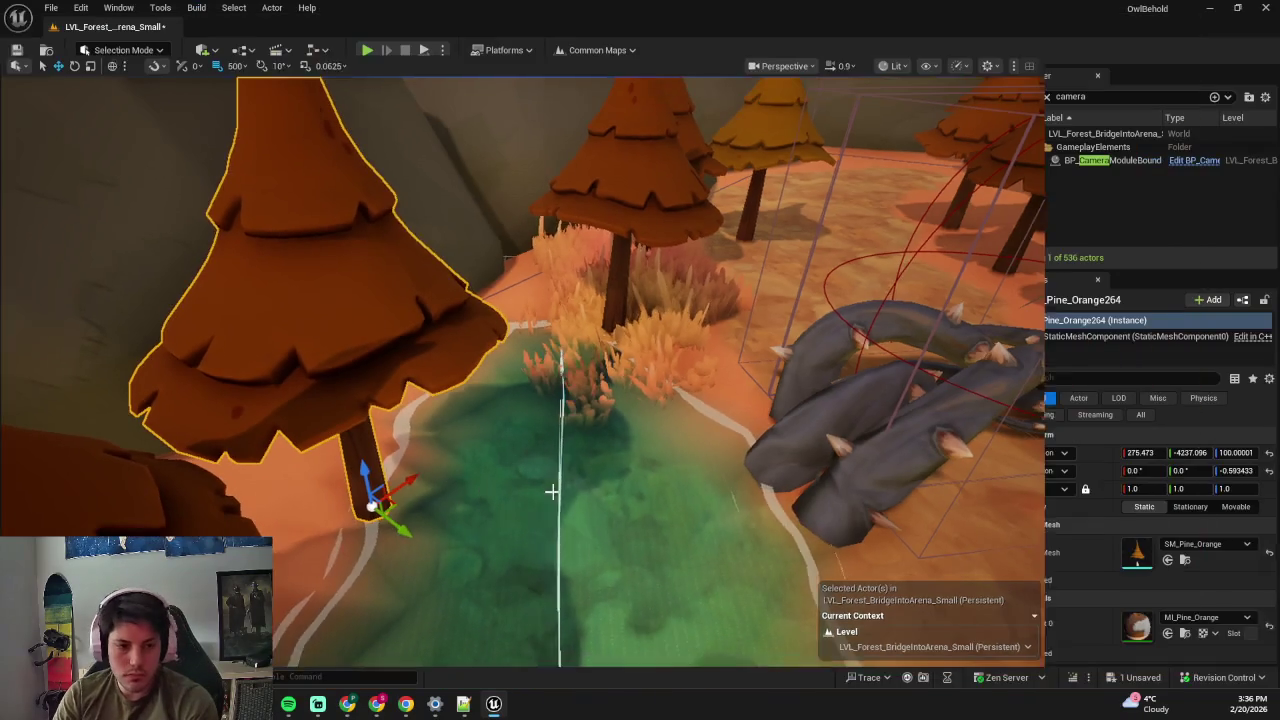
pyautogui.press('F11')
pyautogui.moveTo(256, 128); pyautogui.dragTo(256, 128)
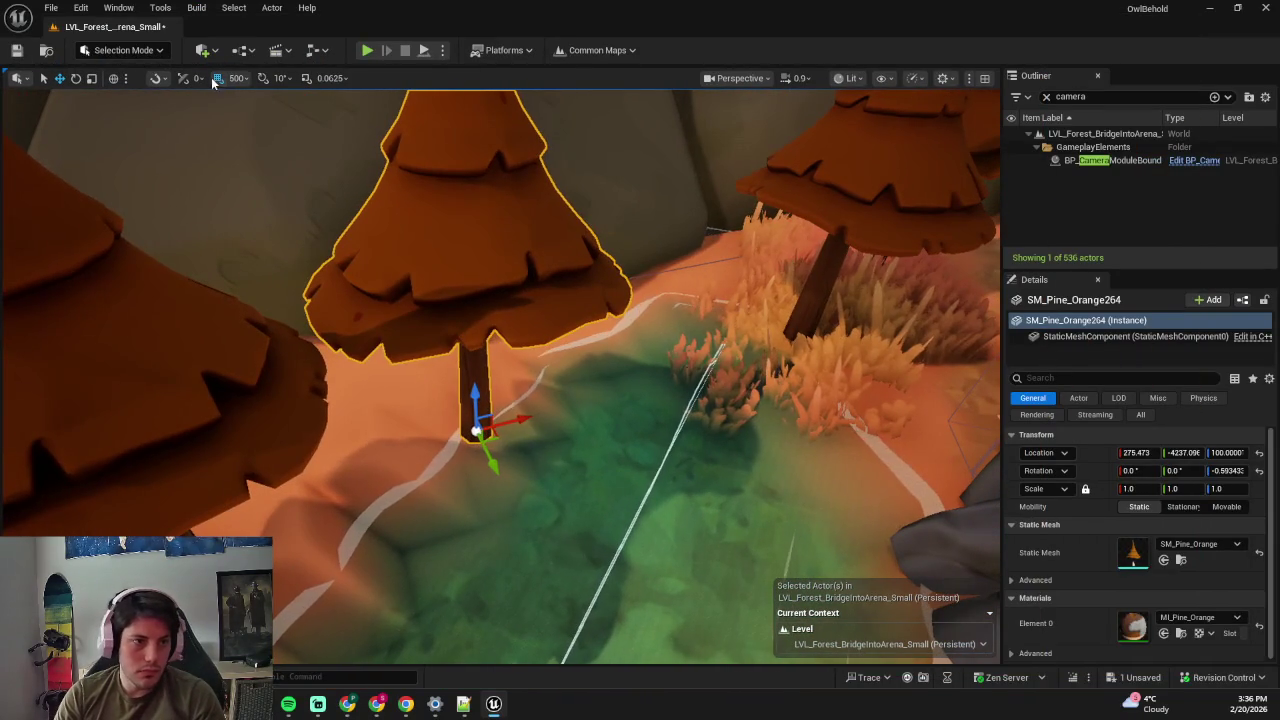
pyautogui.moveTo(501, 433)
pyautogui.mouseDown()
pyautogui.moveTo(357, 423)
pyautogui.moveTo(483, 401)
pyautogui.mouseUp()
pyautogui.hotkey('shift', '2')
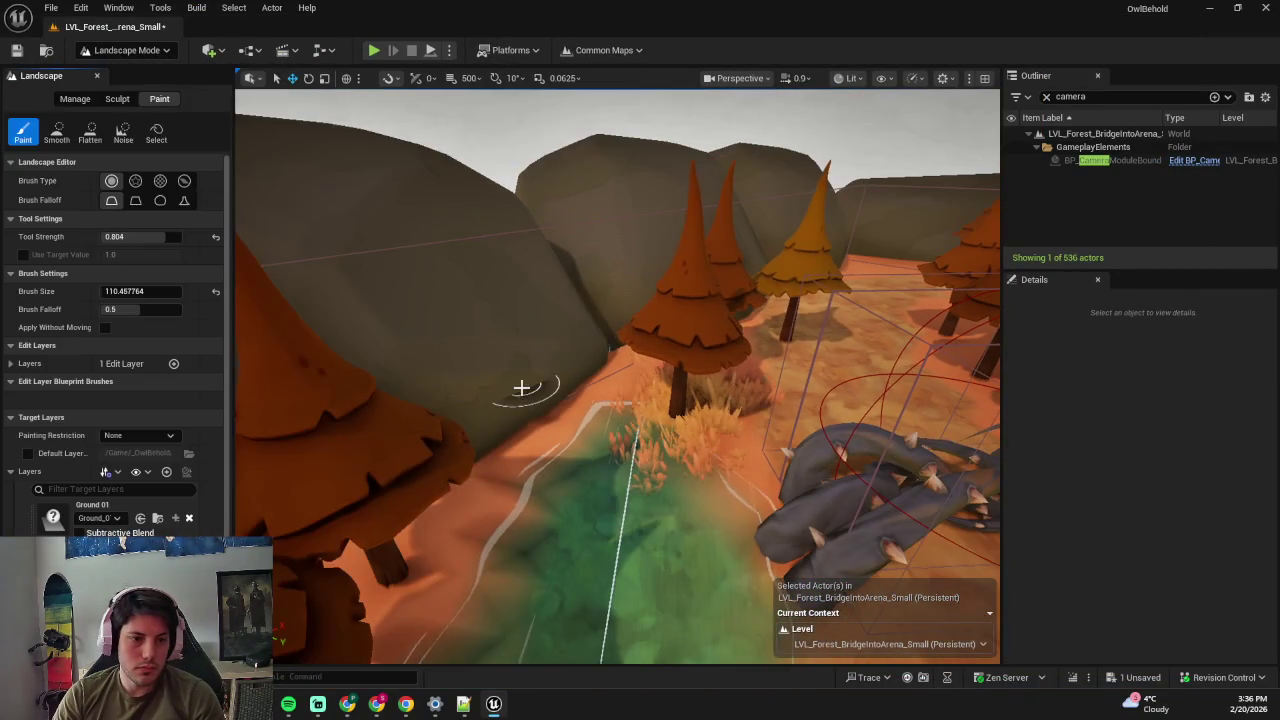
# - Switch to Foliage Mode and show the foliage palette as a list
pyautogui.click(122, 104)
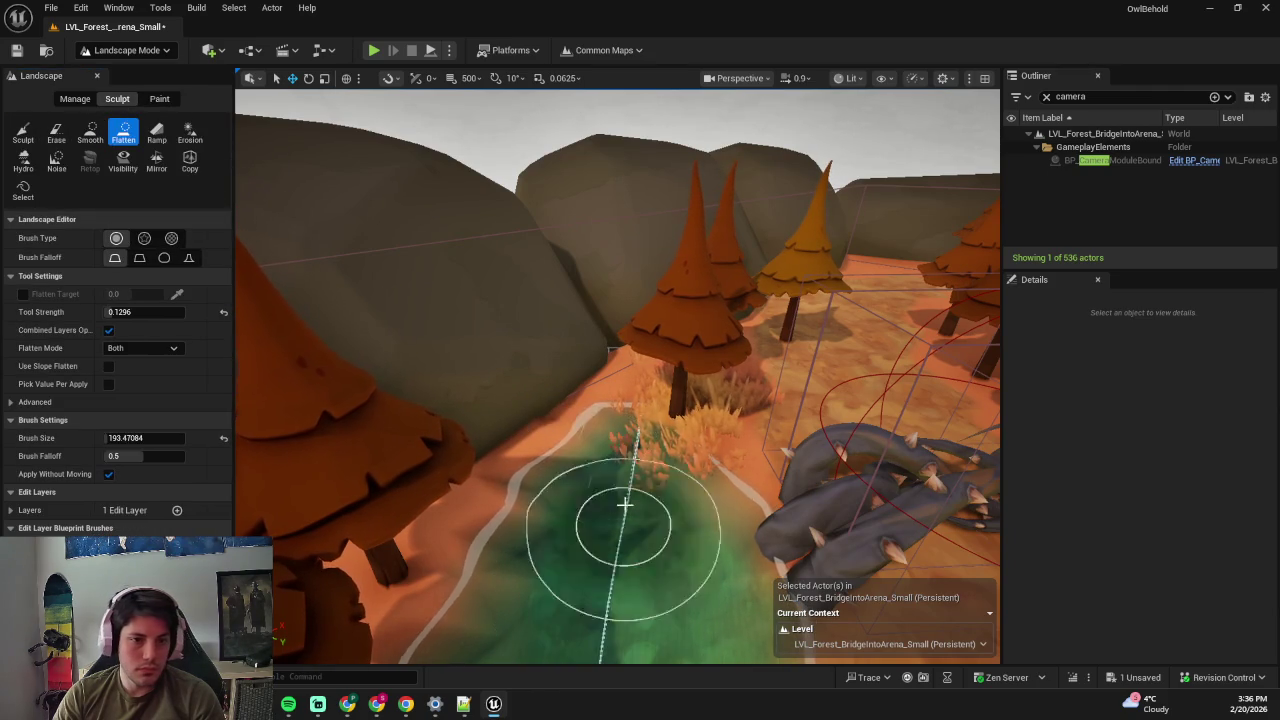
pyautogui.scroll(-5, 657, 437)
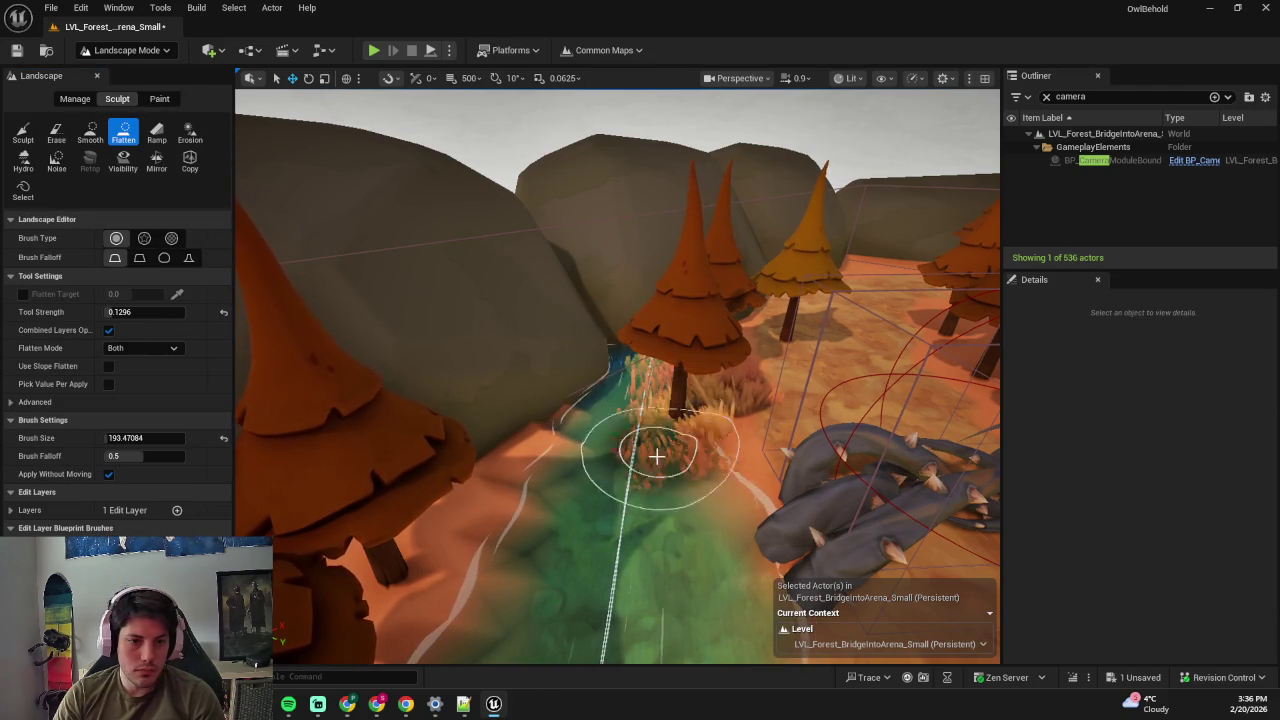
pyautogui.scroll(2, 601, 452)
pyautogui.hotkey('shift', '3')
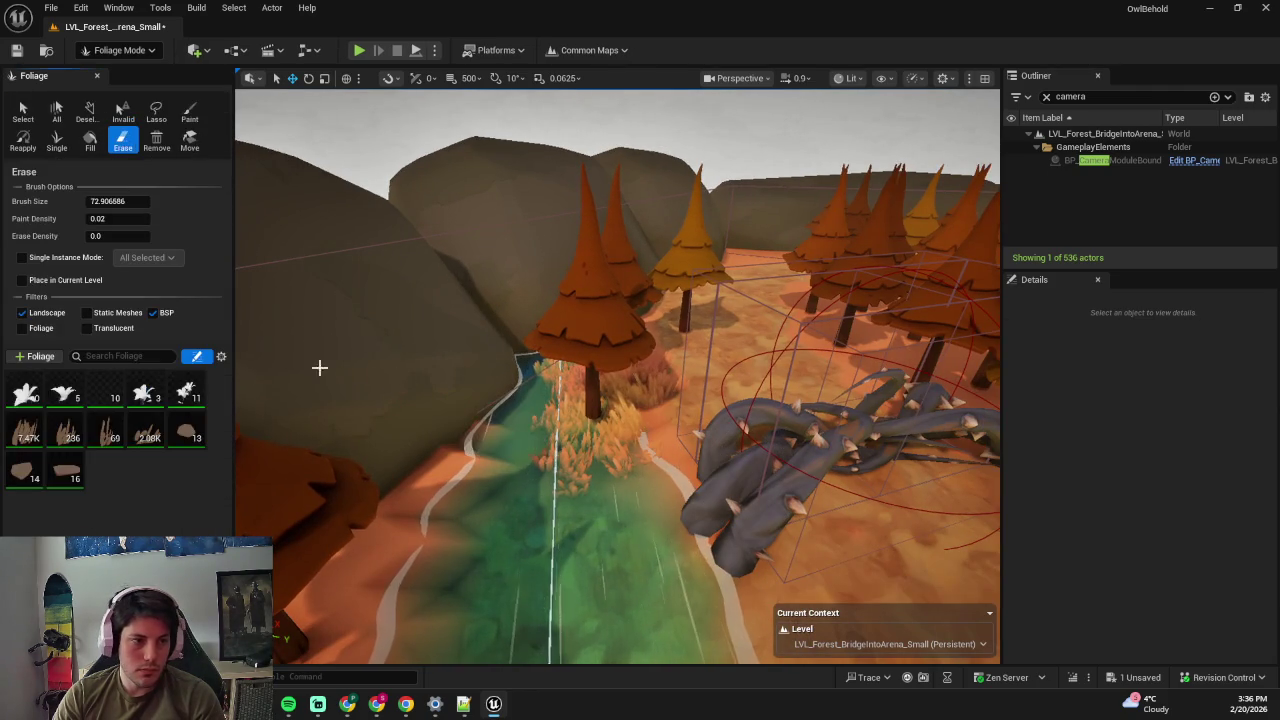
pyautogui.click(221, 357)
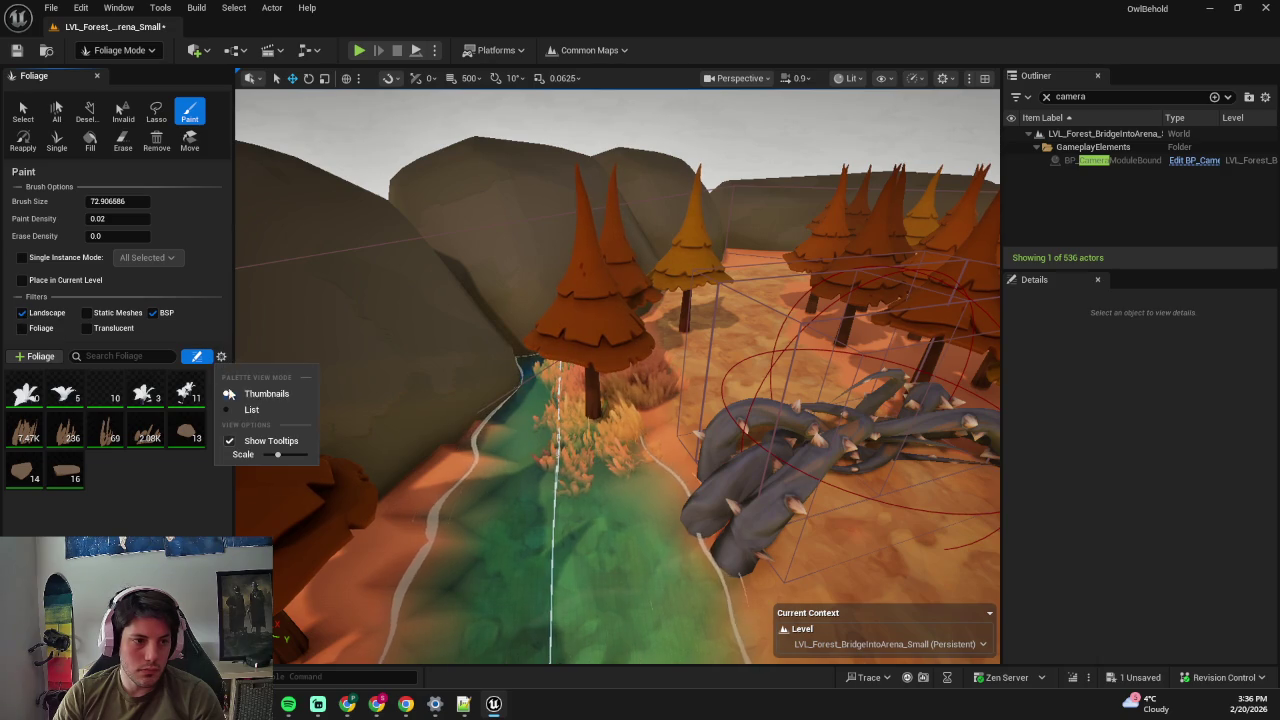
pyautogui.click(232, 410)
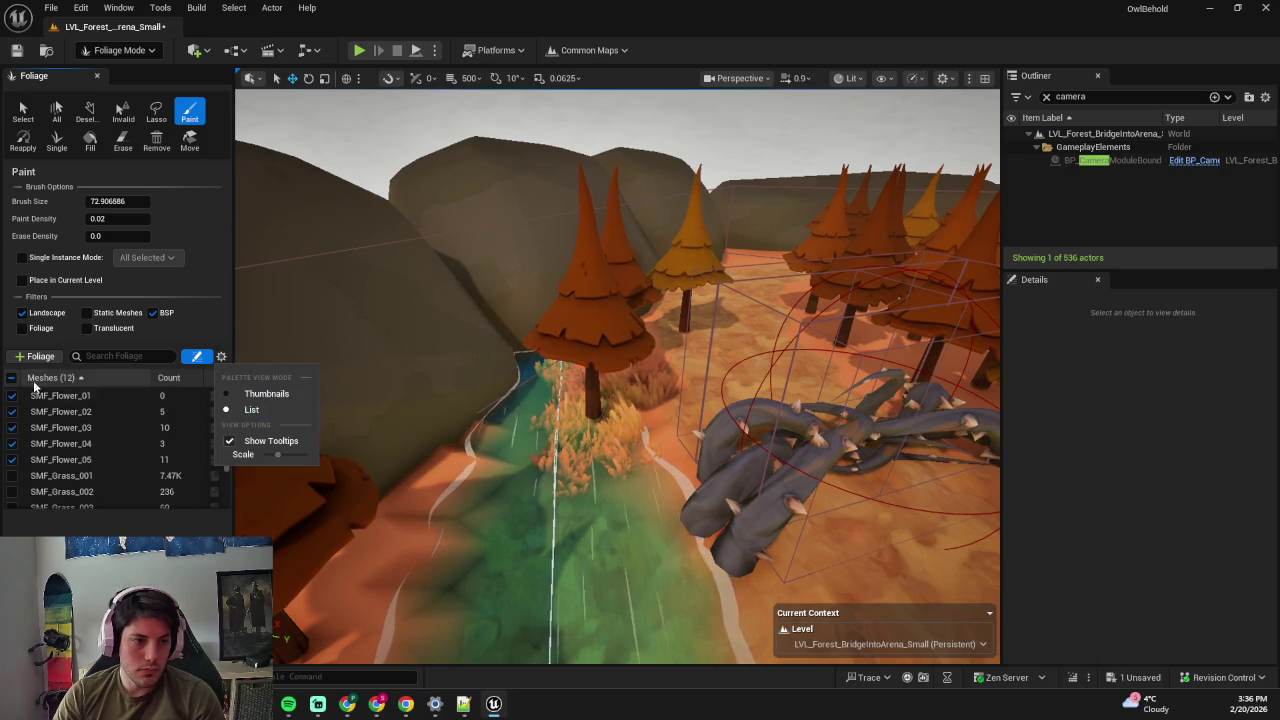
pyautogui.click(12, 379)
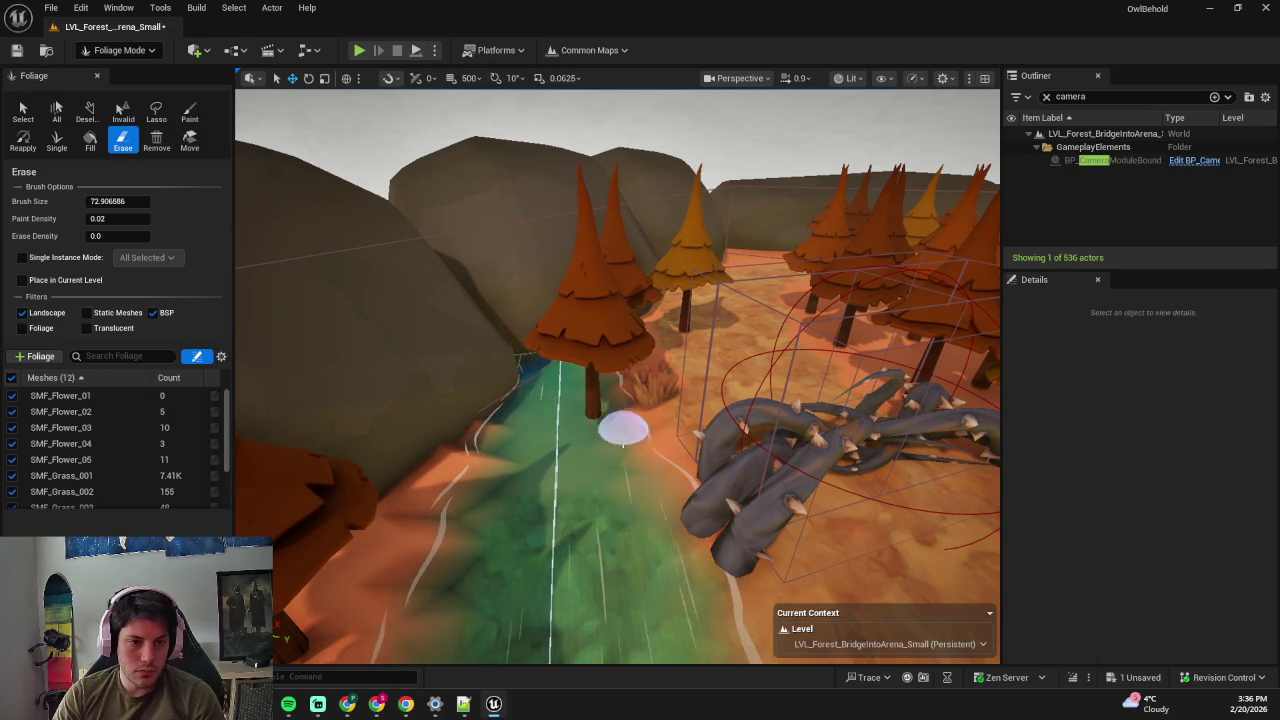
# - Delete pine SM_Pine_Orange267 by the stream and drag the yellow pine at the river bend to a new spot
pyautogui.hotkey('shift', '1')
pyautogui.click(500, 325)
pyautogui.press('Delete')
pyautogui.click(772, 392)
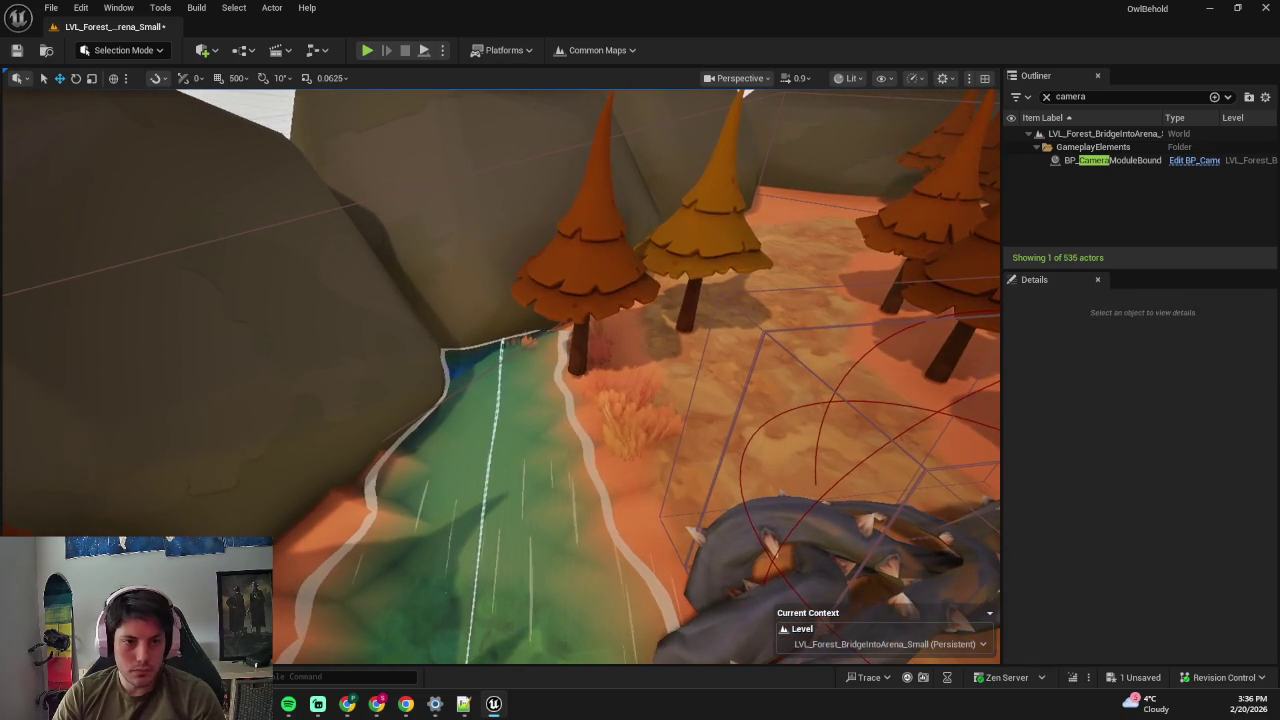
pyautogui.click(708, 332)
pyautogui.moveTo(708, 332)
pyautogui.mouseDown()
pyautogui.moveTo(688, 322)
pyautogui.moveTo(643, 363)
pyautogui.mouseUp()
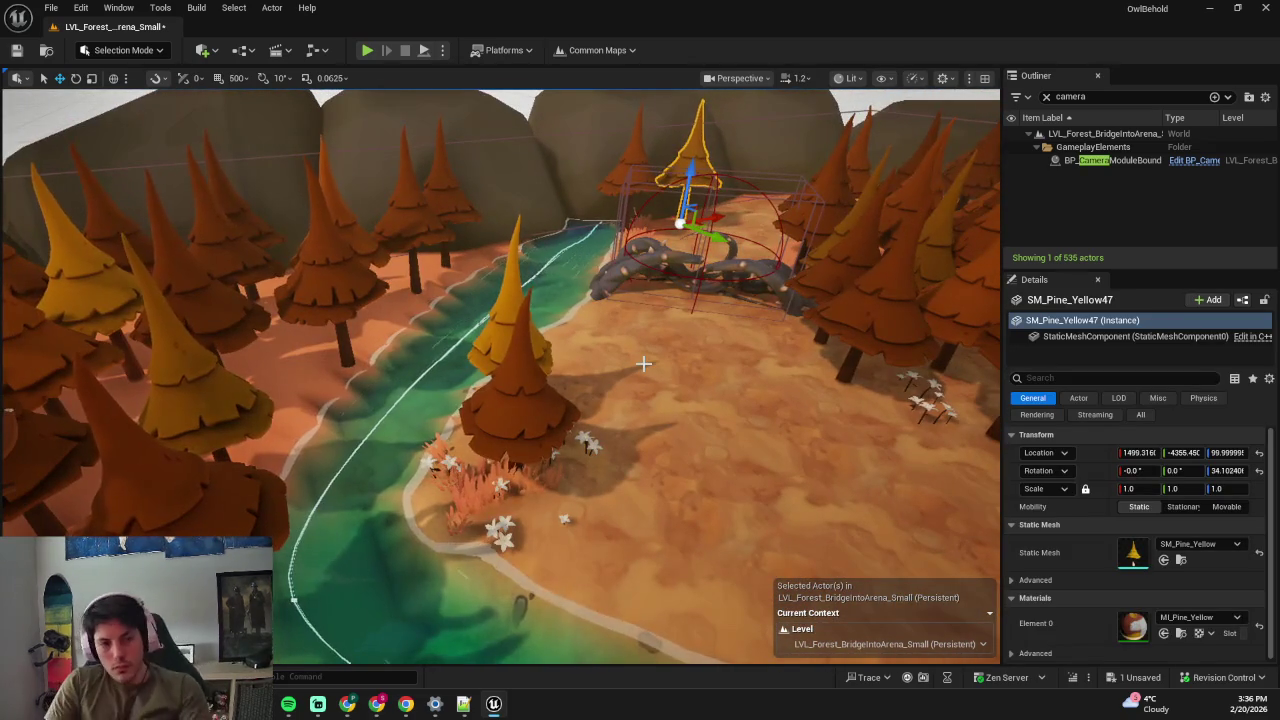
# - Save the level, smooth the riverbank in Landscape sculpt mode, and save the map again
pyautogui.hotkey('ctrl', 's')
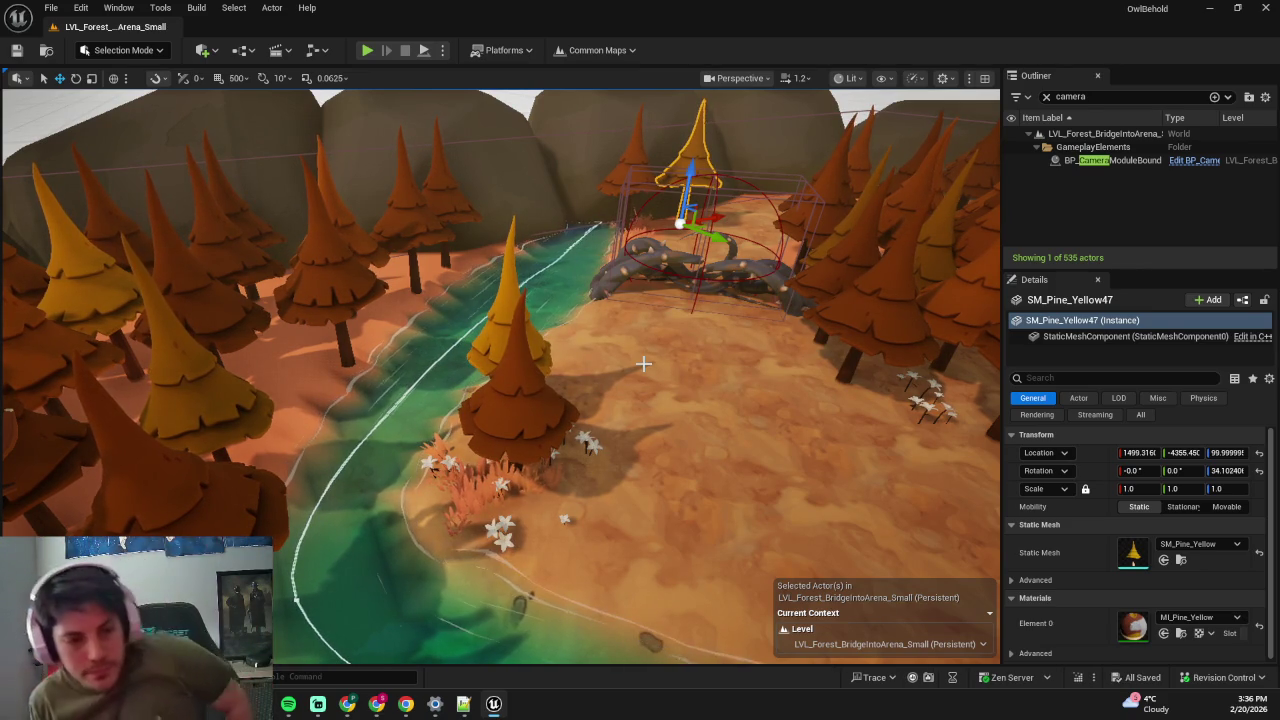
pyautogui.moveTo(643, 366)
pyautogui.mouseDown()
pyautogui.moveTo(545, 385)
pyautogui.moveTo(415, 268)
pyautogui.moveTo(571, 443)
pyautogui.moveTo(744, 318)
pyautogui.moveTo(675, 359)
pyautogui.moveTo(634, 357)
pyautogui.moveTo(729, 349)
pyautogui.moveTo(700, 360)
pyautogui.moveTo(637, 357)
pyautogui.mouseUp()
pyautogui.press('Escape')
pyautogui.hotkey('shift', '2')
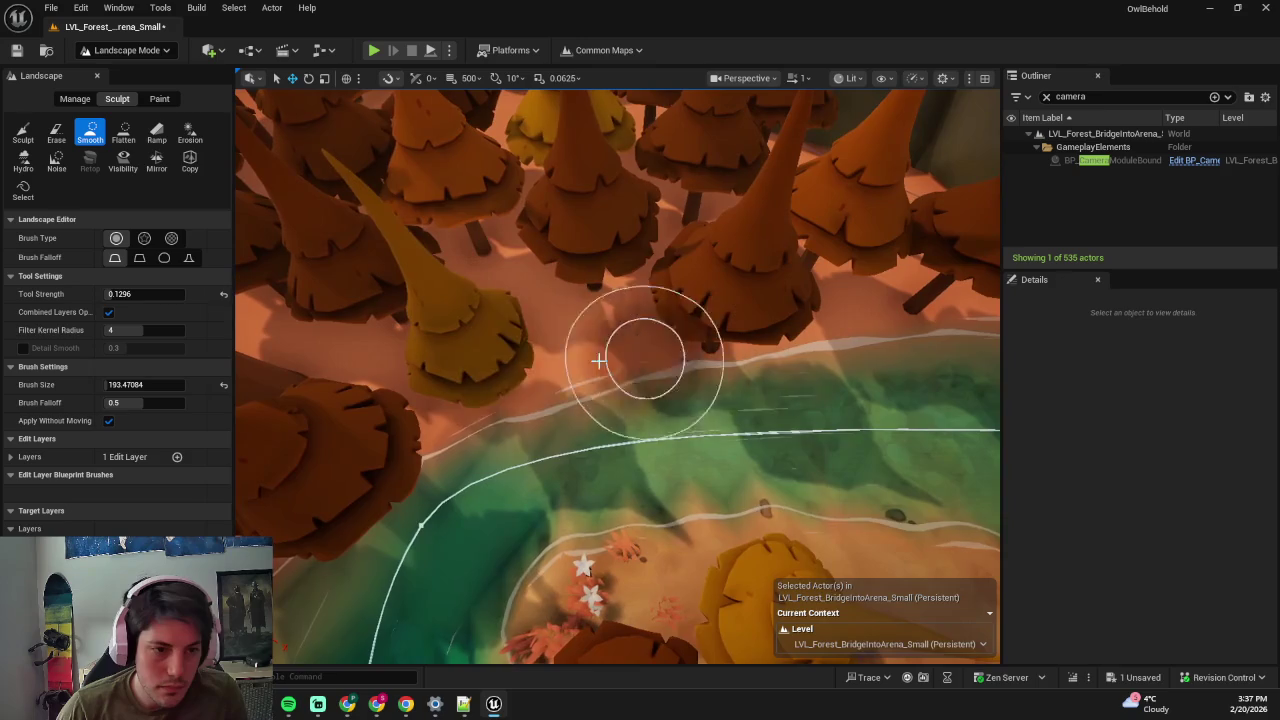
pyautogui.moveTo(530, 373)
pyautogui.mouseDown()
pyautogui.moveTo(557, 343)
pyautogui.moveTo(674, 323)
pyautogui.moveTo(650, 340)
pyautogui.moveTo(694, 429)
pyautogui.moveTo(647, 403)
pyautogui.moveTo(635, 325)
pyautogui.moveTo(677, 376)
pyautogui.moveTo(595, 425)
pyautogui.moveTo(556, 428)
pyautogui.mouseUp()
pyautogui.hotkey('shift', '1')
pyautogui.hotkey('ctrl', 's')
# - Undo an accidental scale-up on BP_BearTrap2 and delete it from the clearing
pyautogui.click(575, 437)
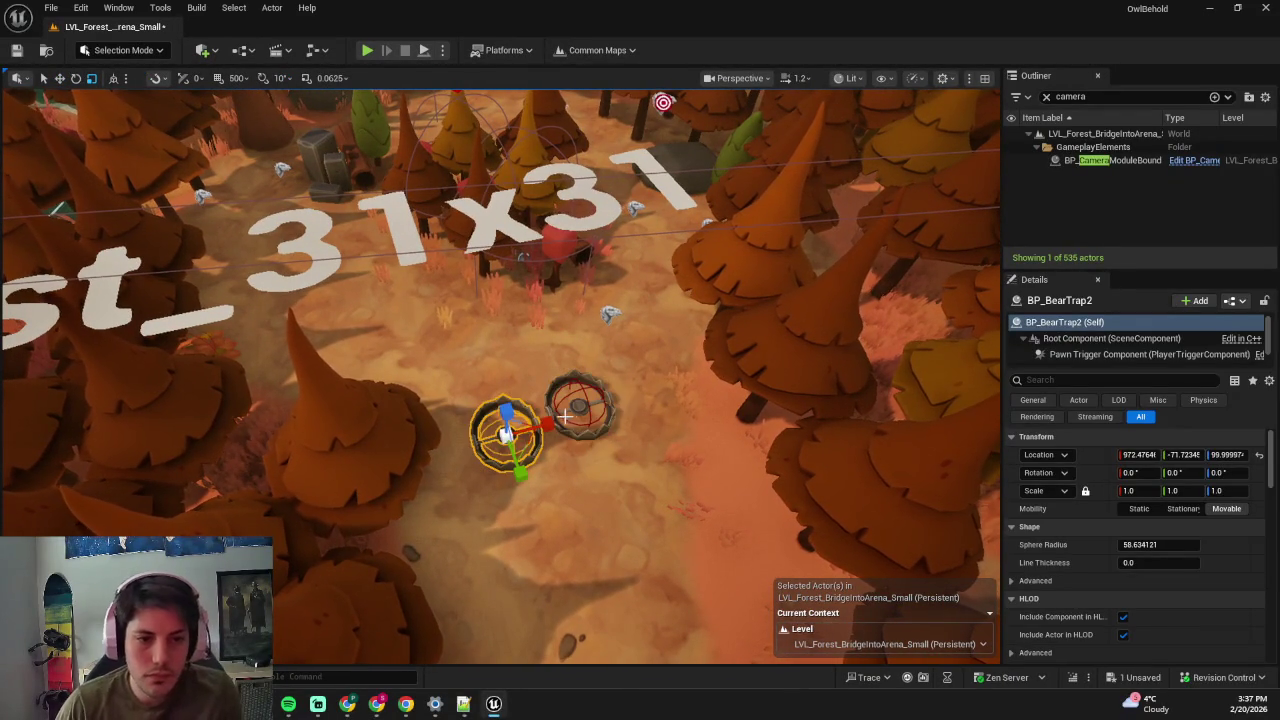
pyautogui.moveTo(590, 405)
pyautogui.mouseDown()
pyautogui.moveTo(645, 362)
pyautogui.moveTo(640, 440)
pyautogui.mouseUp()
pyautogui.moveTo(860, 484)
pyautogui.mouseDown()
pyautogui.moveTo(860, 450)
pyautogui.moveTo(856, 484)
pyautogui.mouseUp()
pyautogui.hotkey('ctrl', 'z')
pyautogui.press('f')
pyautogui.scroll(-3, 777, 471)
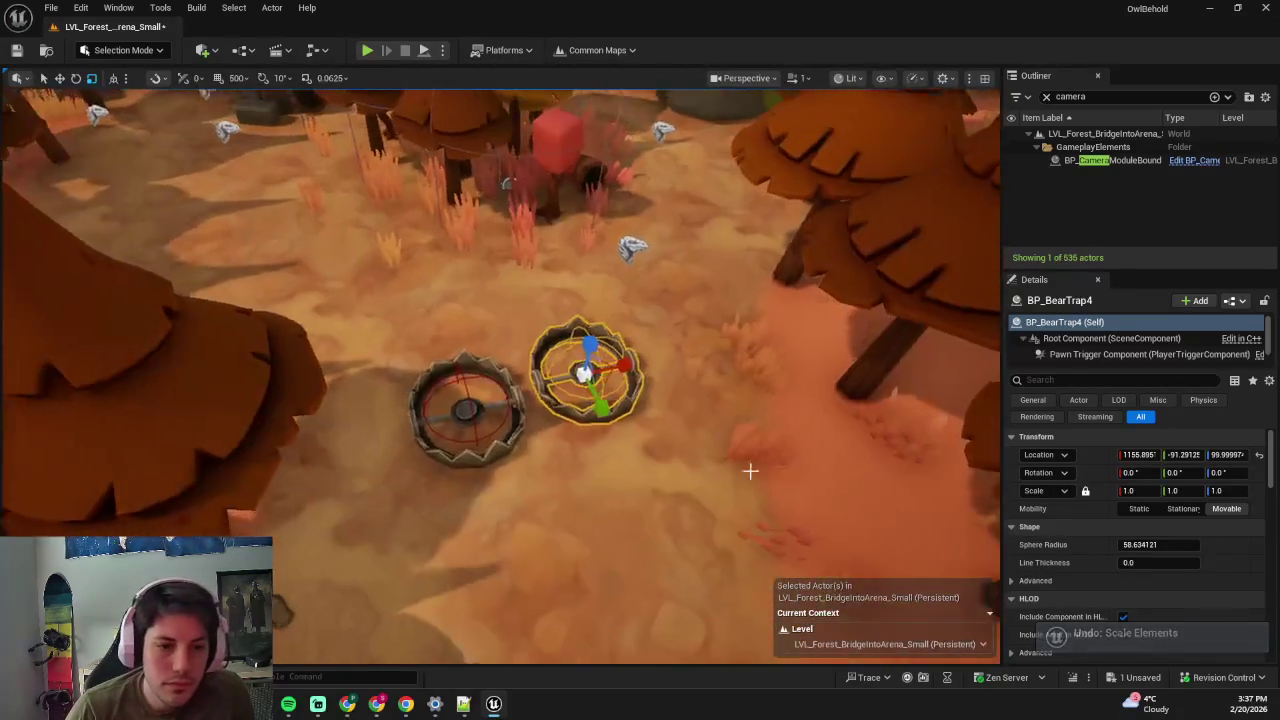
pyautogui.press('Delete')
# - Scale BP_BearTrap4 to 1.31, rotate it to -114°, and move it near 922, -281
pyautogui.click(582, 383)
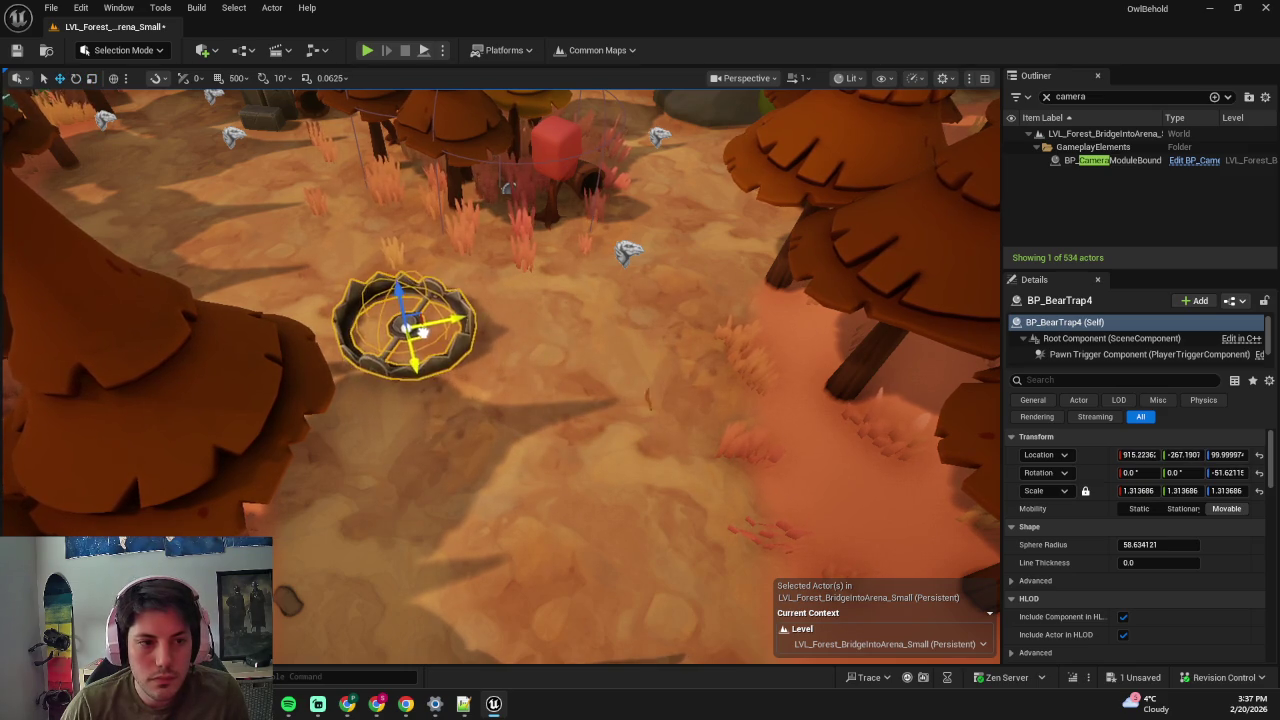
pyautogui.scroll(-3, 424, 332)
pyautogui.click(521, 303)
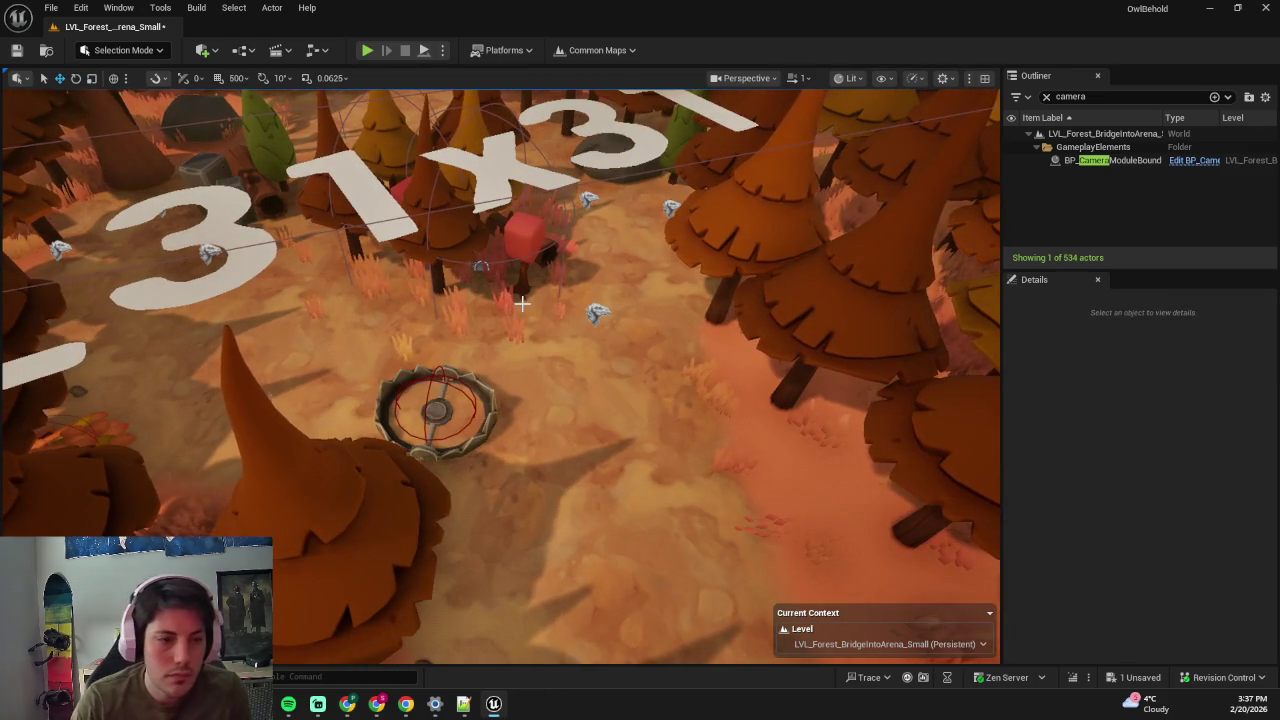
pyautogui.click(440, 405)
pyautogui.click(442, 420)
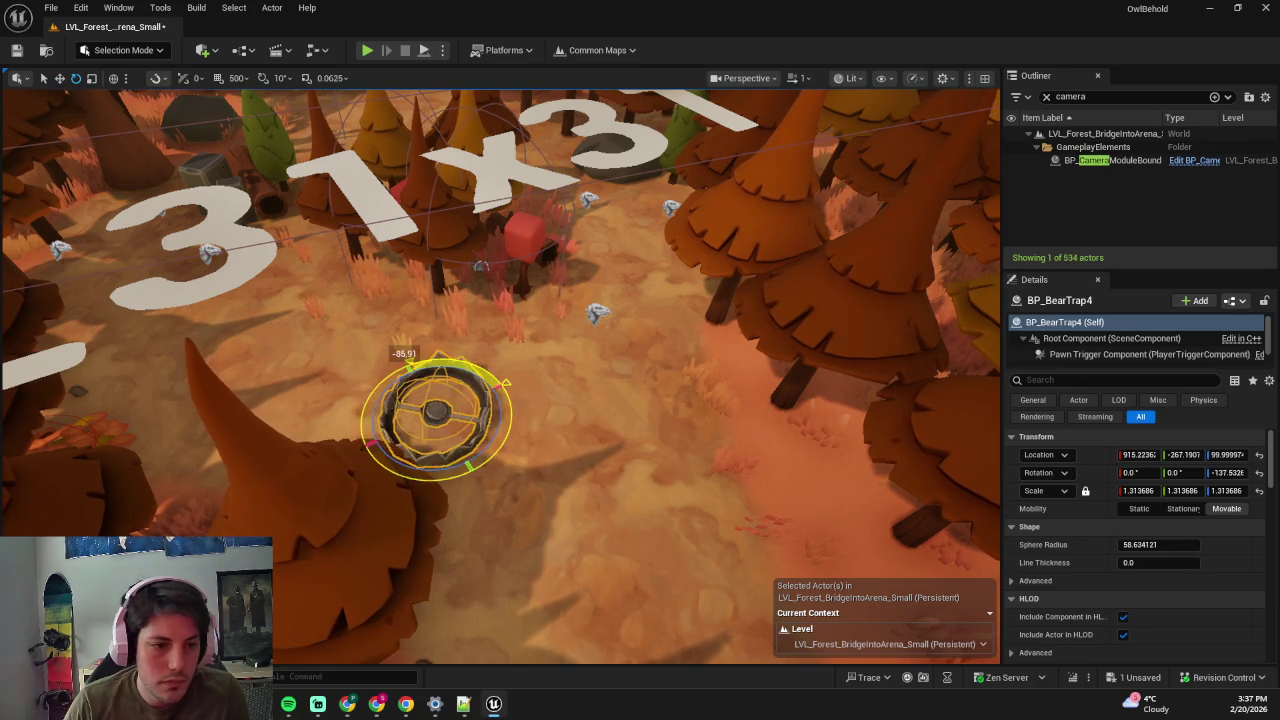
pyautogui.click(443, 414)
pyautogui.press('w')
pyautogui.click(471, 430)
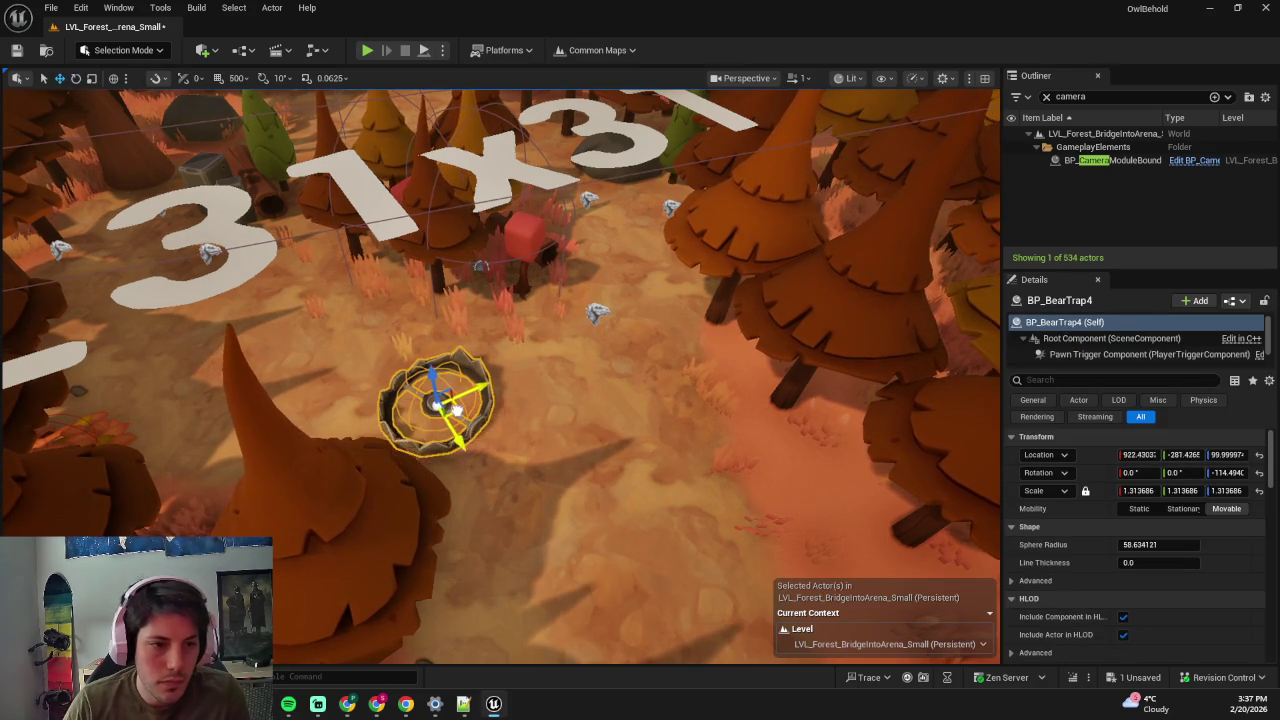
pyautogui.scroll(5, 516, 394)
pyautogui.hotkey('shift', '2')
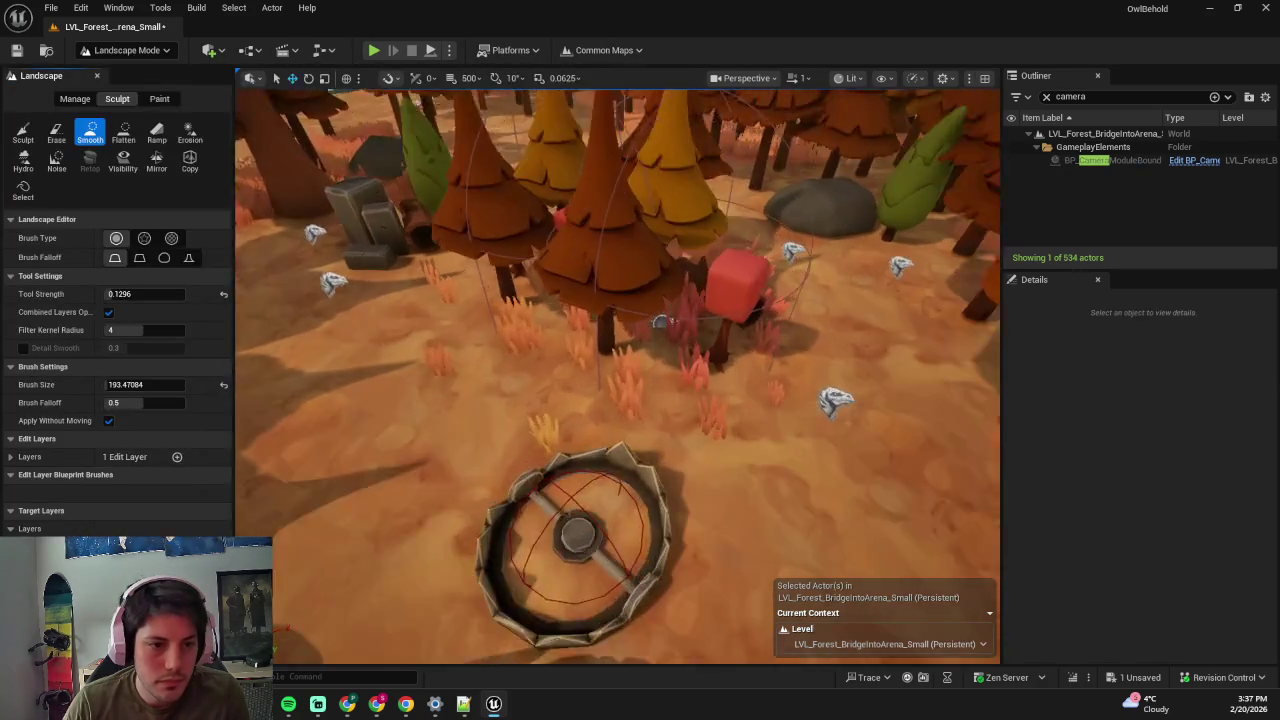
# - Undo a stray Landscape Paint stroke and select the BP_ClumpOfTrees_Pine clump beside the bear trap
pyautogui.scroll(2, 617, 376)
pyautogui.click(159, 98)
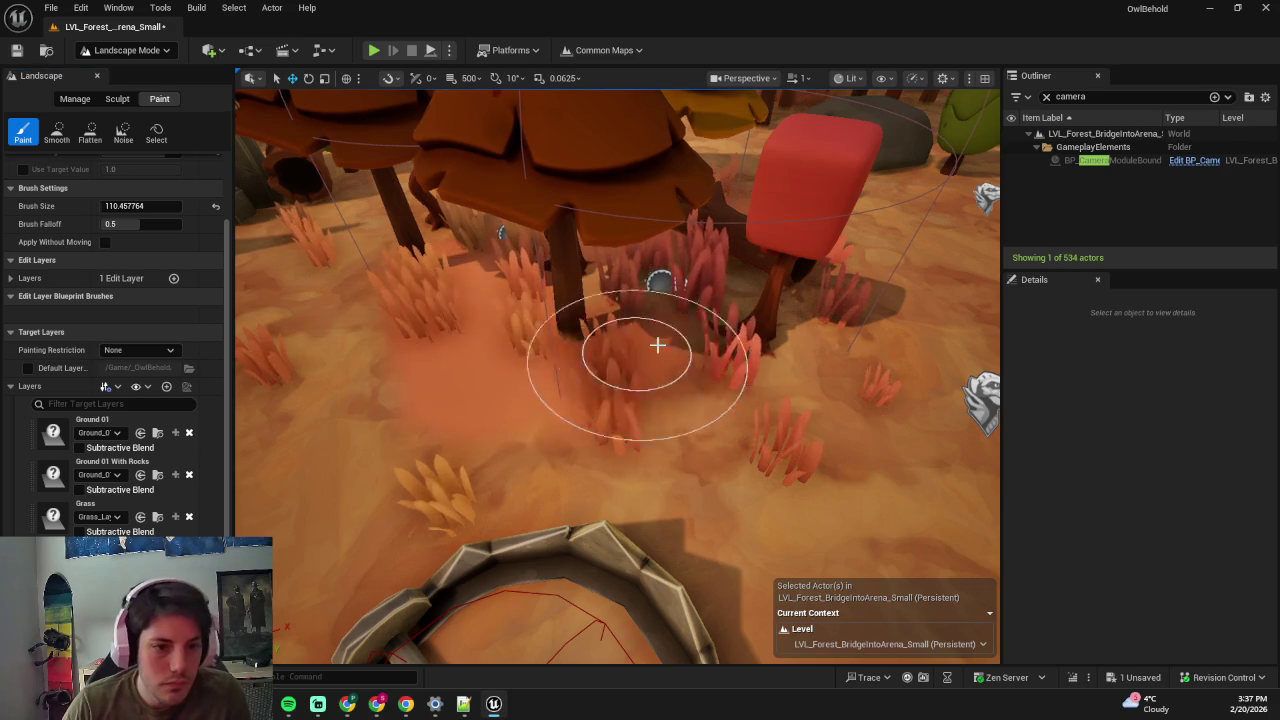
pyautogui.hotkey('ctrl', 'z')
pyautogui.moveTo(670, 289)
pyautogui.mouseDown()
pyautogui.moveTo(560, 300)
pyautogui.moveTo(471, 366)
pyautogui.moveTo(472, 348)
pyautogui.moveTo(614, 334)
pyautogui.moveTo(686, 430)
pyautogui.moveTo(600, 360)
pyautogui.moveTo(592, 367)
pyautogui.moveTo(620, 323)
pyautogui.moveTo(611, 329)
pyautogui.mouseUp()
pyautogui.hotkey('shift', '1')
pyautogui.click(523, 371)
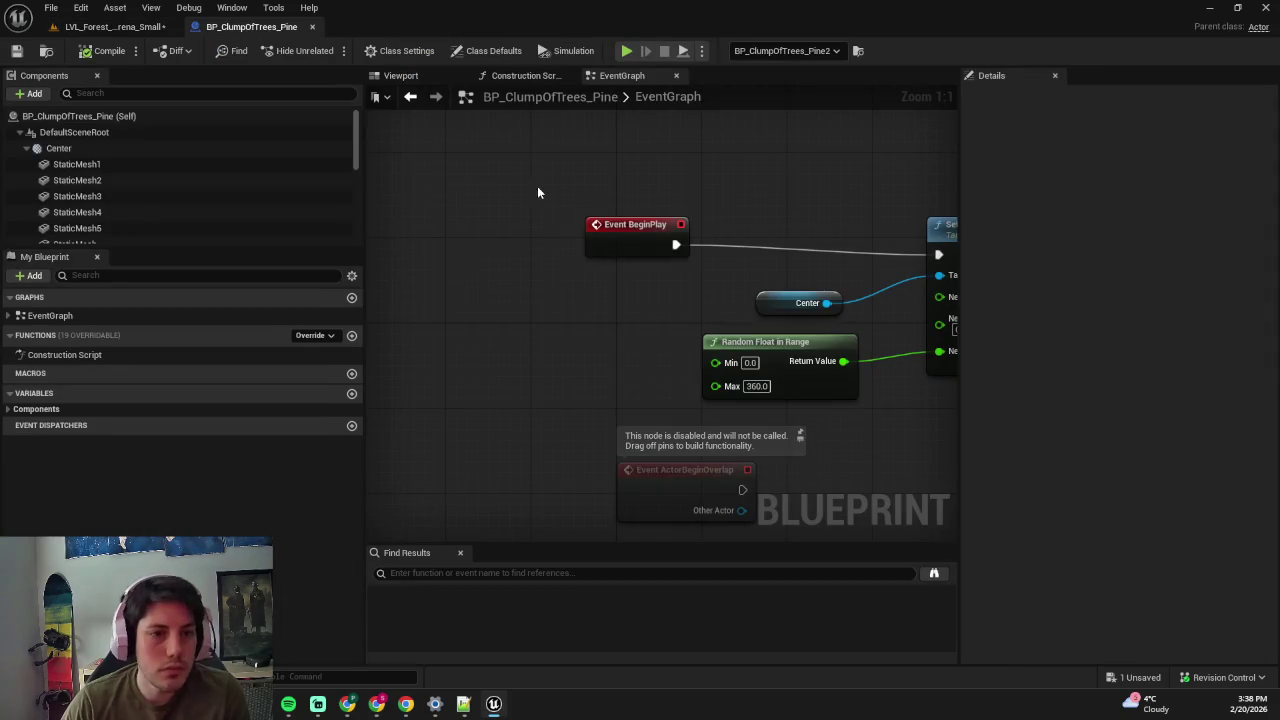
# - Delete three grass tufts from the pine clump preview and drag another tuft
pyautogui.click(400, 75)
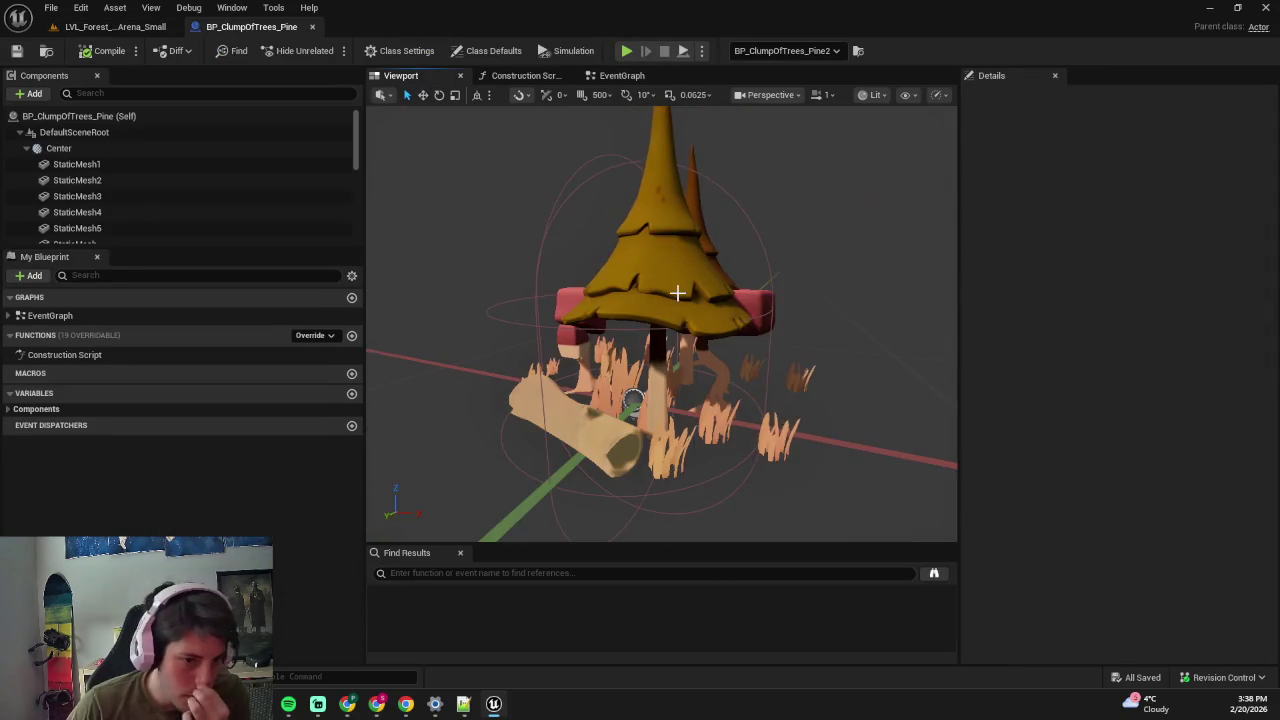
pyautogui.moveTo(620, 325); pyautogui.dragTo(766, 291)
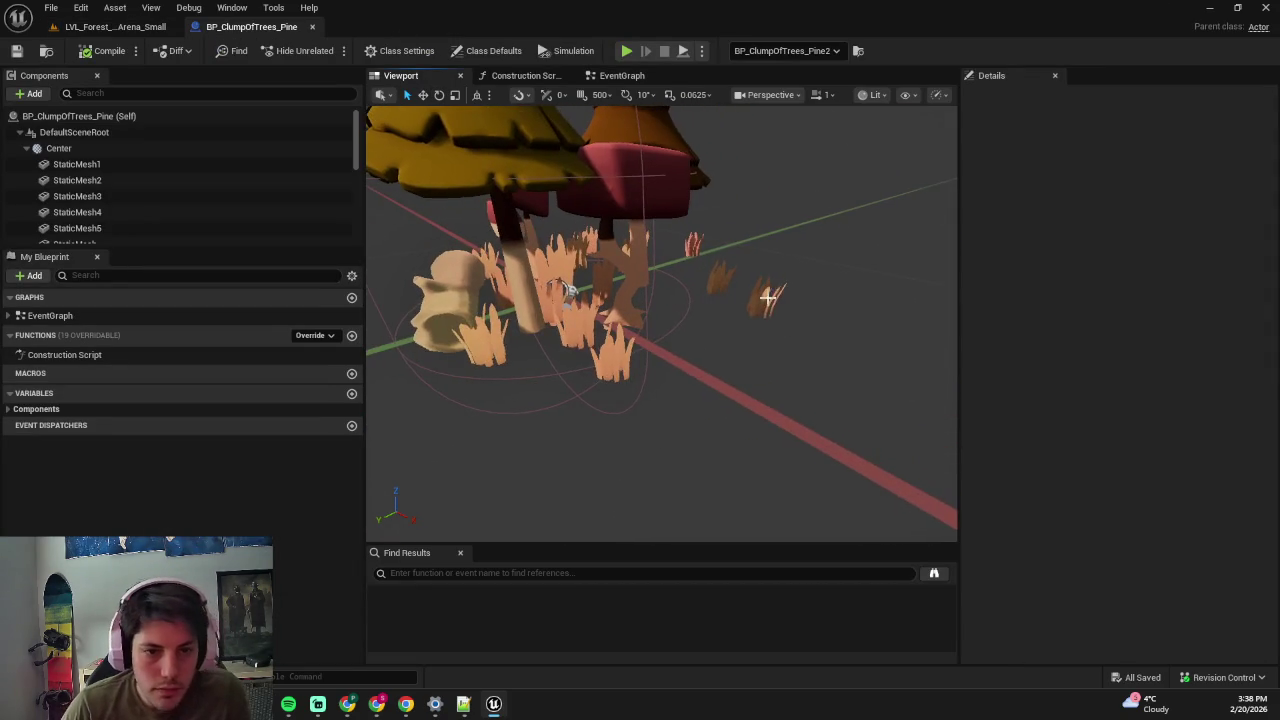
pyautogui.click(766, 291)
pyautogui.press('Delete')
pyautogui.click(720, 271)
pyautogui.press('Delete')
pyautogui.moveTo(689, 243)
pyautogui.mouseDown()
pyautogui.moveTo(660, 287)
pyautogui.moveTo(733, 330)
pyautogui.mouseUp()
pyautogui.click(663, 374)
pyautogui.press('Delete')
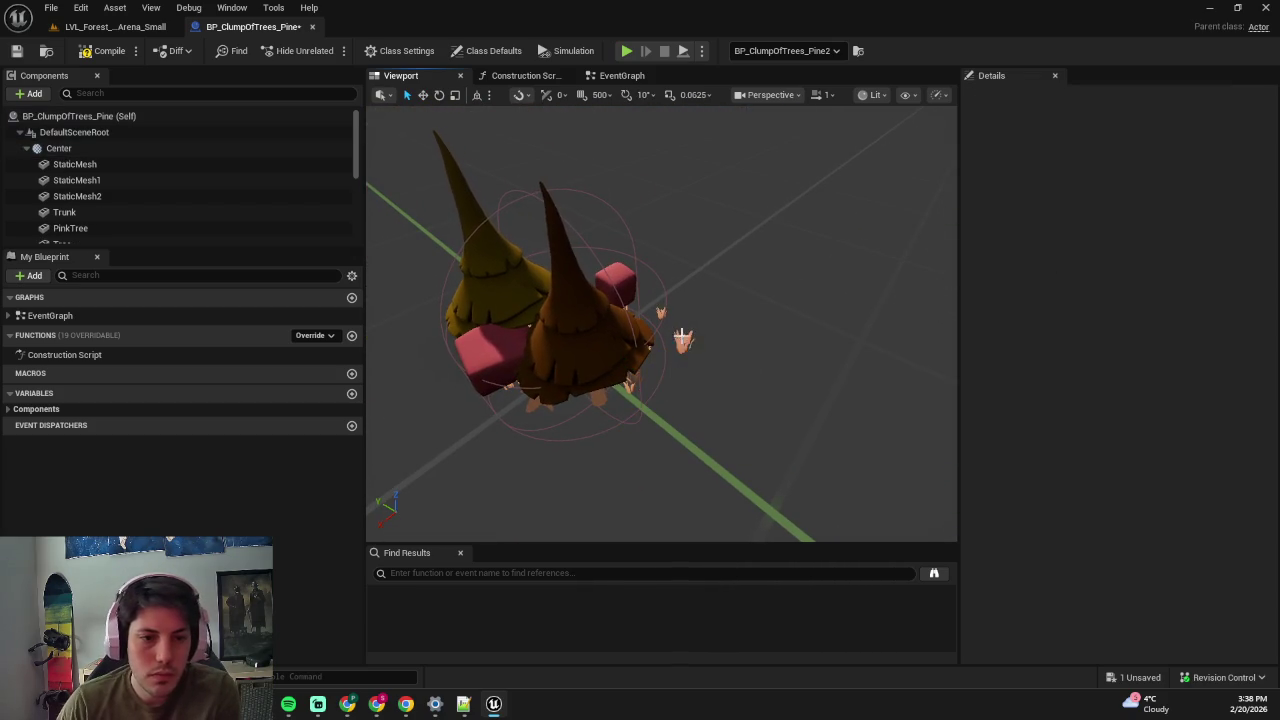
pyautogui.click(672, 357)
pyautogui.moveTo(672, 357)
pyautogui.mouseDown()
pyautogui.moveTo(680, 335)
pyautogui.moveTo(725, 372)
pyautogui.mouseUp()
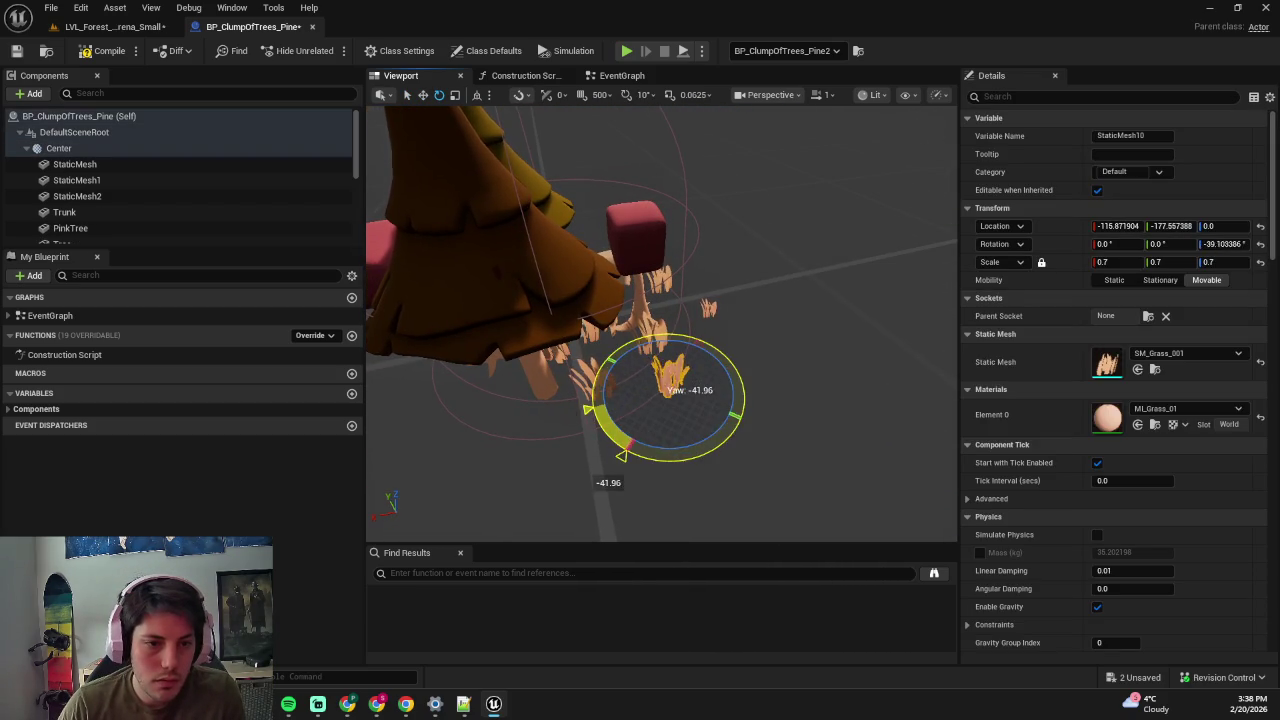
pyautogui.moveTo(638, 403)
pyautogui.mouseDown()
pyautogui.moveTo(700, 410)
pyautogui.moveTo(716, 374)
pyautogui.mouseUp()
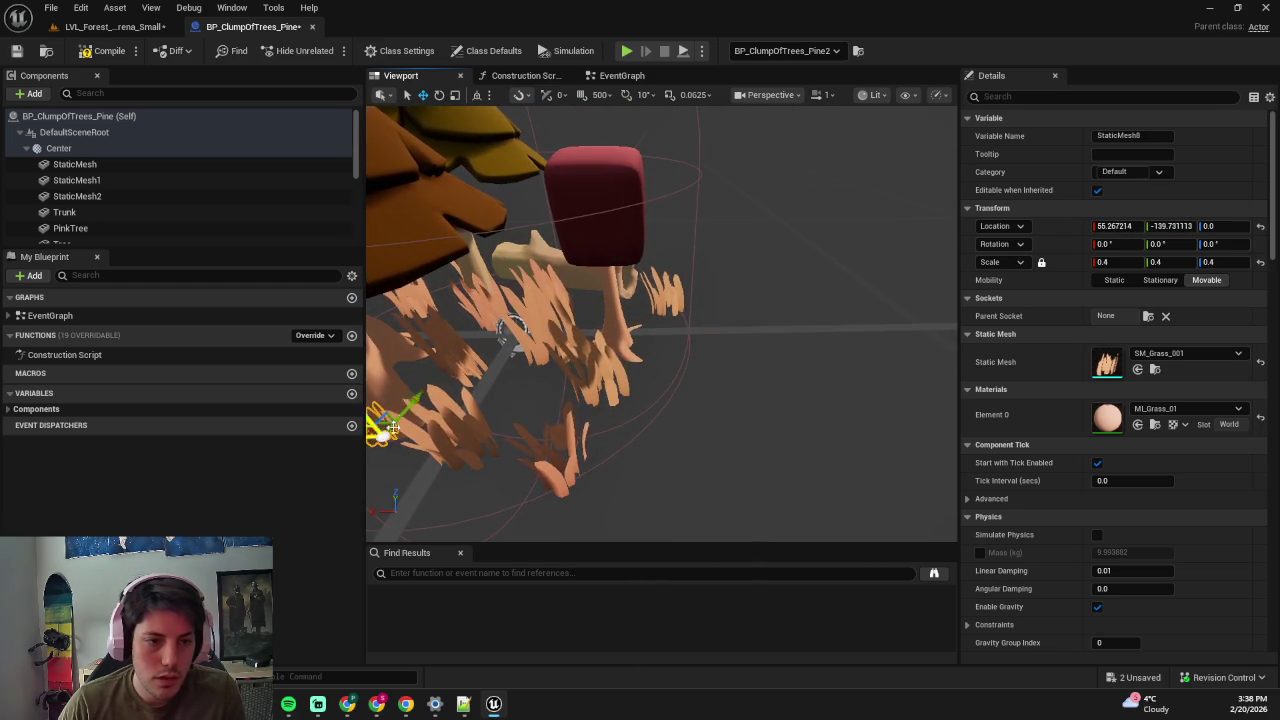
# - Undo the bad grass moves, focus on StaticMesh12, and check the blueprint out of revision control
pyautogui.hotkey('ctrl', 'z')
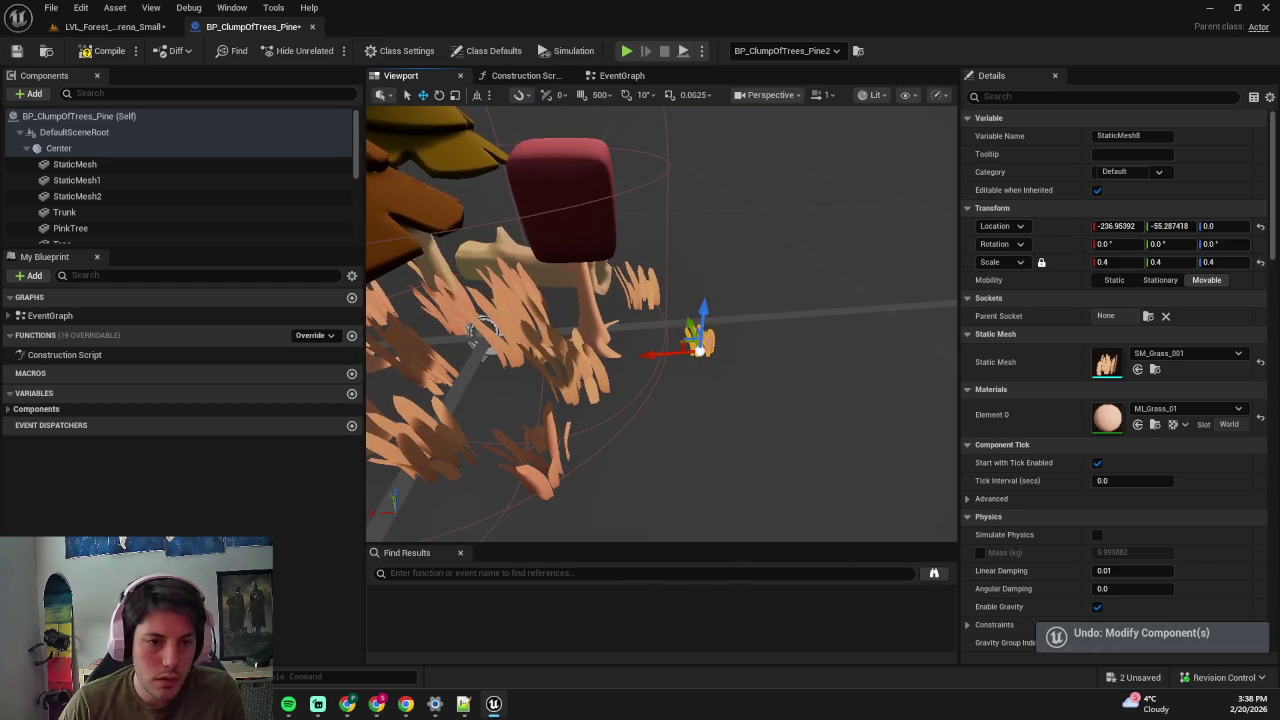
pyautogui.moveTo(699, 348); pyautogui.dragTo(677, 346)
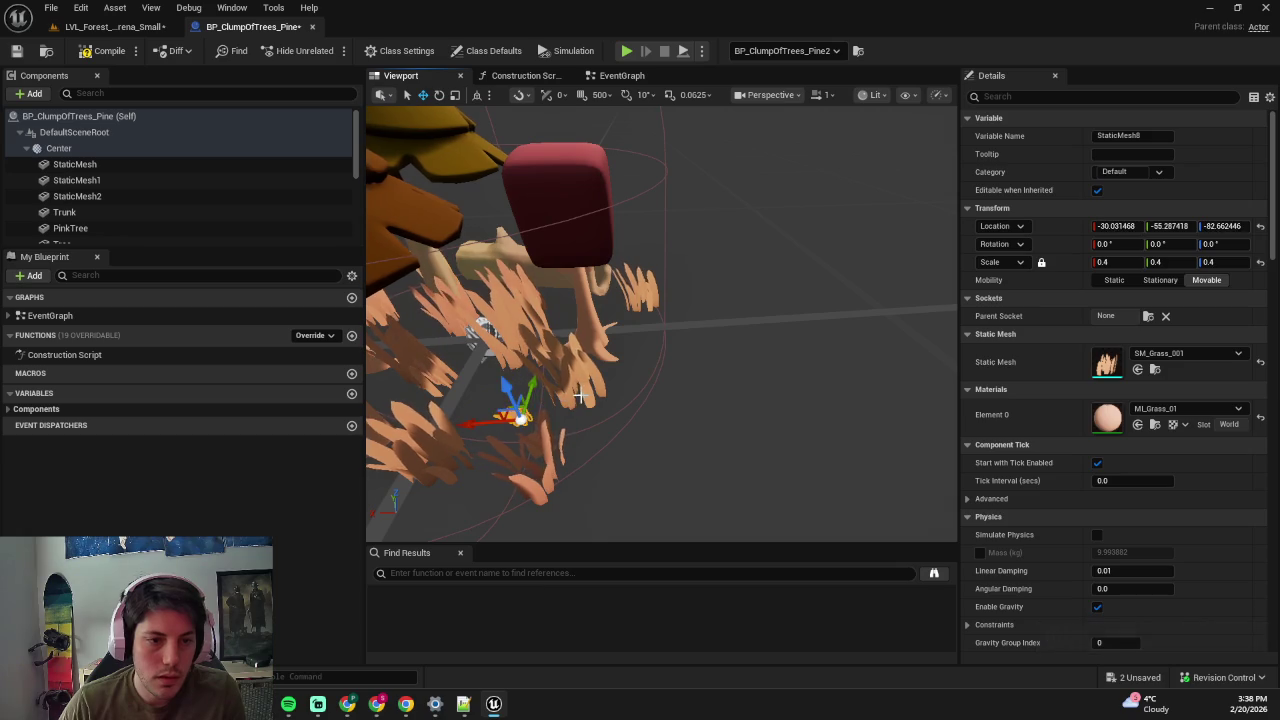
pyautogui.hotkey('ctrl', 'z')
pyautogui.scroll(-5, 200, 186)
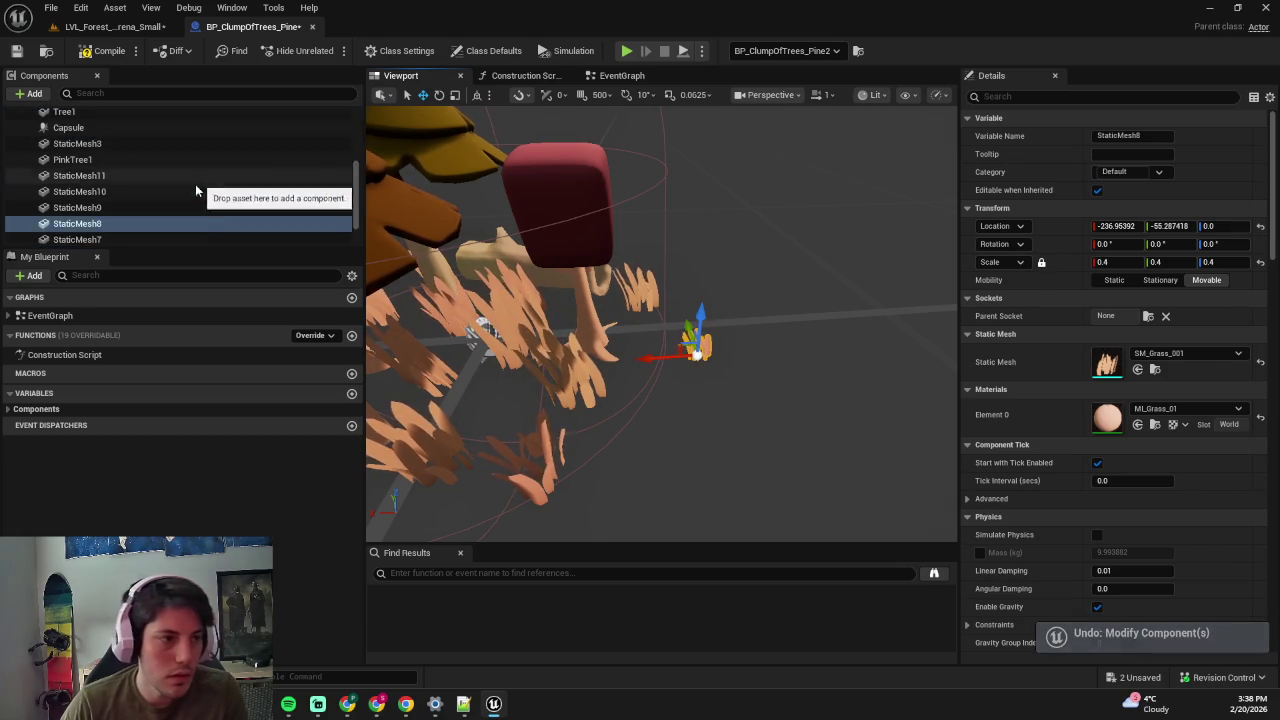
pyautogui.click(200, 170)
pyautogui.press('f')
pyautogui.scroll(-5, 742, 277)
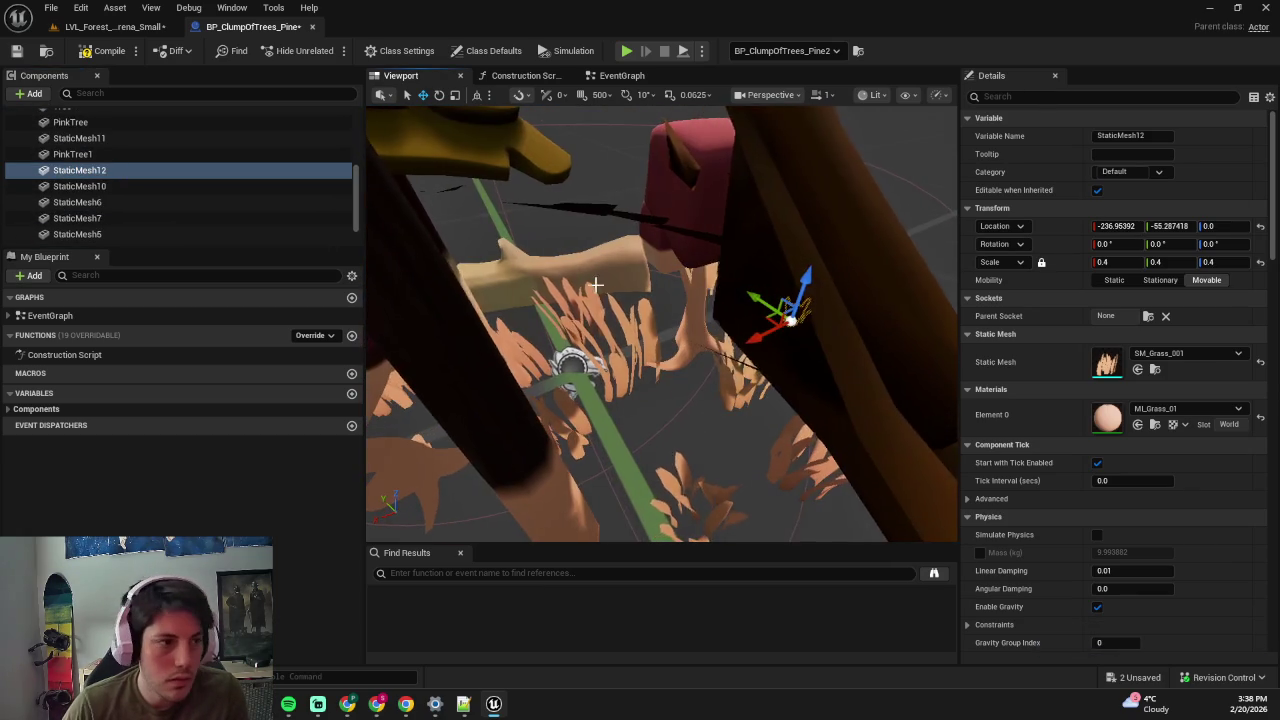
pyautogui.moveTo(632, 209)
pyautogui.mouseDown()
pyautogui.moveTo(590, 240)
pyautogui.moveTo(766, 226)
pyautogui.mouseUp()
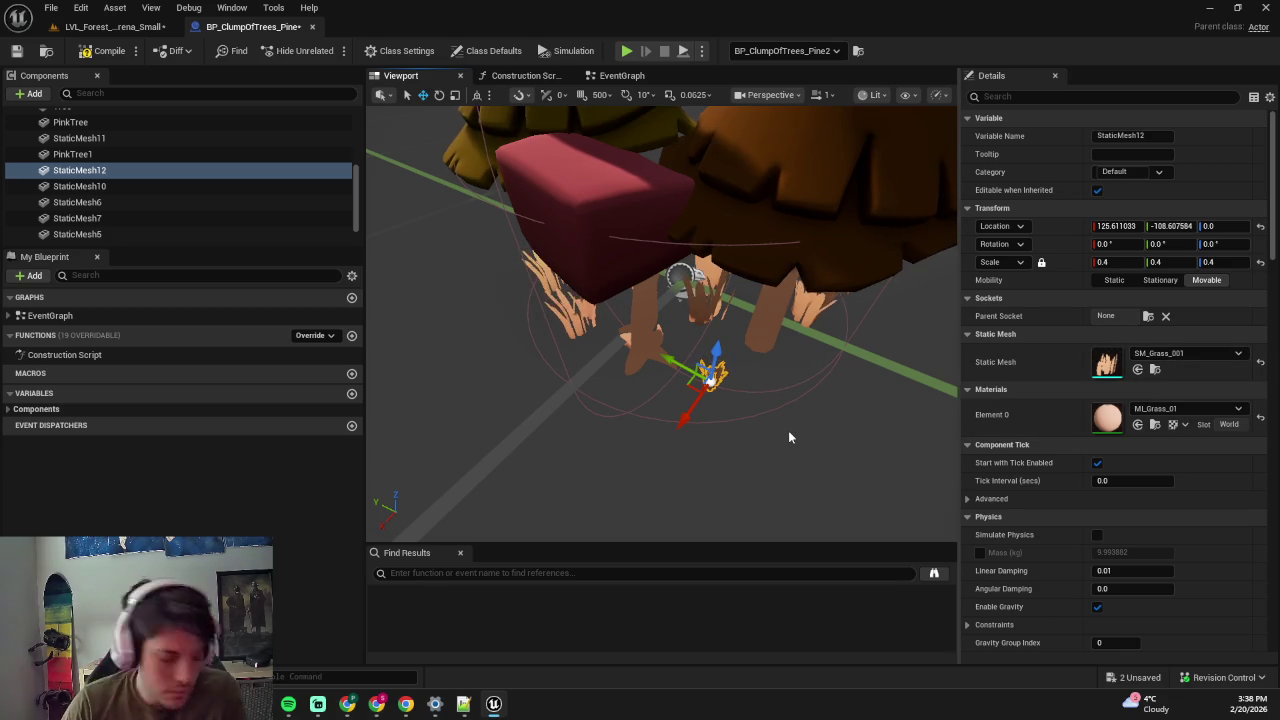
pyautogui.moveTo(788, 437); pyautogui.dragTo(725, 435)
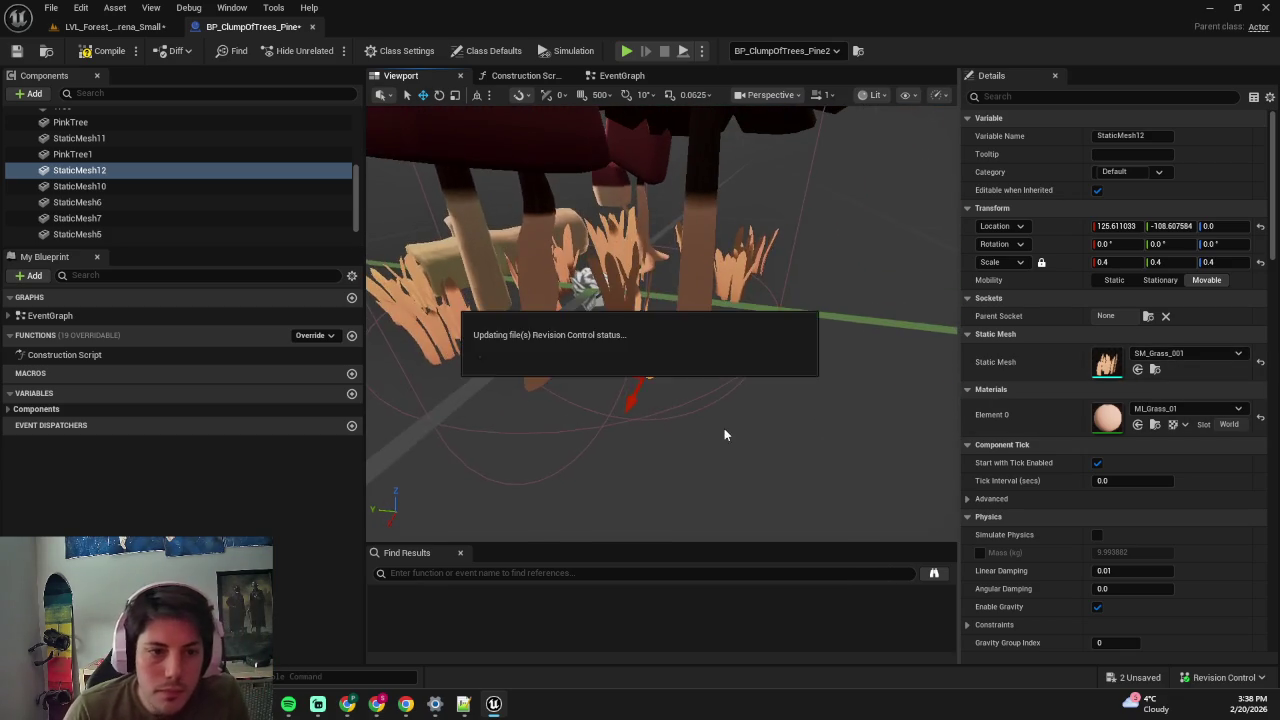
pyautogui.click(646, 504)
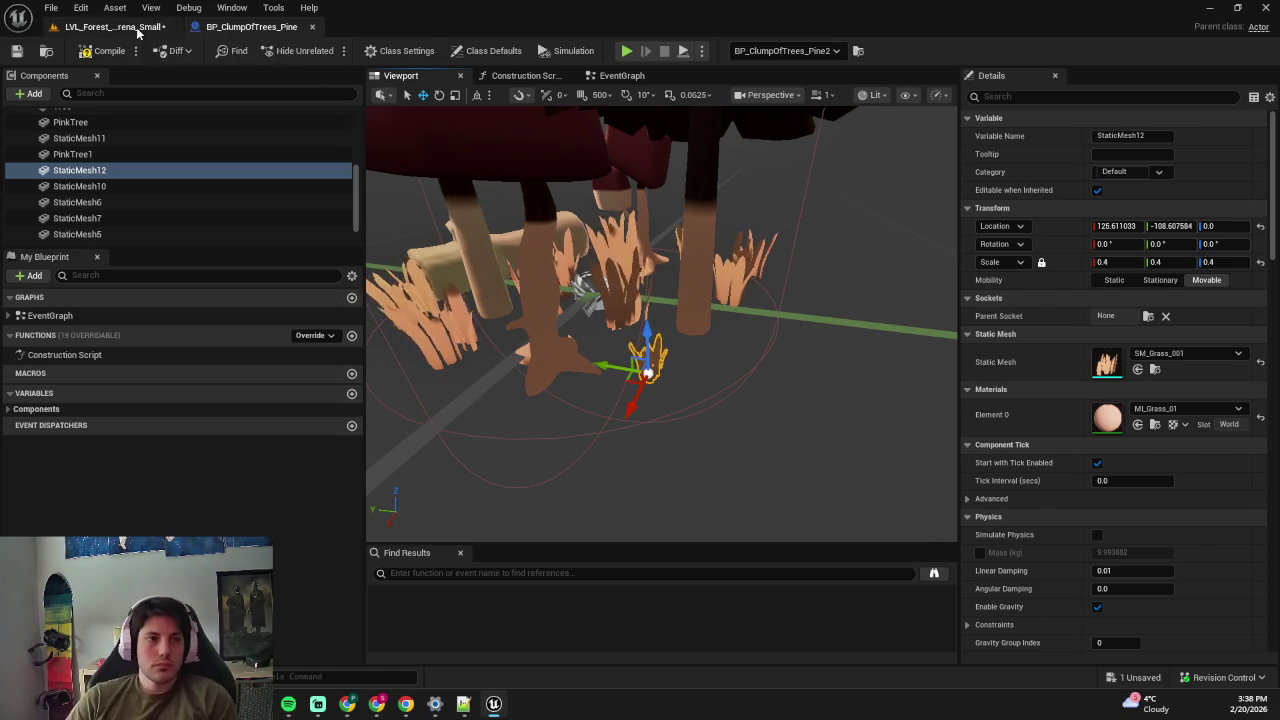
# - Return to the LVL_Forest level and save it
pyautogui.click(170, 28)
pyautogui.moveTo(563, 232)
pyautogui.mouseDown()
pyautogui.moveTo(584, 262)
pyautogui.moveTo(500, 320)
pyautogui.mouseUp()
pyautogui.press('Escape')
pyautogui.hotkey('ctrl', 's')
# - Shift the cluster of stone blocks, logs and green bush slightly down-right
pyautogui.click(497, 325)
pyautogui.keyDown('ctrl'); pyautogui.click(482, 368); pyautogui.keyUp('ctrl')
pyautogui.keyDown('ctrl'); pyautogui.click(537, 331); pyautogui.keyUp('ctrl')
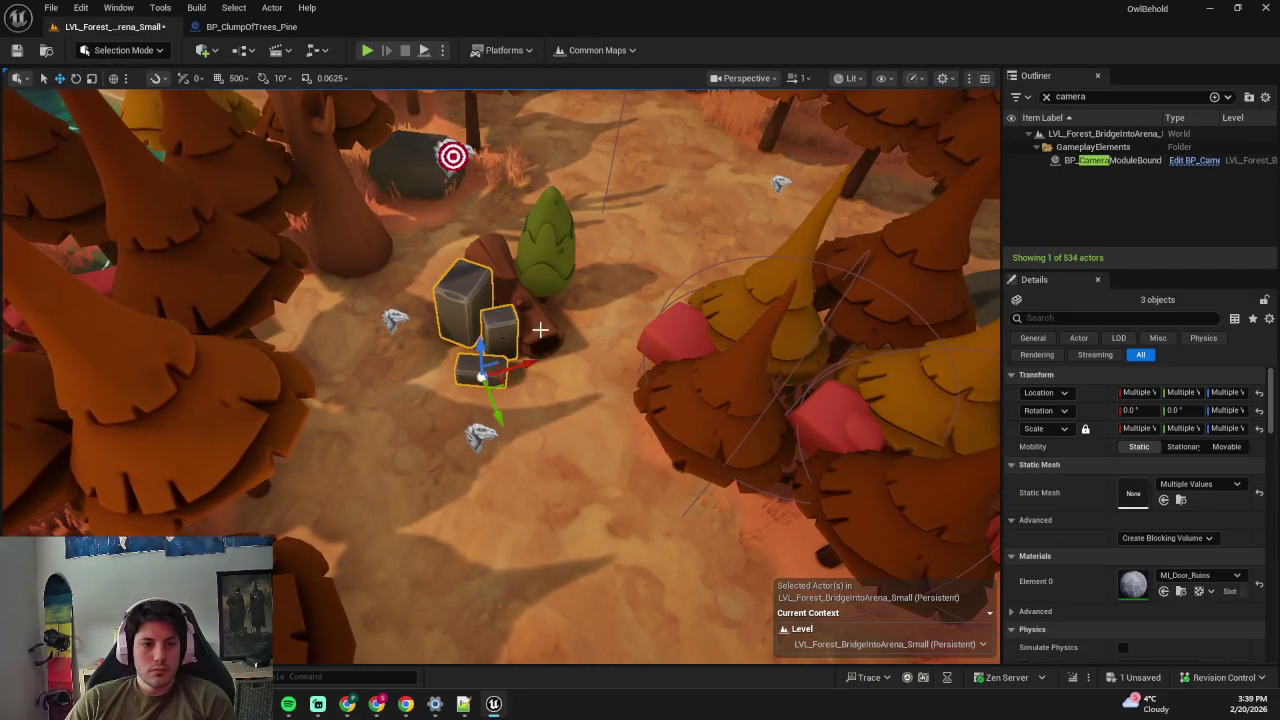
pyautogui.keyDown('ctrl'); pyautogui.click(535, 300); pyautogui.keyUp('ctrl')
pyautogui.moveTo(557, 302)
pyautogui.mouseDown()
pyautogui.moveTo(567, 347)
pyautogui.moveTo(540, 330)
pyautogui.moveTo(530, 383)
pyautogui.moveTo(546, 361)
pyautogui.mouseUp()
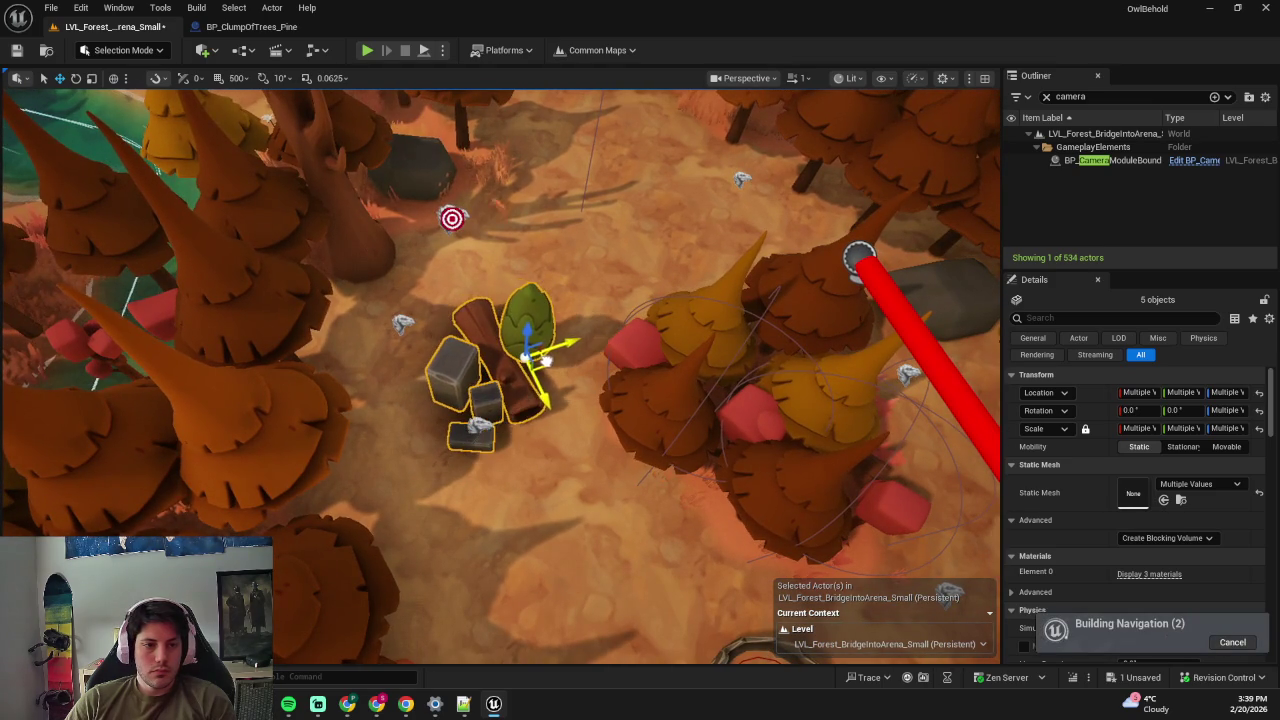
# - Check the spawn point in the clearing and start a play test of the level
pyautogui.click(479, 424)
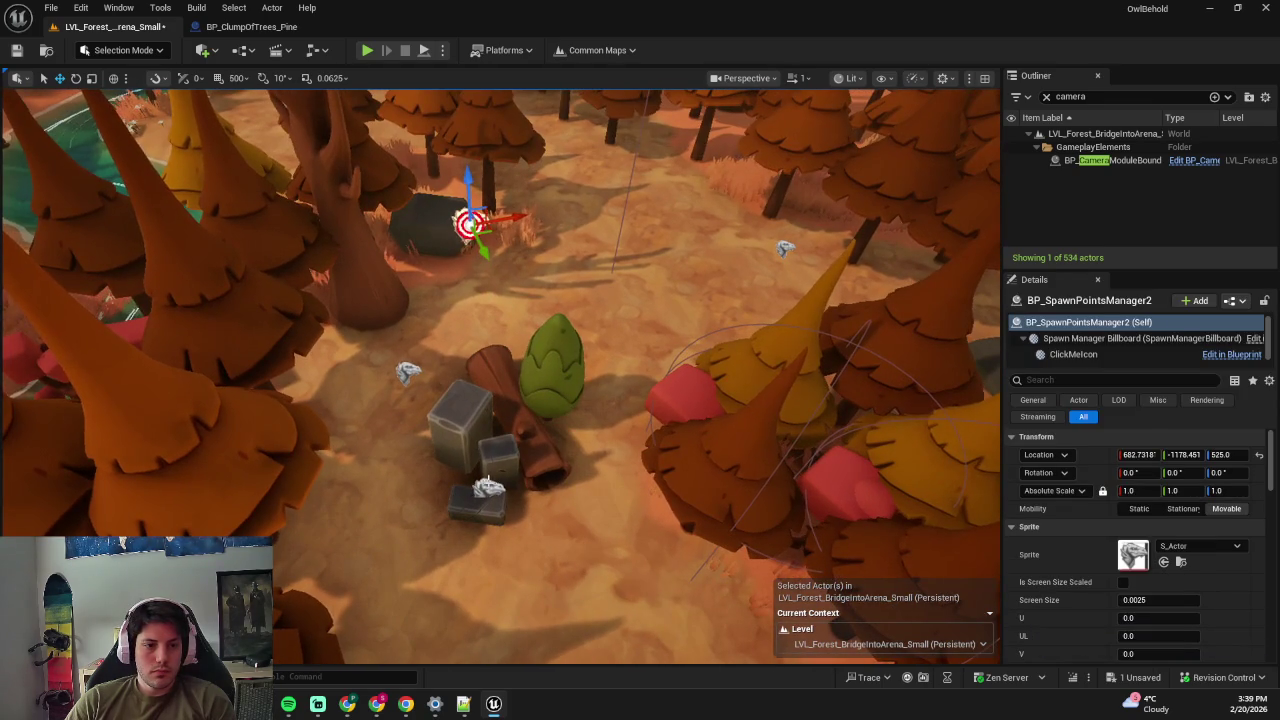
pyautogui.moveTo(504, 512); pyautogui.dragTo(508, 458)
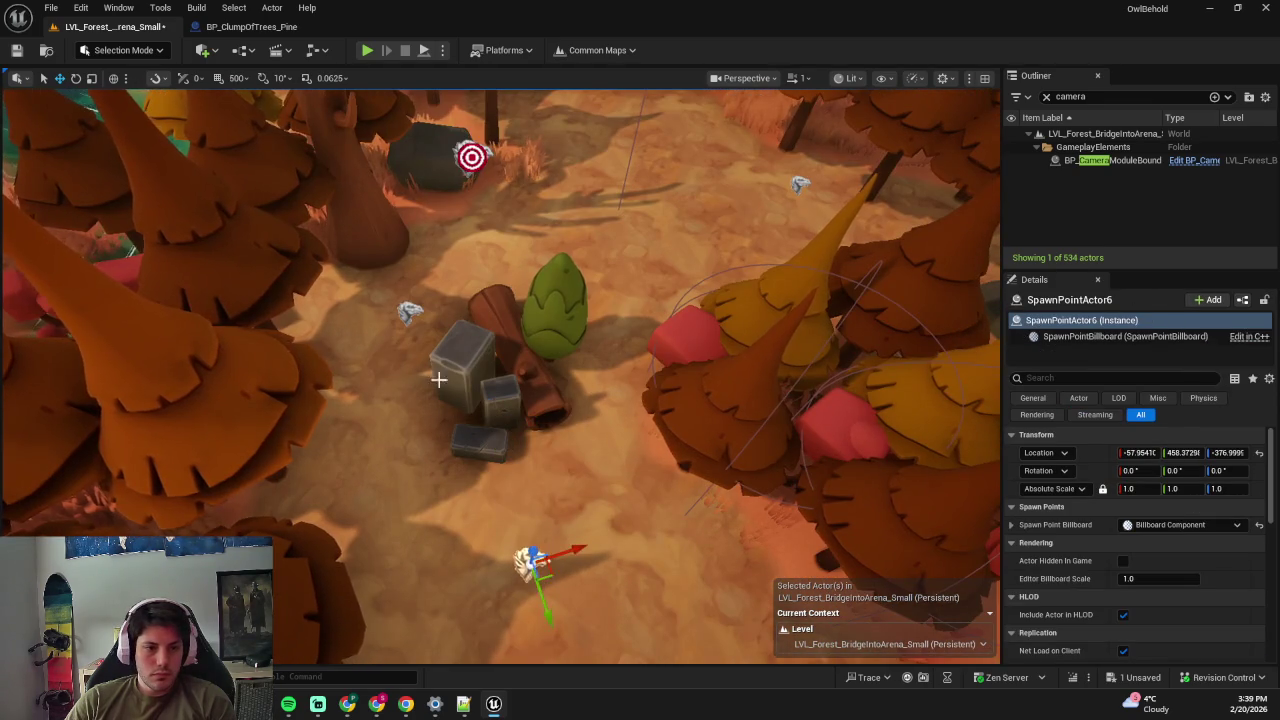
pyautogui.moveTo(438, 379); pyautogui.dragTo(658, 353)
pyautogui.hotkey('alt', 'p')
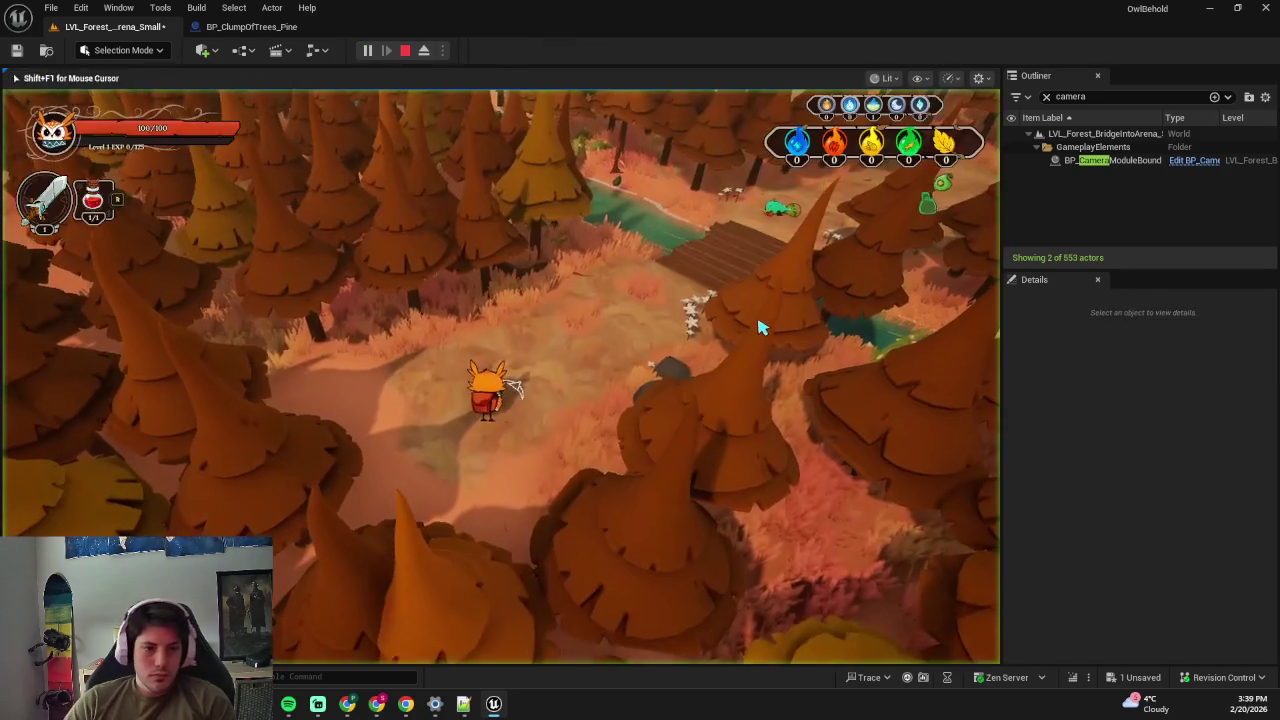
# - Play-test the forest level full-screen, walking the character across the bridge
pyautogui.press('F11')
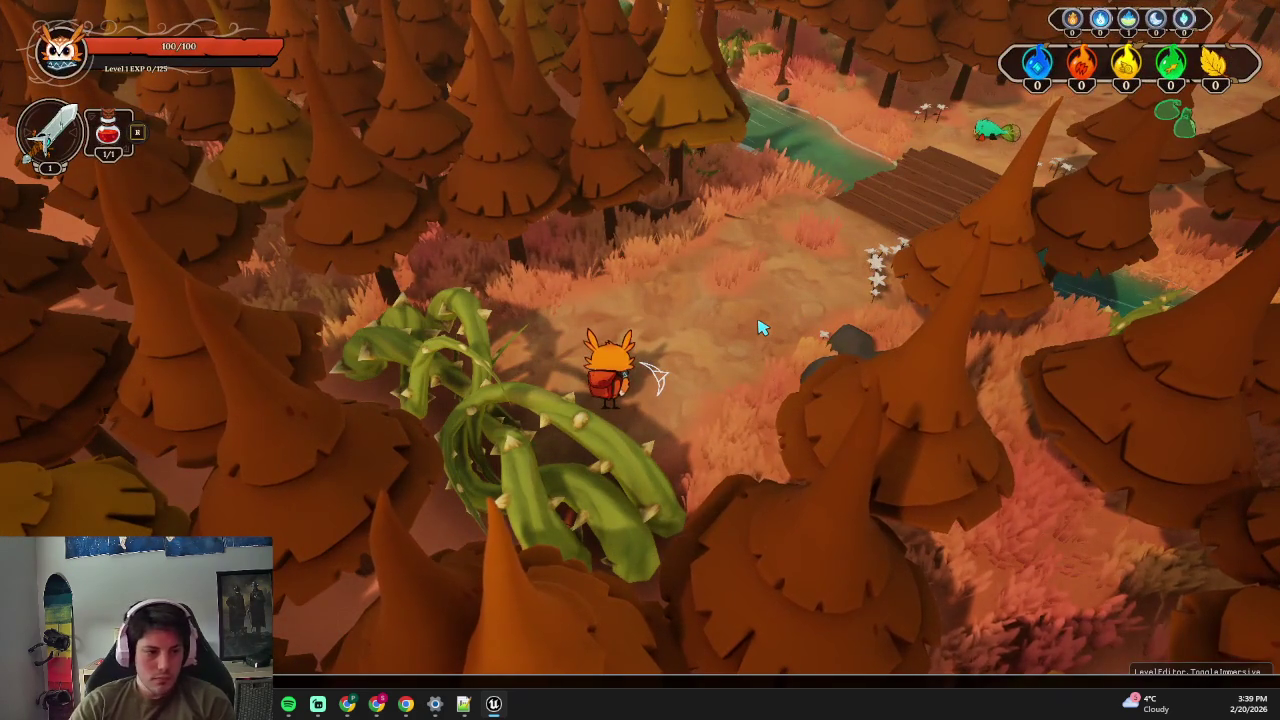
pyautogui.hotkey('w', 'd')
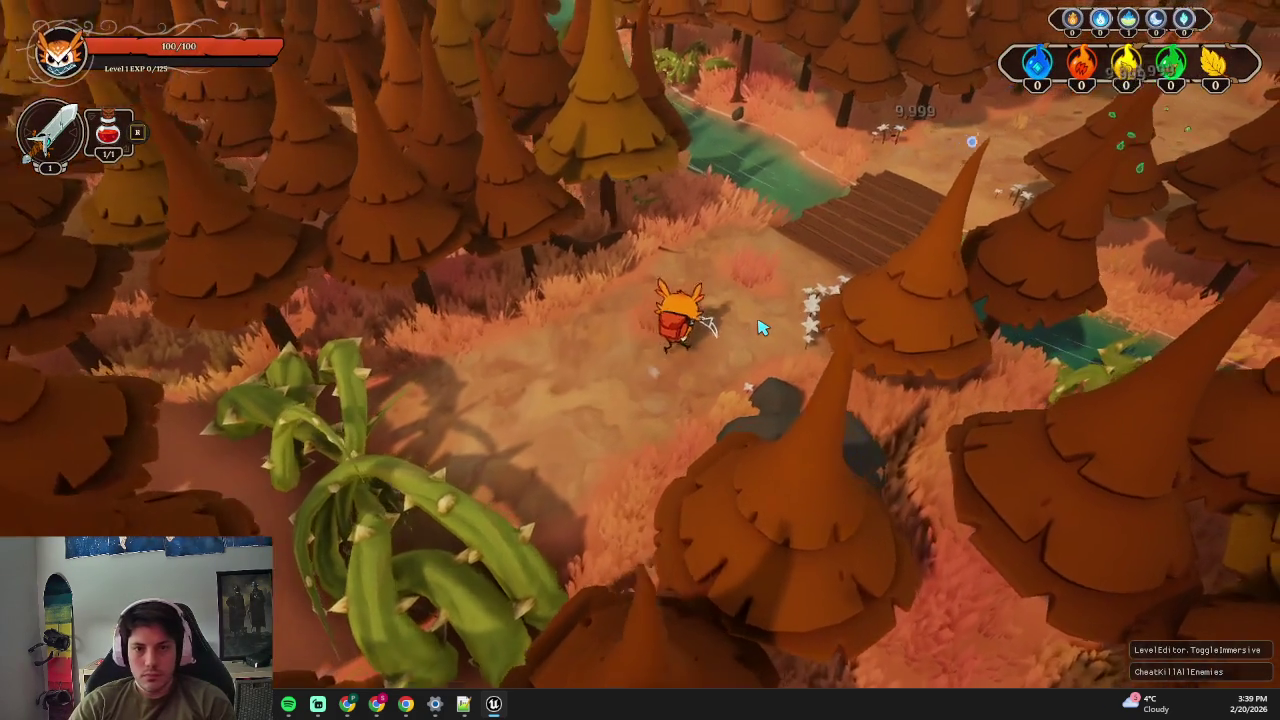
pyautogui.hotkey('w', 'd')
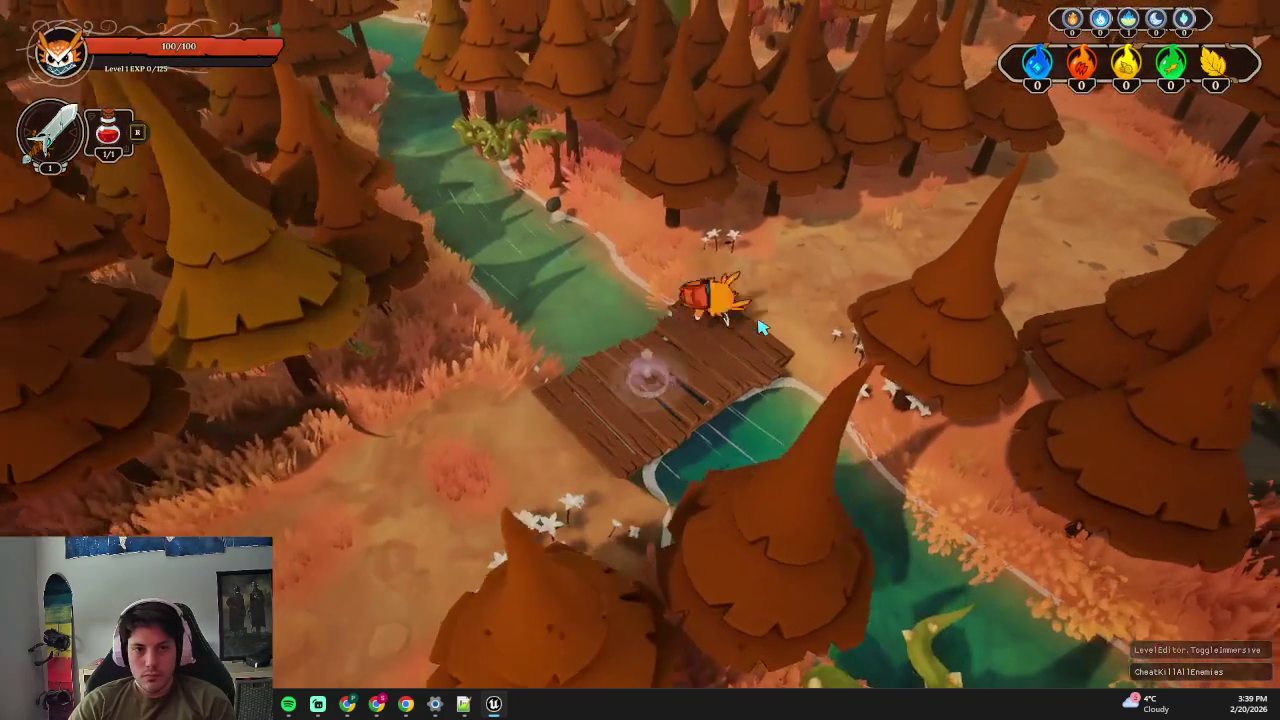
pyautogui.press('Escape')
# - Nudge the thorny plant beside the river path up and to the right
pyautogui.press('f')
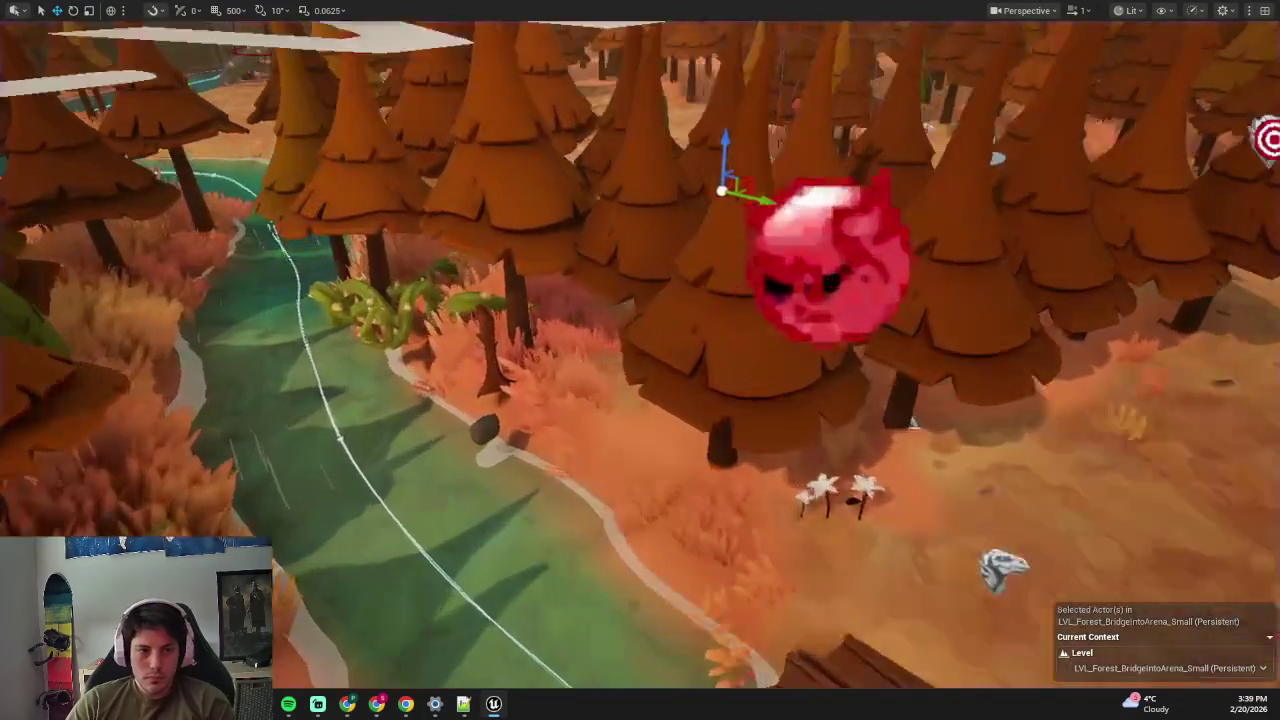
pyautogui.press('Delete')
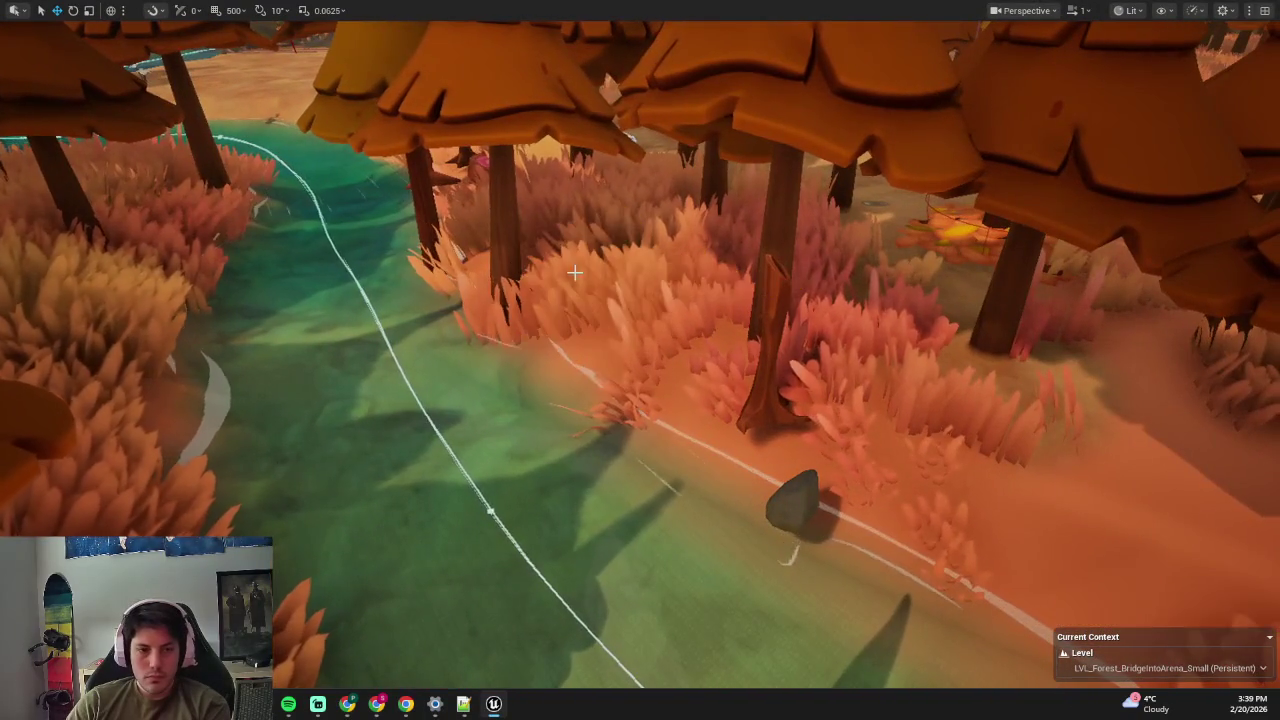
pyautogui.hotkey('ctrl', 'z')
pyautogui.moveTo(614, 298); pyautogui.dragTo(658, 258)
# - Play-test again, running through the clearing to the riverbank creatures, then save the level
pyautogui.hotkey('alt', 'p')
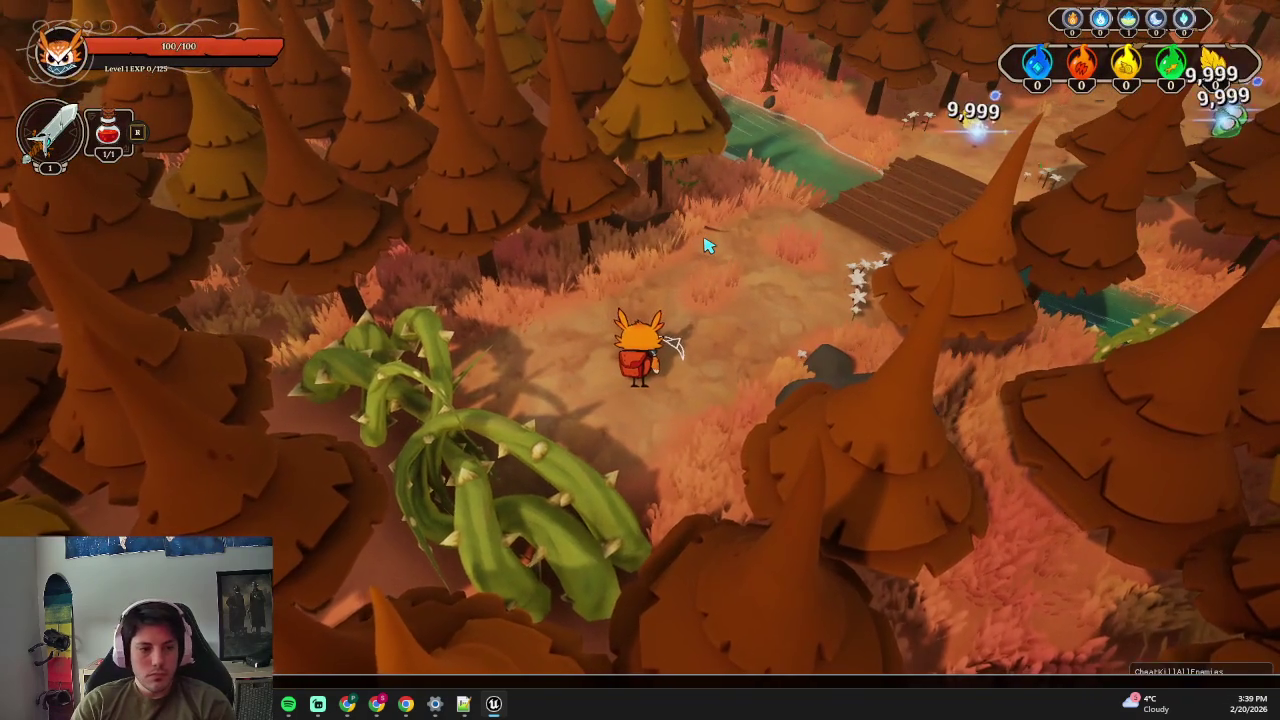
pyautogui.press('w')
pyautogui.press('d')
pyautogui.press('w')
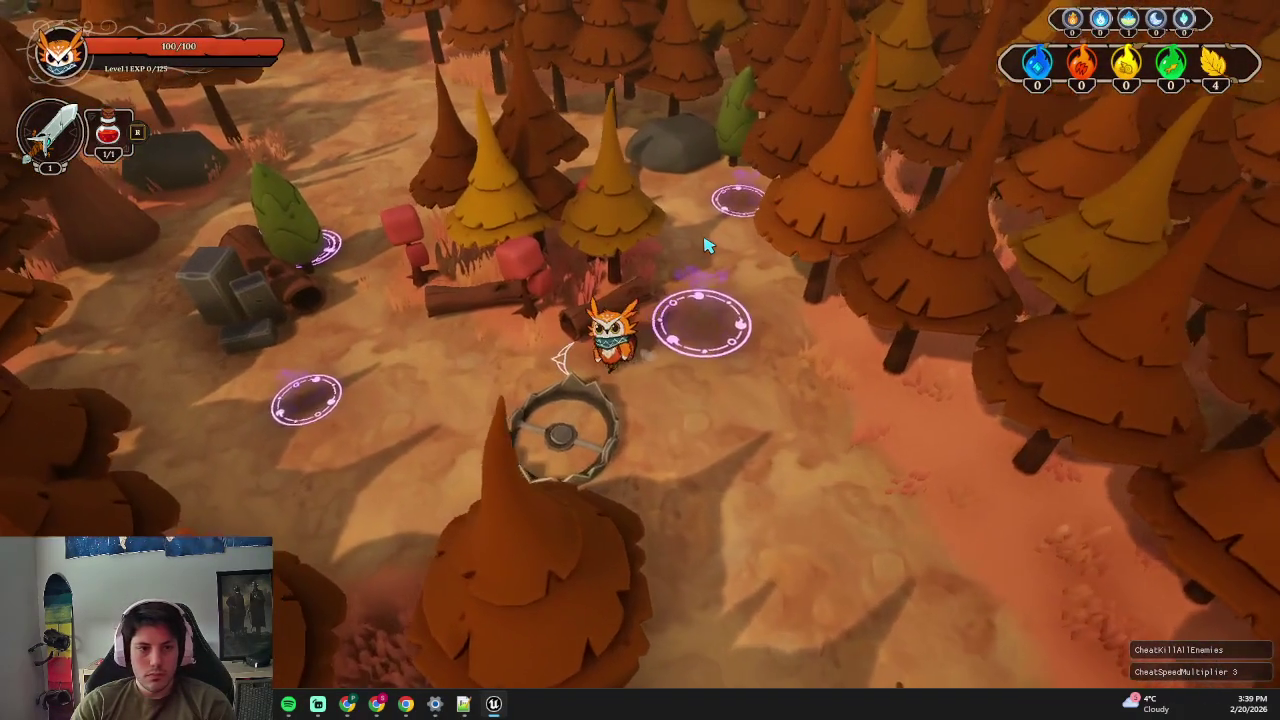
pyautogui.press('a')
pyautogui.press('w')
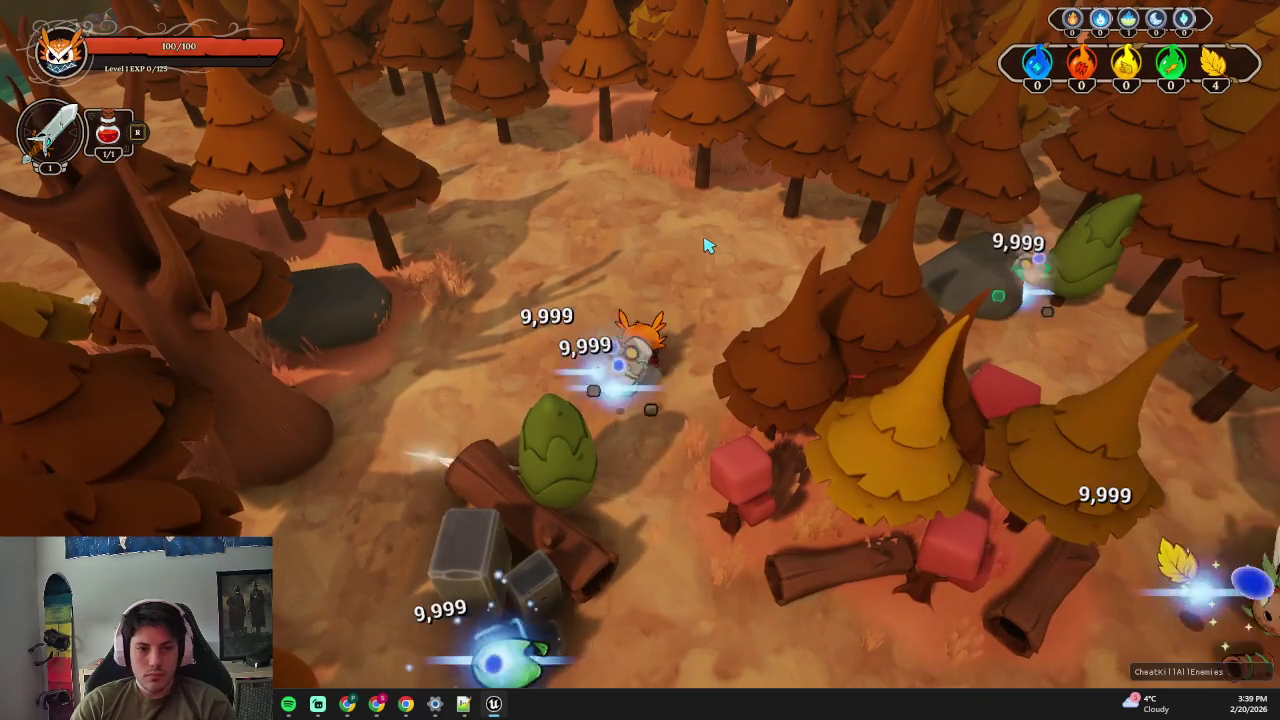
pyautogui.press('w')
pyautogui.press('w')
pyautogui.press('a')
pyautogui.press('d')
pyautogui.press('s')
pyautogui.press('w')
pyautogui.press('a')
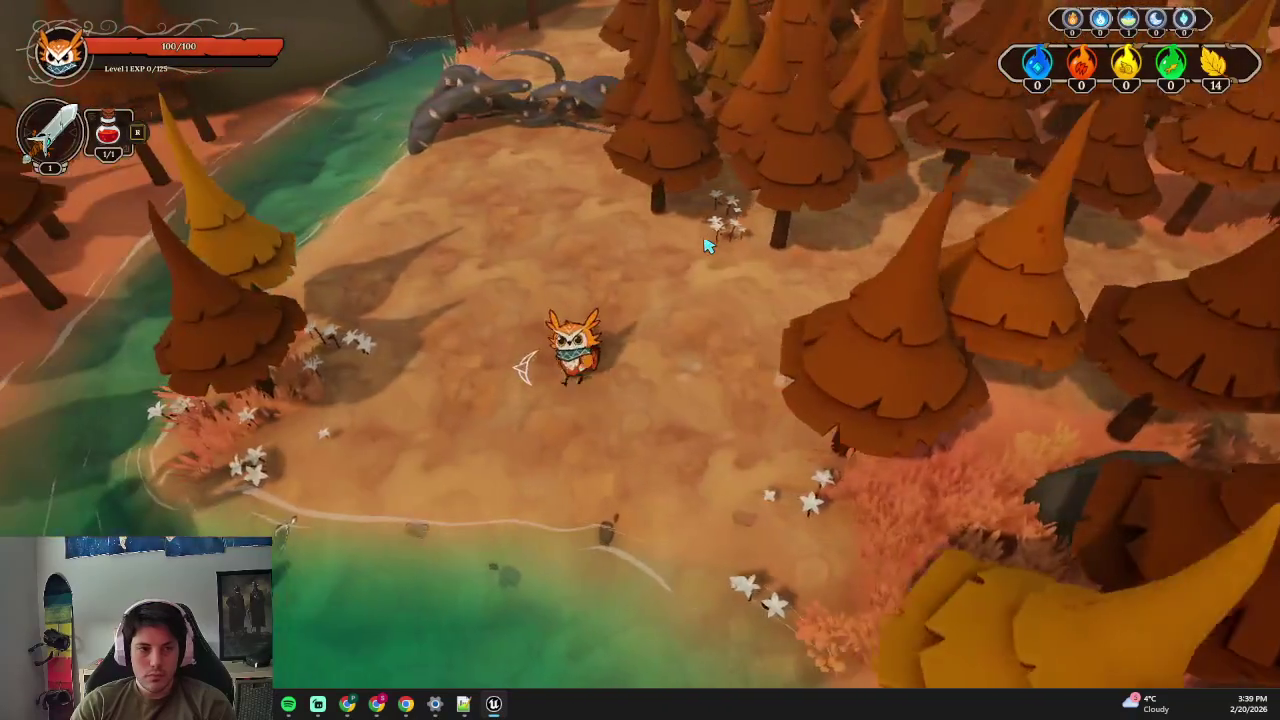
pyautogui.press('w')
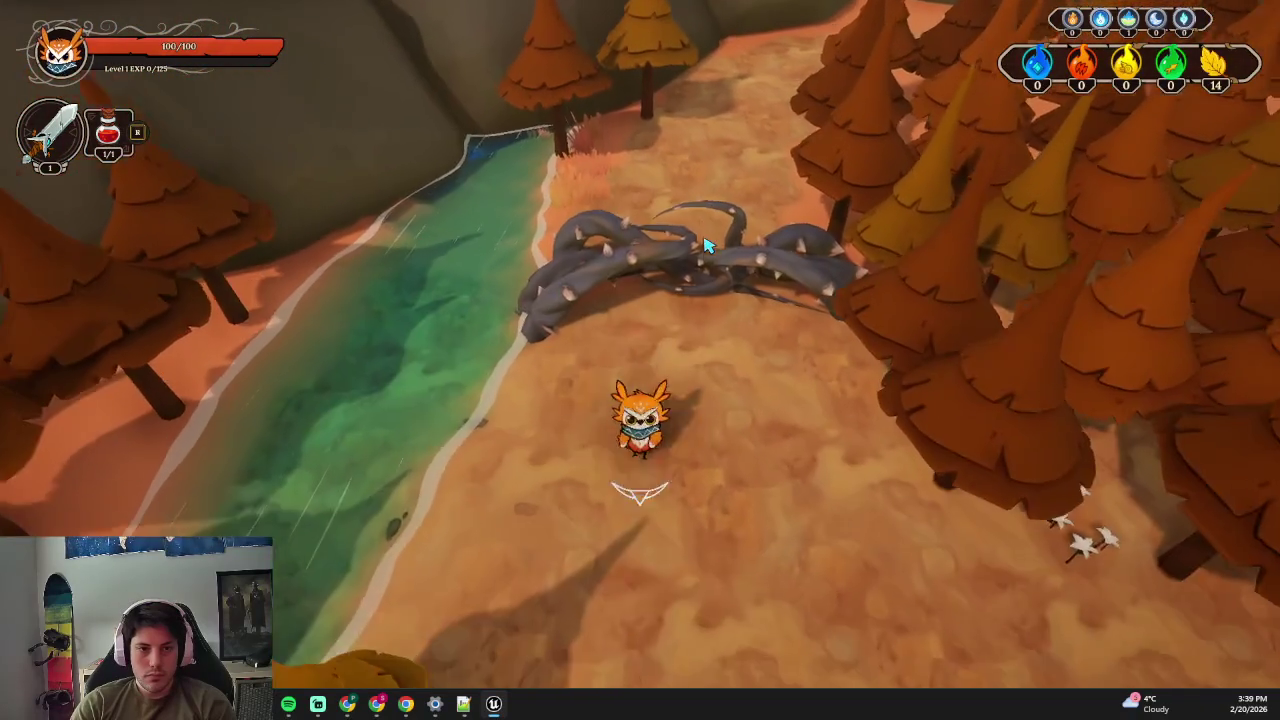
pyautogui.press('s')
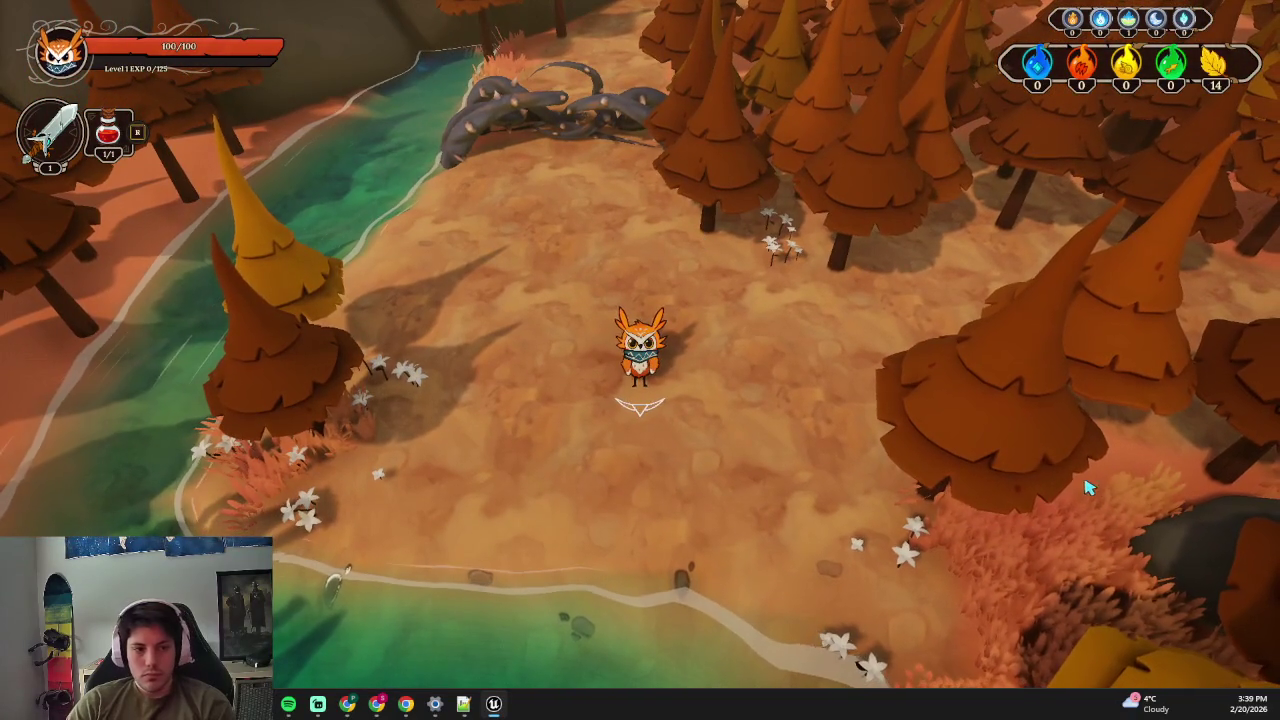
pyautogui.press('Escape')
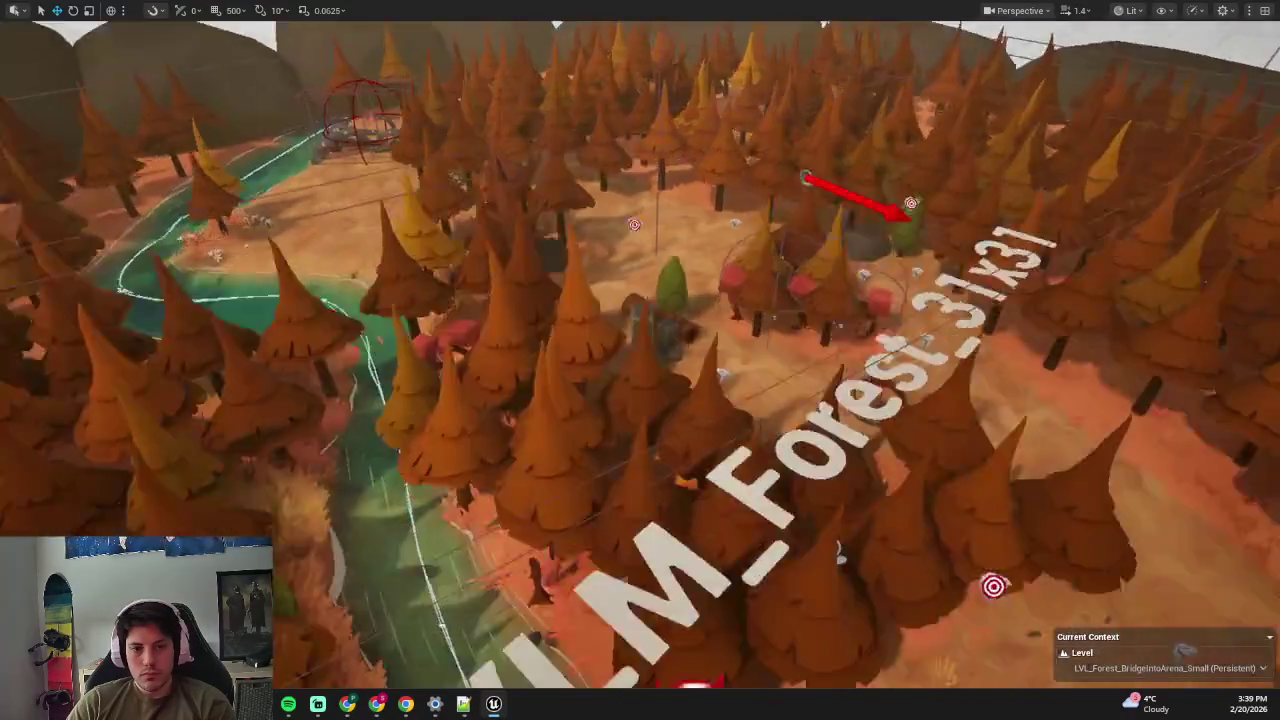
pyautogui.hotkey('ctrl', 's')
pyautogui.press('F11')
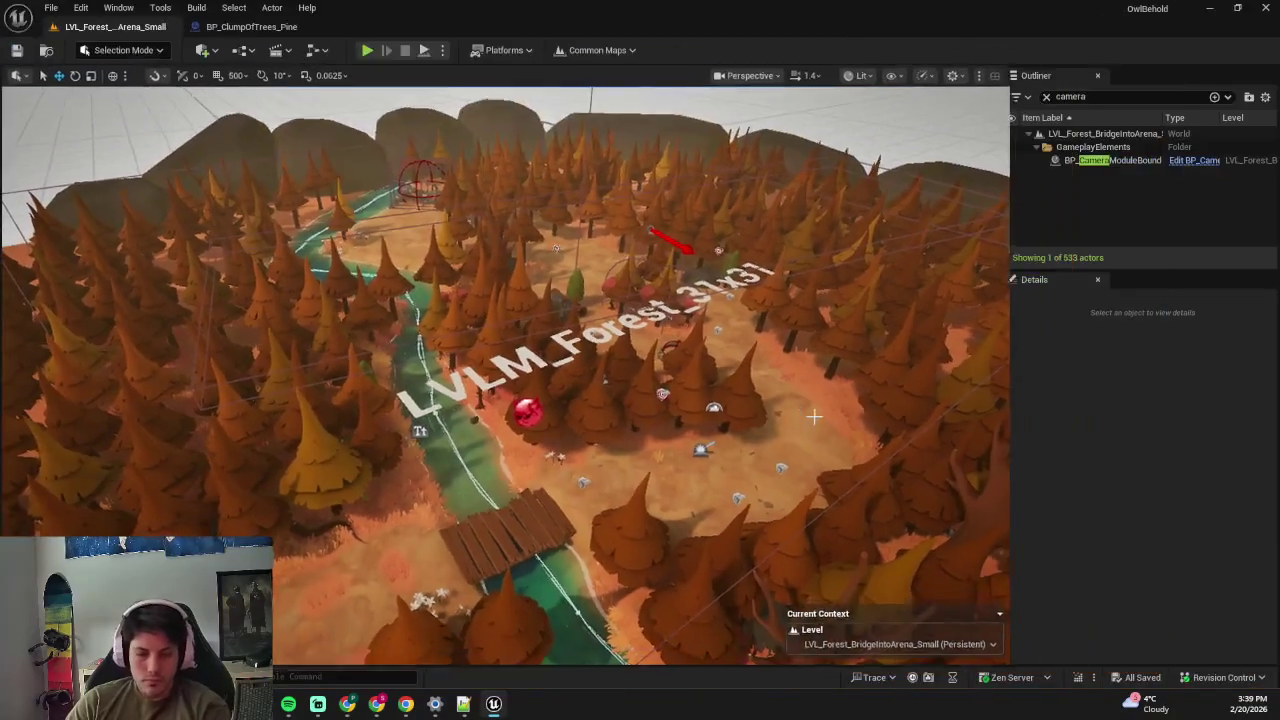
# - Search the Content Browser for 'bridge into are' to find the LVL_Forest_BridgeIntoArena_Small level asset
pyautogui.hotkey('ctrl', 'space')
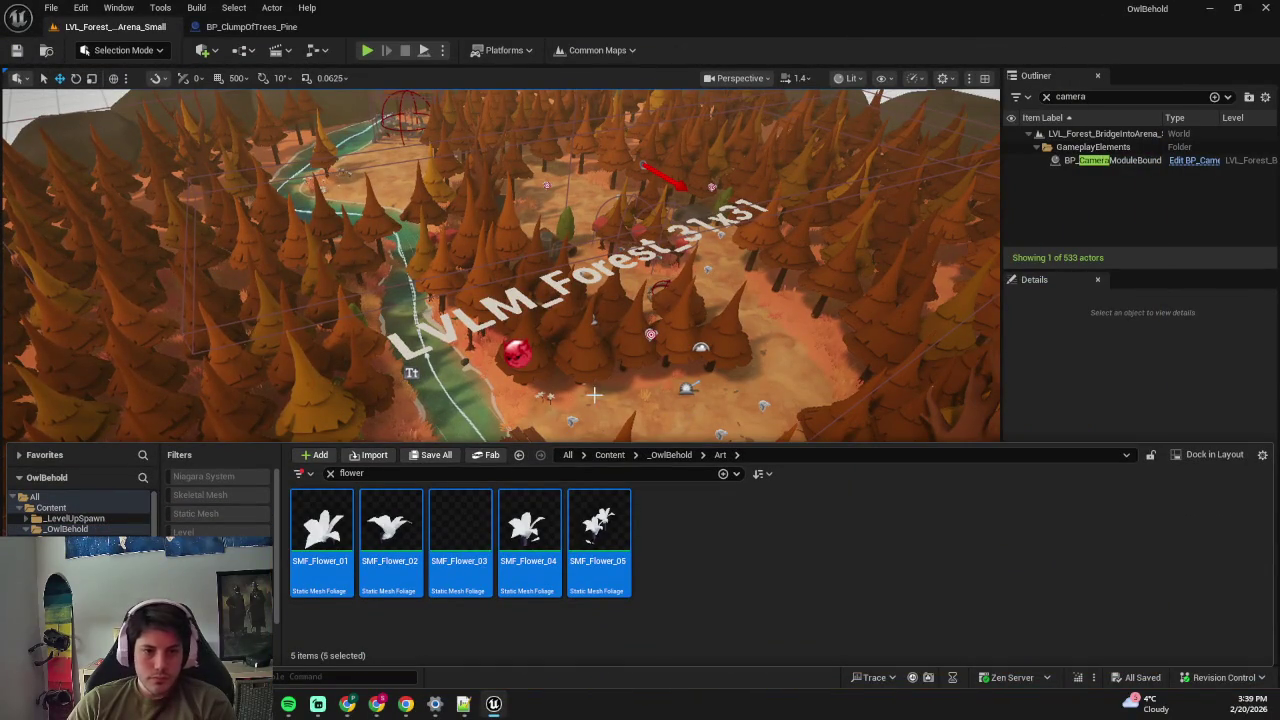
pyautogui.click(594, 396)
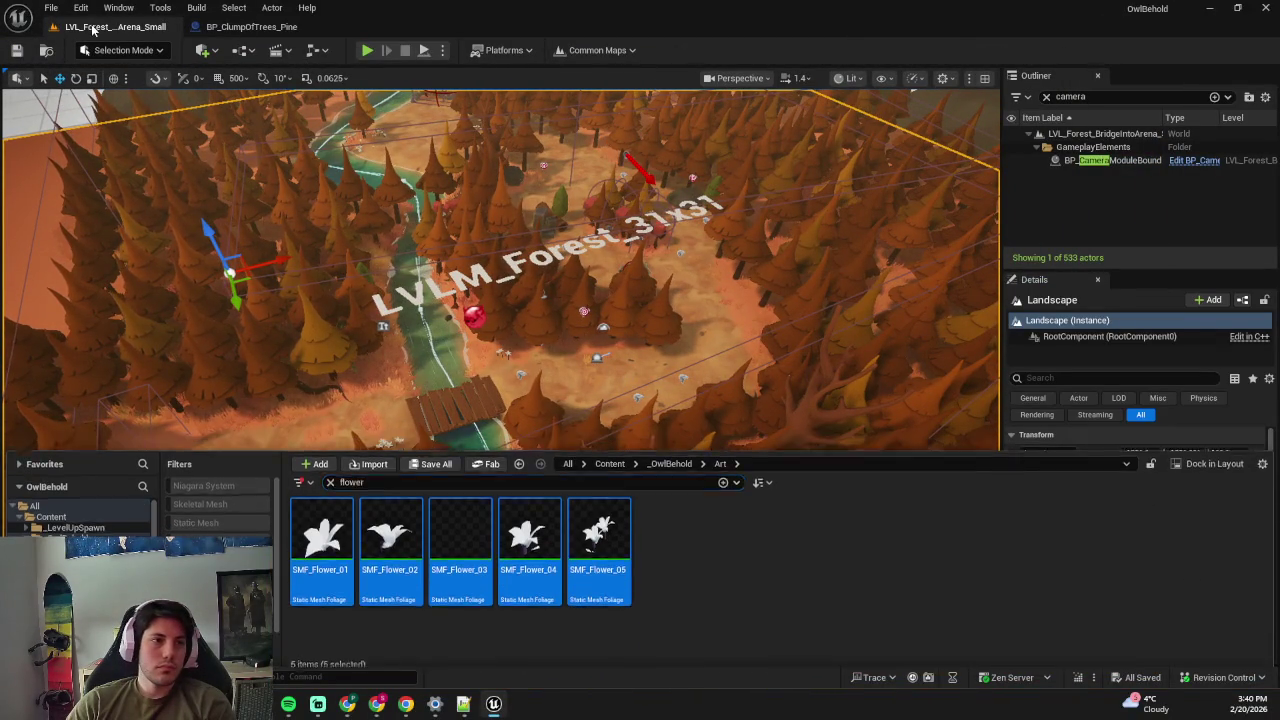
pyautogui.hotkey('ctrl', 'space')
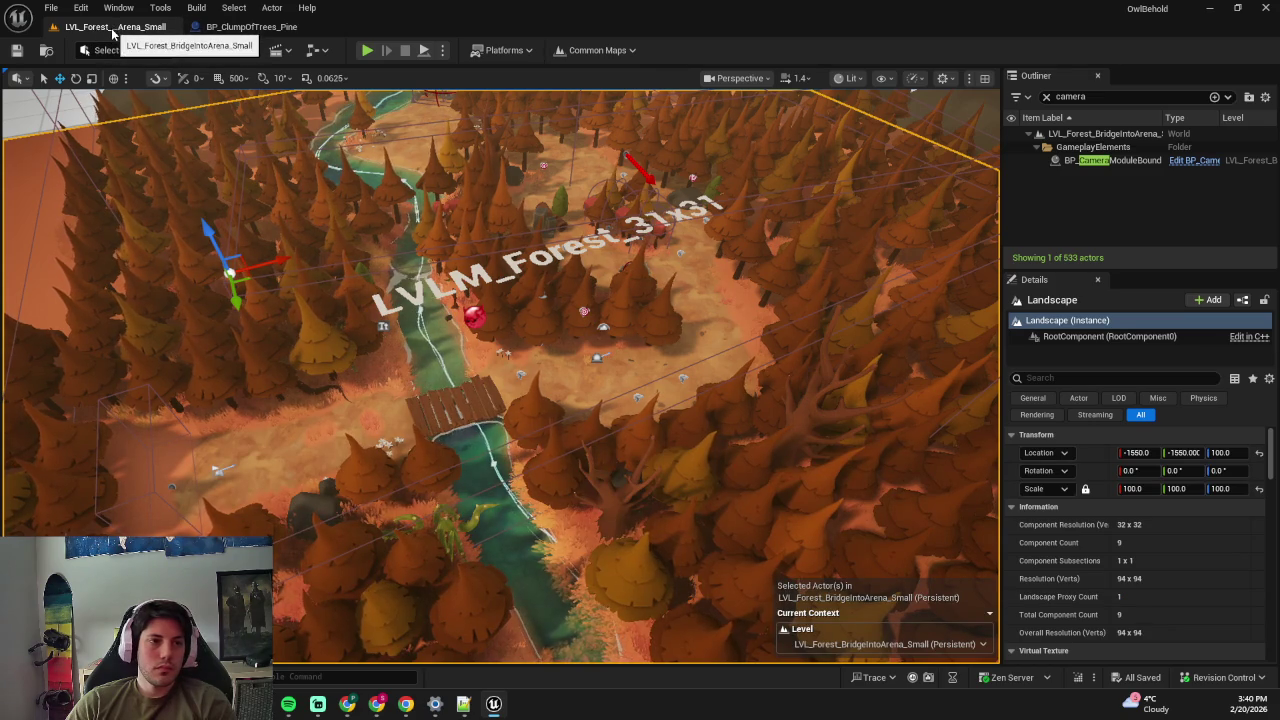
pyautogui.hotkey('ctrl', 'space')
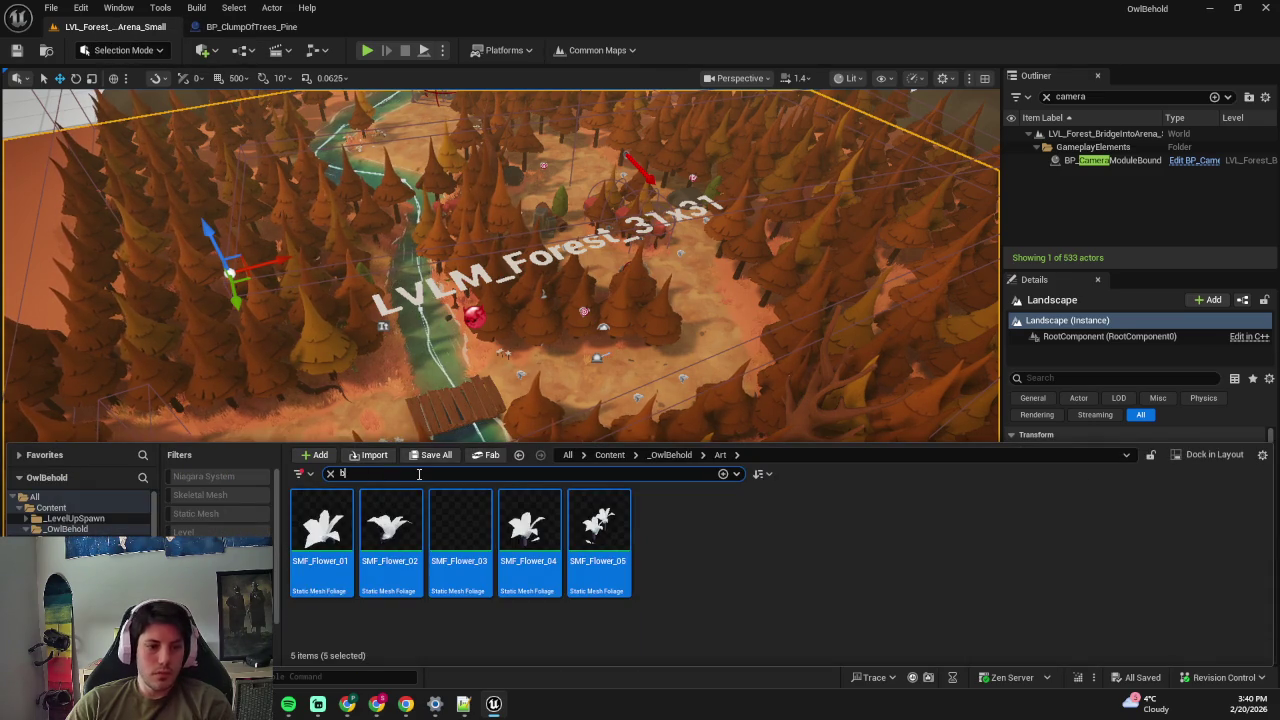
pyautogui.write('bridge into are')
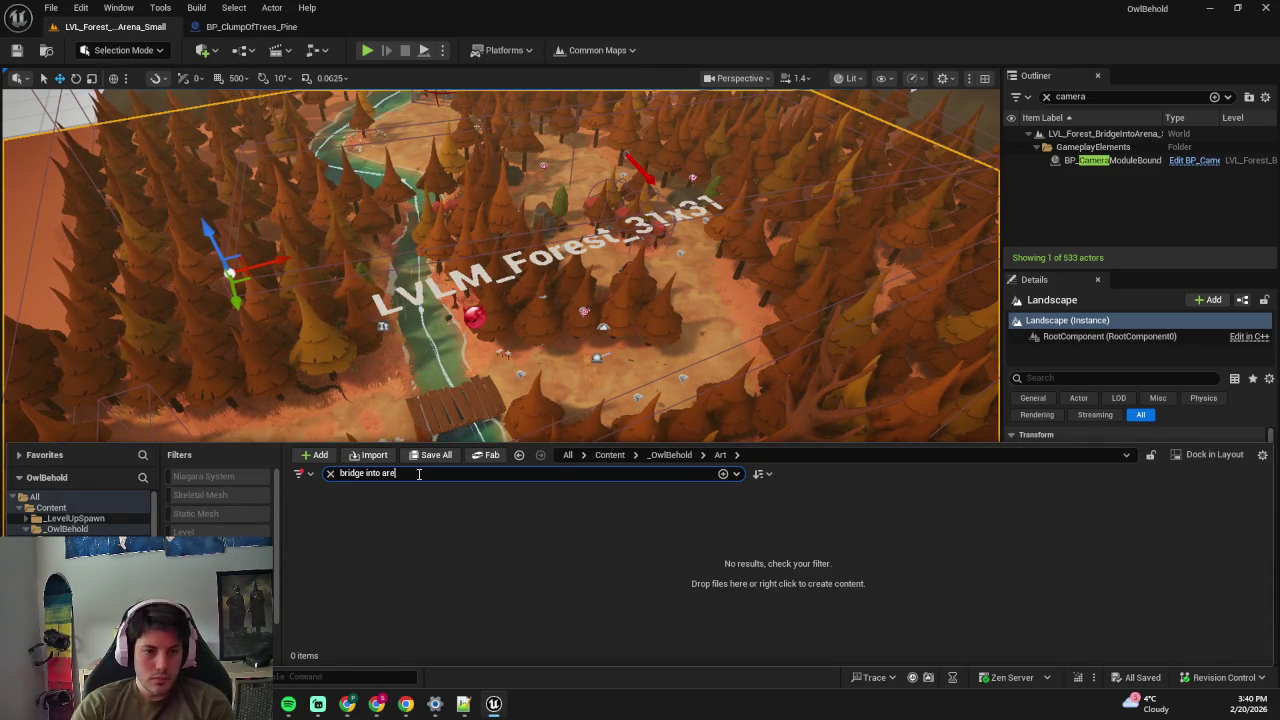
pyautogui.click(511, 519)
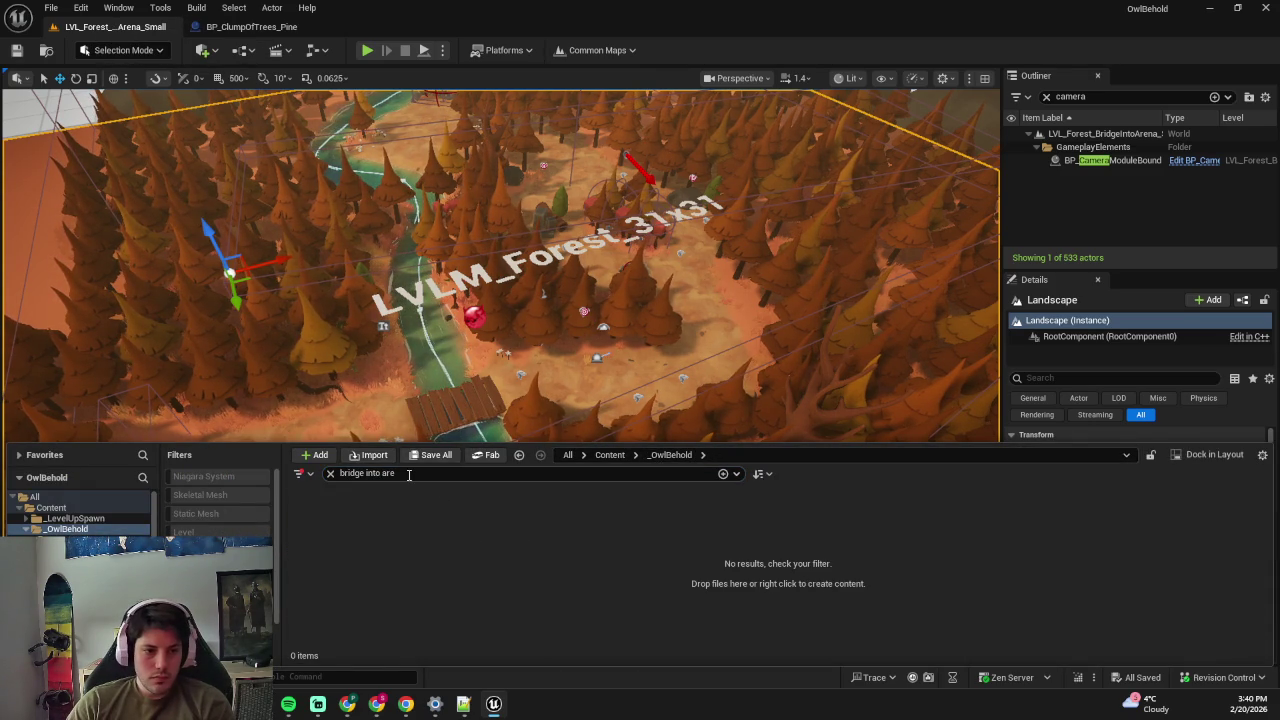
pyautogui.click(299, 474)
pyautogui.click(222, 505)
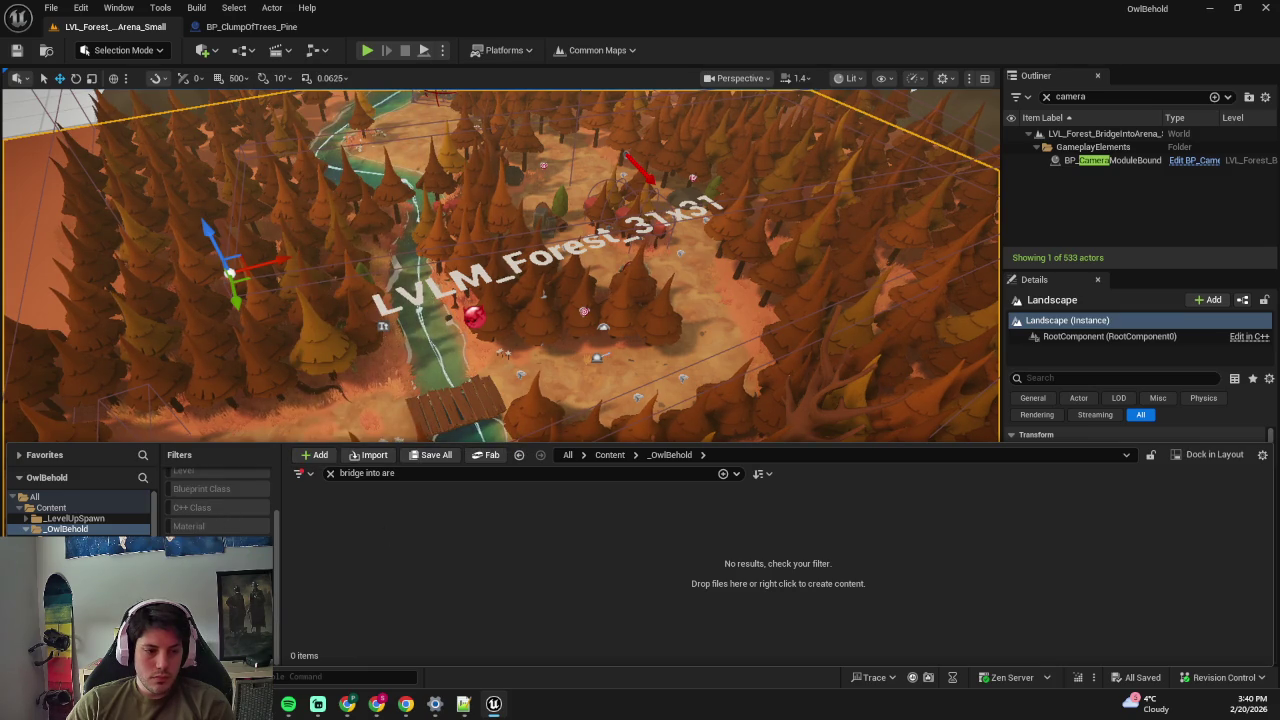
pyautogui.click(321, 525)
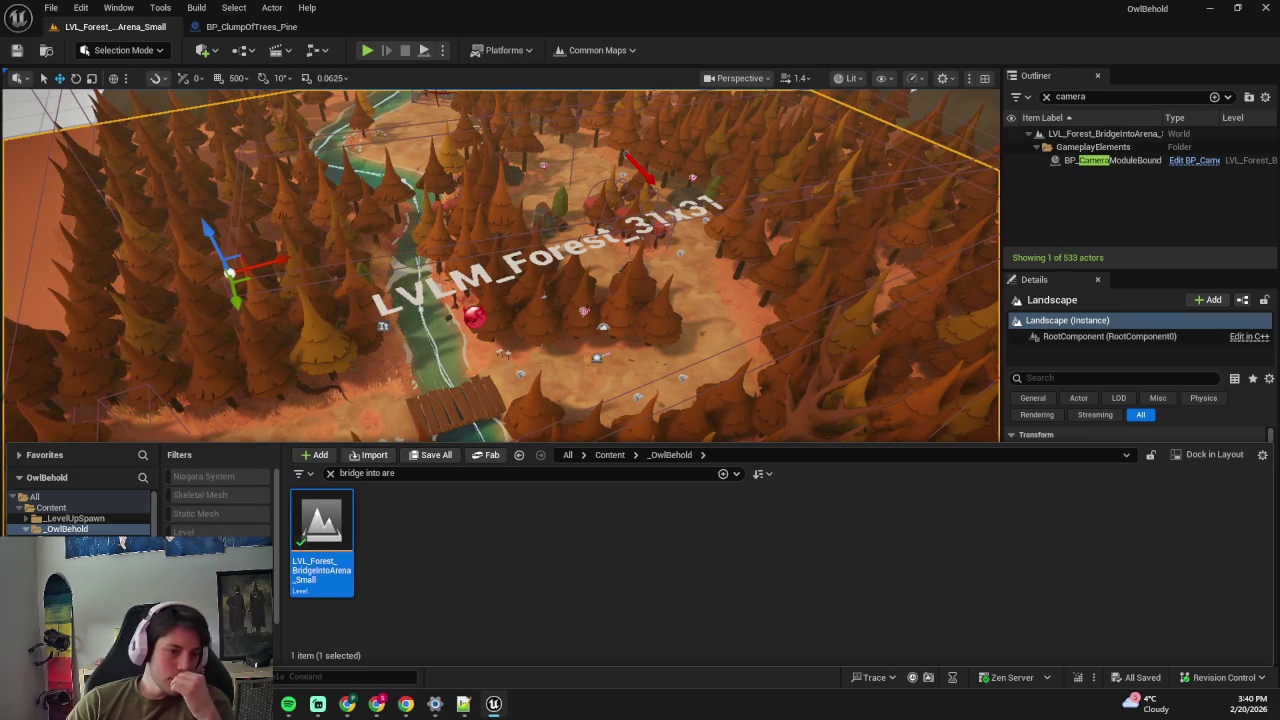
# - Remove the C++ Class, Animation Blueprint, Level Sequence, foliage and other type filters, then select the LVLM_Forest_31x31 label
pyautogui.rightClick(244, 458)
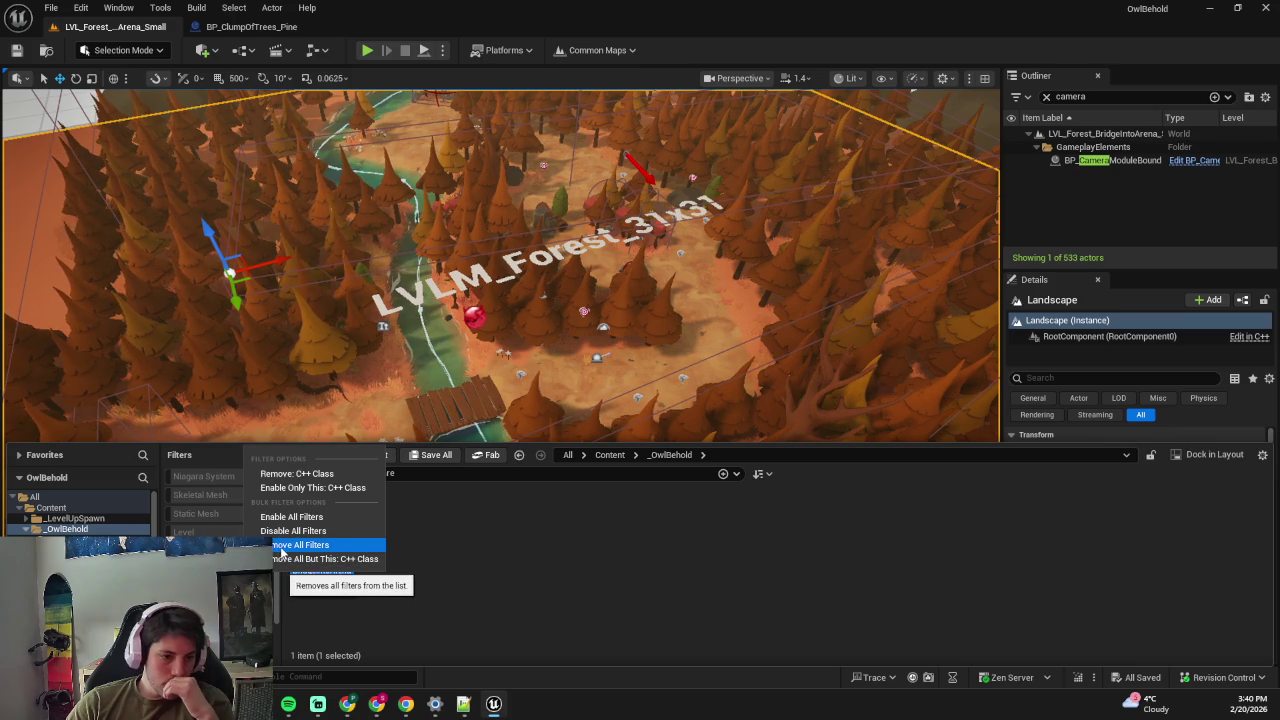
pyautogui.click(297, 474)
pyautogui.rightClick(226, 488)
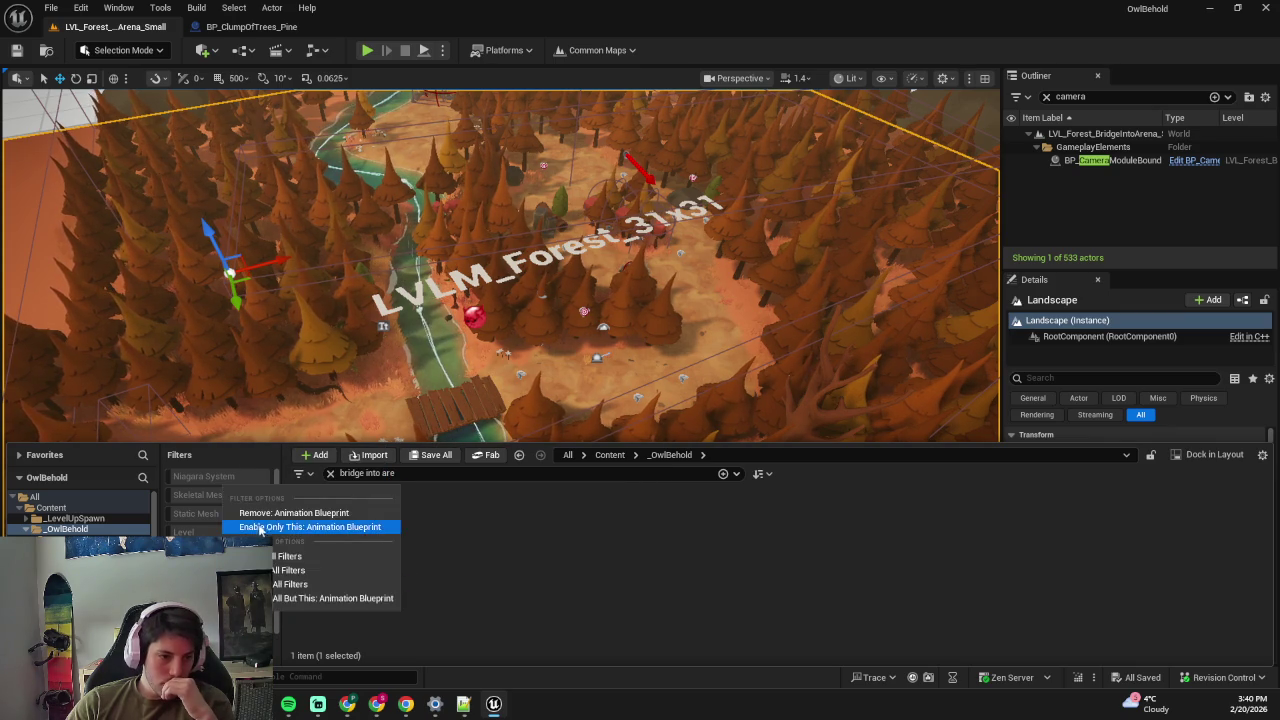
pyautogui.click(258, 512)
pyautogui.rightClick(174, 490)
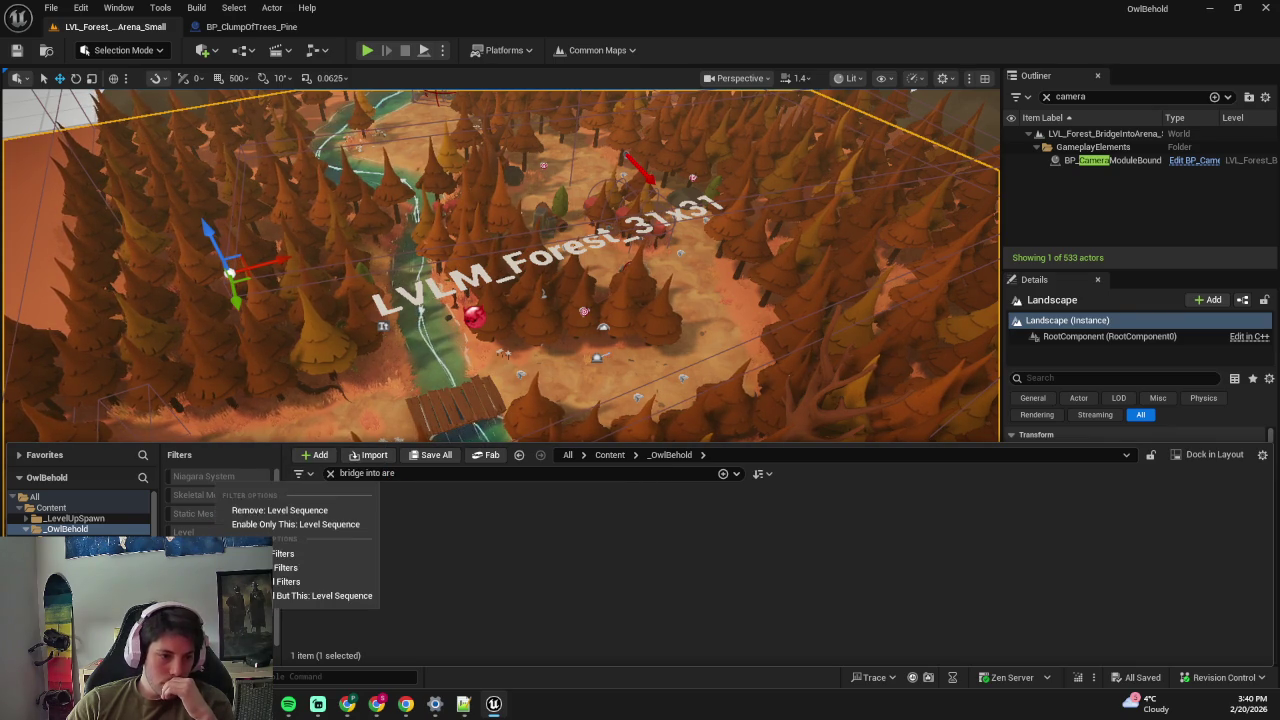
pyautogui.click(230, 511)
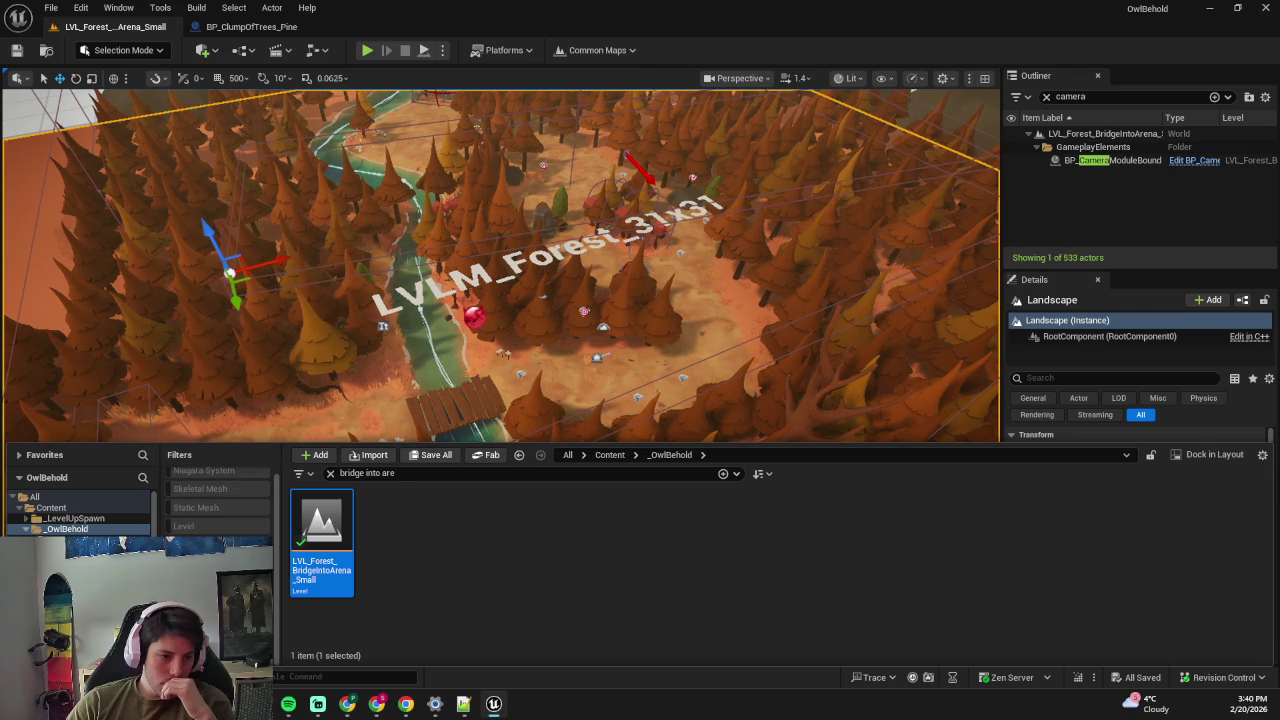
pyautogui.rightClick(174, 470)
pyautogui.click(235, 521)
pyautogui.rightClick(228, 506)
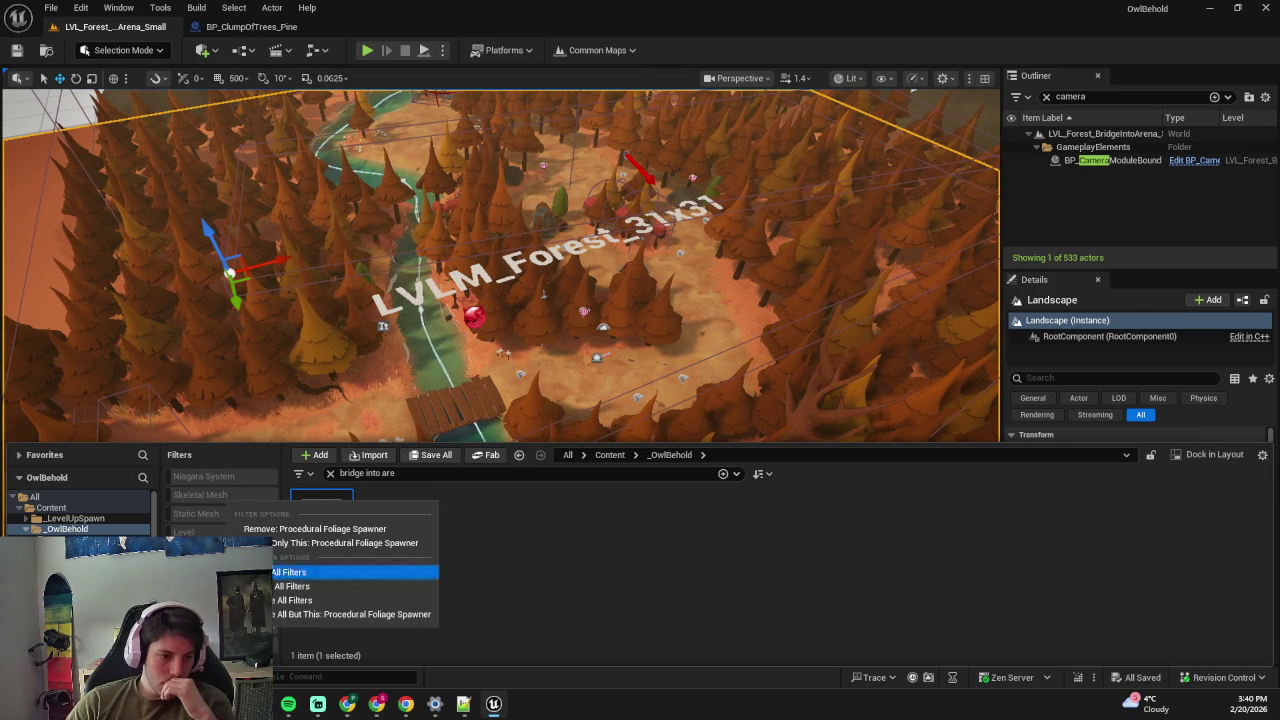
pyautogui.click(240, 528)
pyautogui.rightClick(222, 507)
pyautogui.click(461, 549)
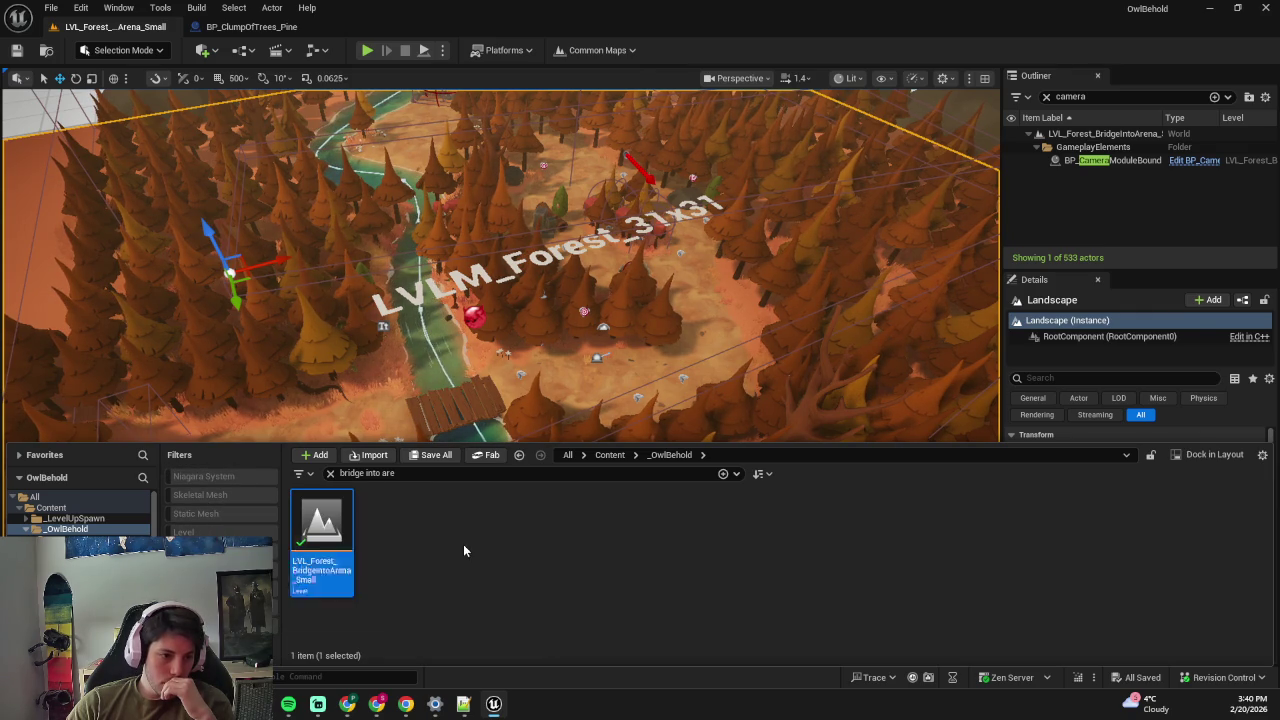
pyautogui.click(332, 531)
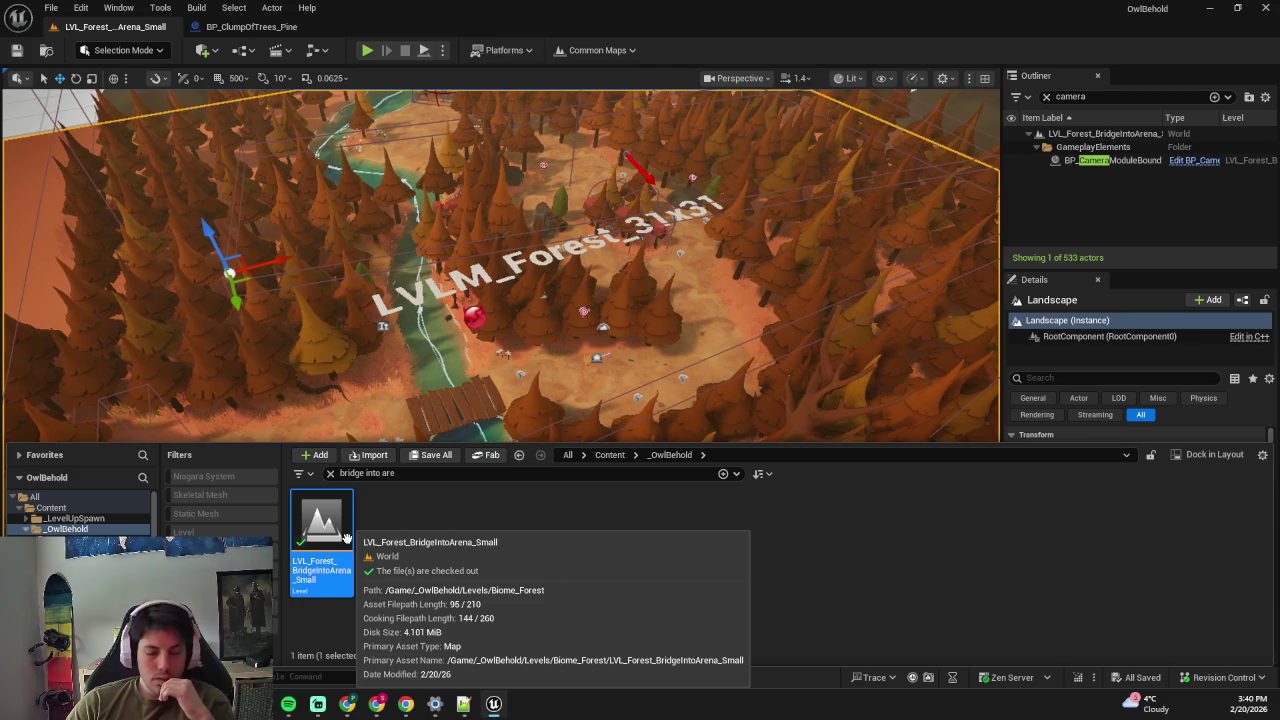
pyautogui.click(462, 296)
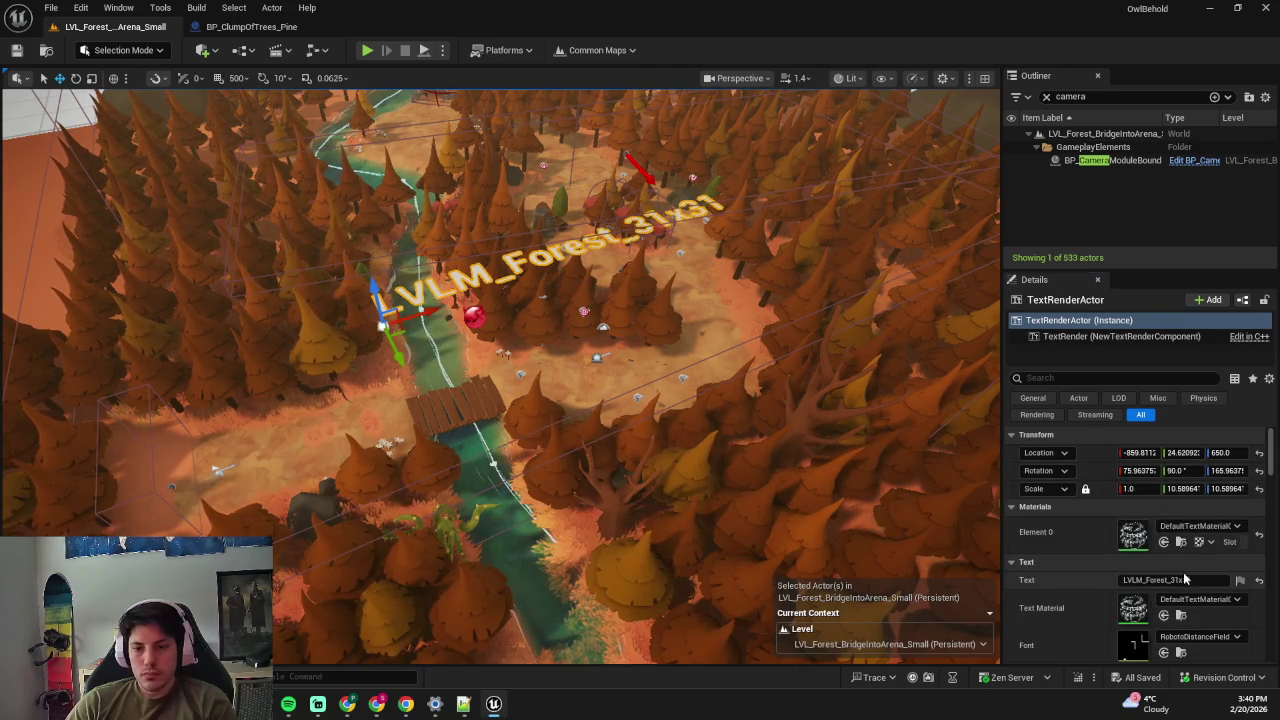
# - Paste LVL_Forest_BridgeIntoArena_Small into the LVLM_Forest_31x31 label's TextRender text
pyautogui.press('Escape')
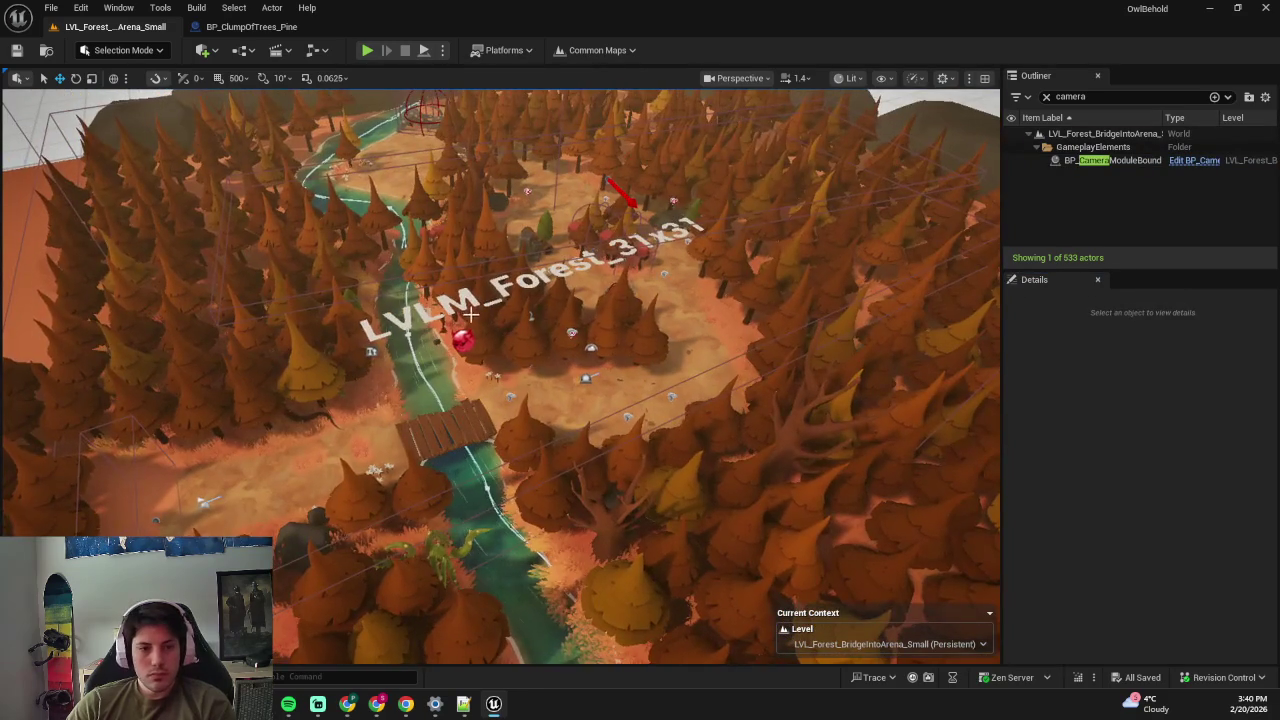
pyautogui.click(463, 311)
pyautogui.click(1160, 580)
pyautogui.write('LVL_Forest_BridgeIntoArena_Small')
pyautogui.press('Return')
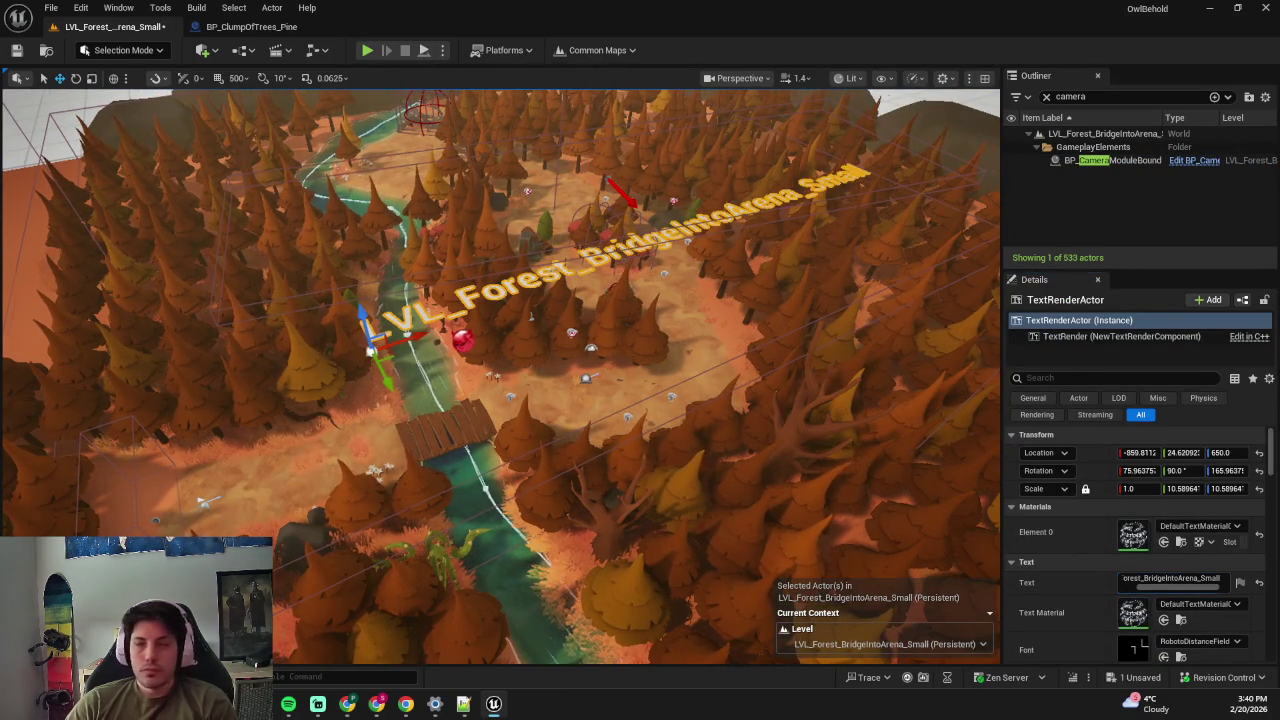
# - Move SM_Pine_Yellow26, SM_Pine_Orange168, 170, 188 and another orange pine aside to widen the clearing
pyautogui.scroll(-3, 876, 463)
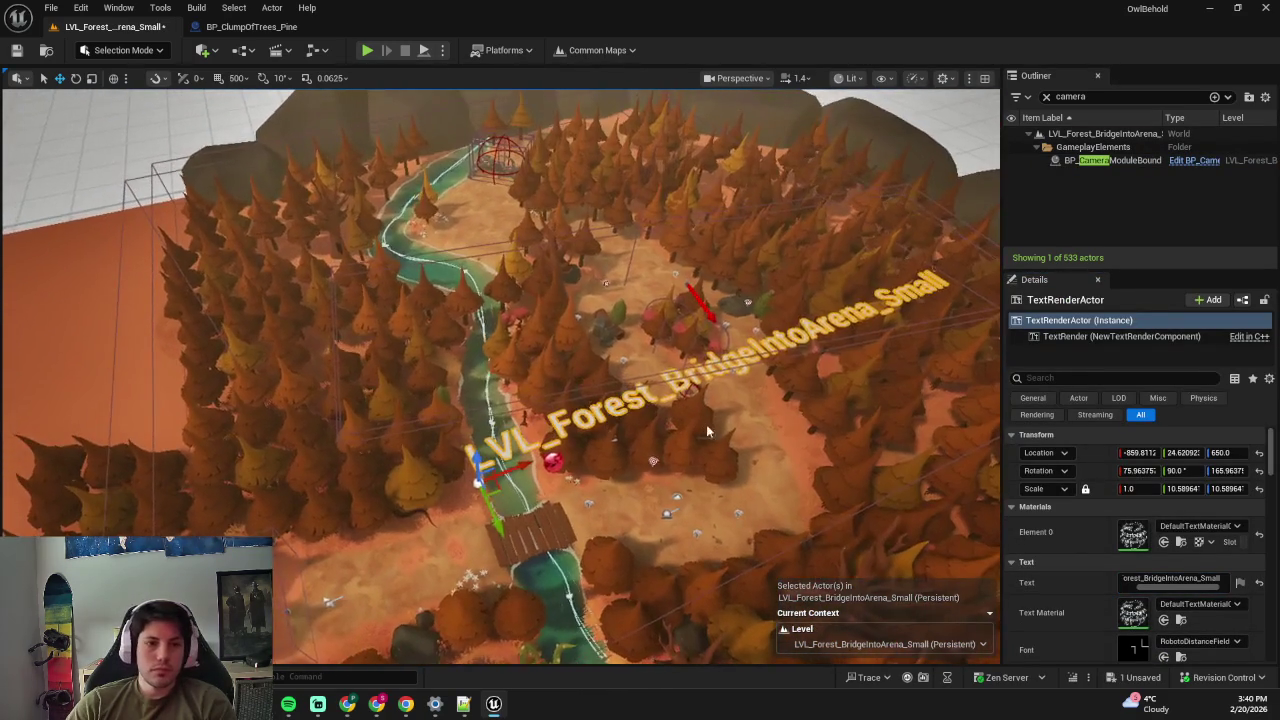
pyautogui.scroll(5, 703, 423)
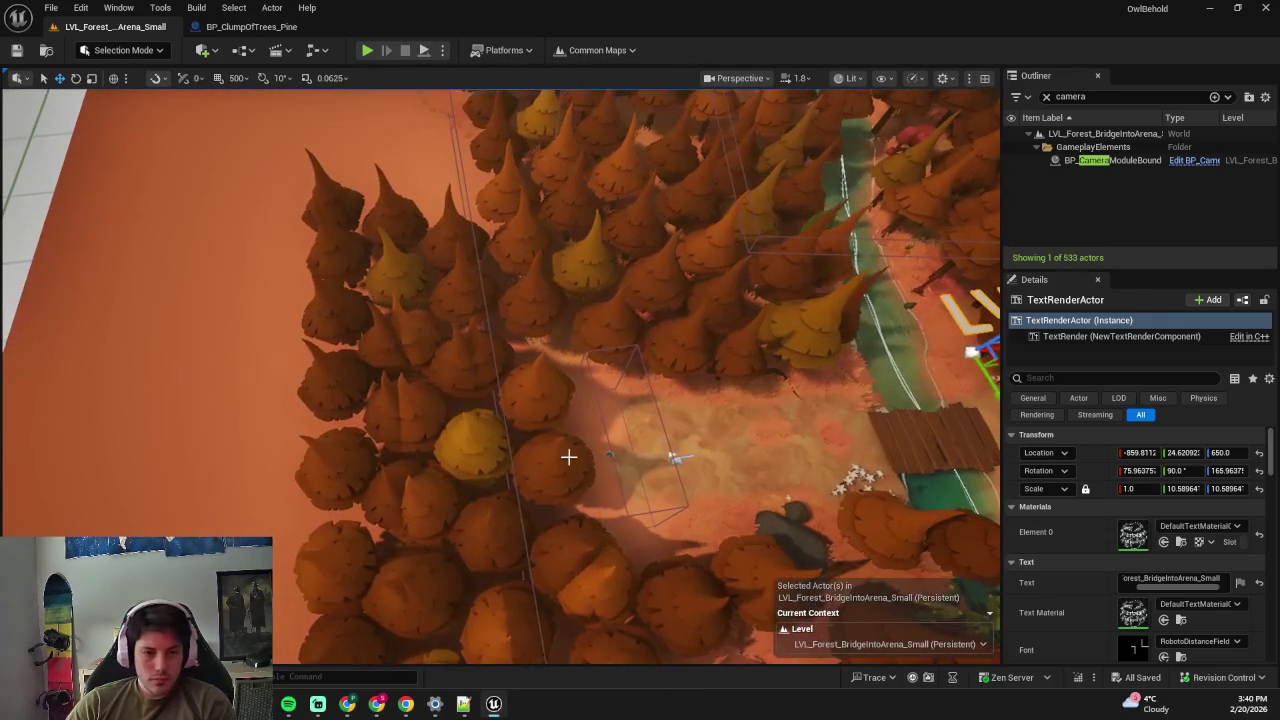
pyautogui.click(581, 473)
pyautogui.moveTo(561, 487)
pyautogui.mouseDown()
pyautogui.moveTo(414, 534)
pyautogui.moveTo(449, 586)
pyautogui.moveTo(583, 560)
pyautogui.moveTo(604, 526)
pyautogui.moveTo(688, 548)
pyautogui.moveTo(663, 560)
pyautogui.mouseUp()
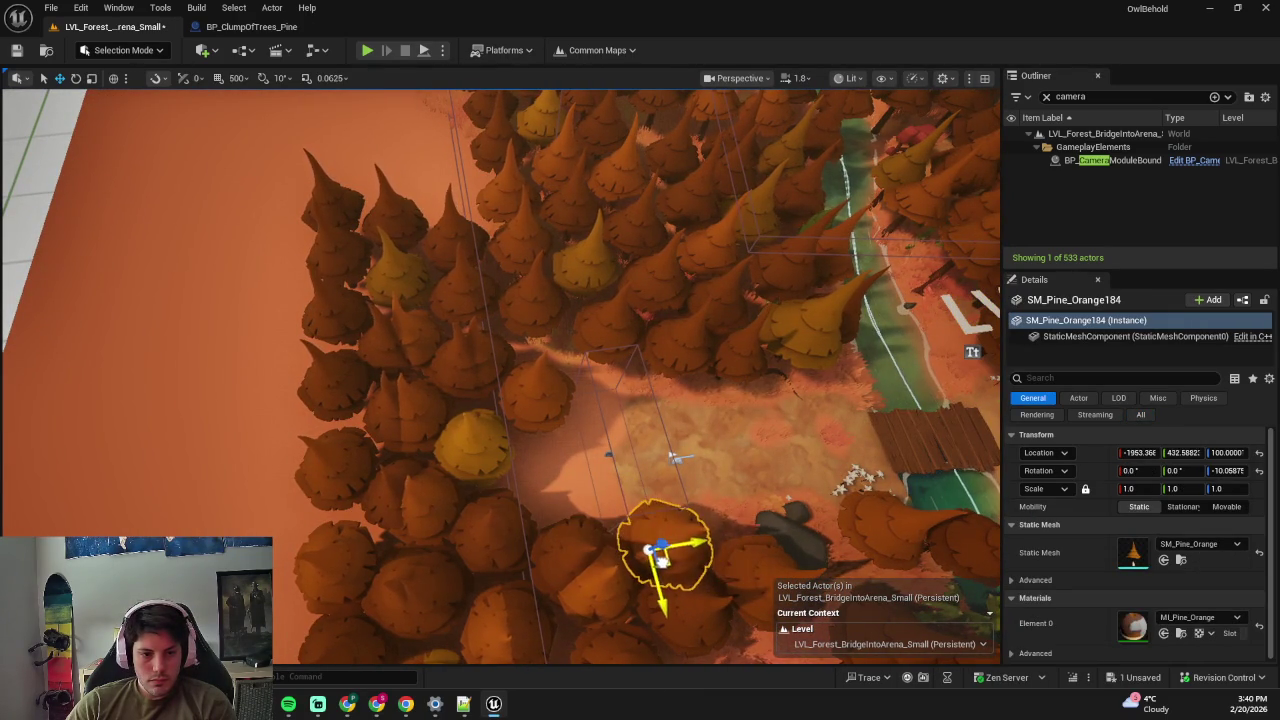
pyautogui.click(489, 467)
pyautogui.moveTo(489, 467)
pyautogui.mouseDown()
pyautogui.moveTo(498, 475)
pyautogui.moveTo(363, 384)
pyautogui.moveTo(297, 410)
pyautogui.mouseUp()
pyautogui.click(423, 430)
pyautogui.moveTo(423, 430); pyautogui.dragTo(281, 590)
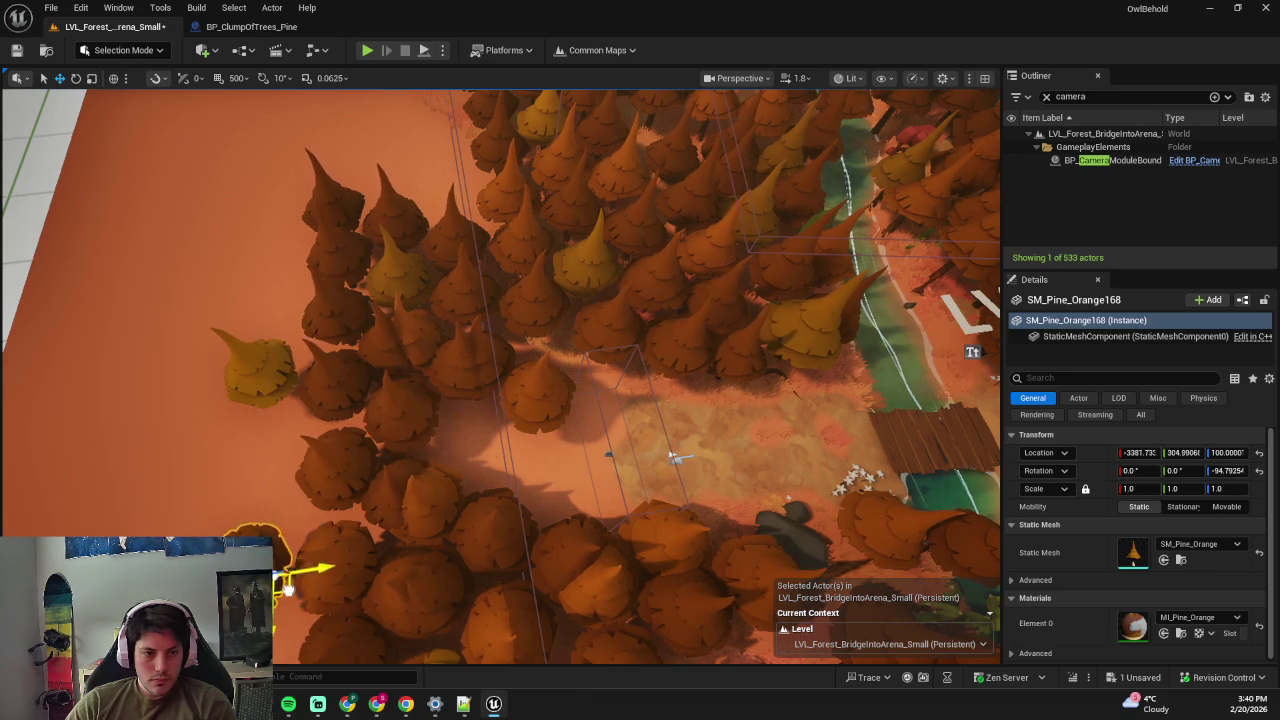
pyautogui.moveTo(440, 522); pyautogui.dragTo(257, 512)
pyautogui.moveTo(414, 510); pyautogui.dragTo(251, 448)
# - Paint lighter ground along the clearing in Landscape Paint mode
pyautogui.scroll(3, 251, 448)
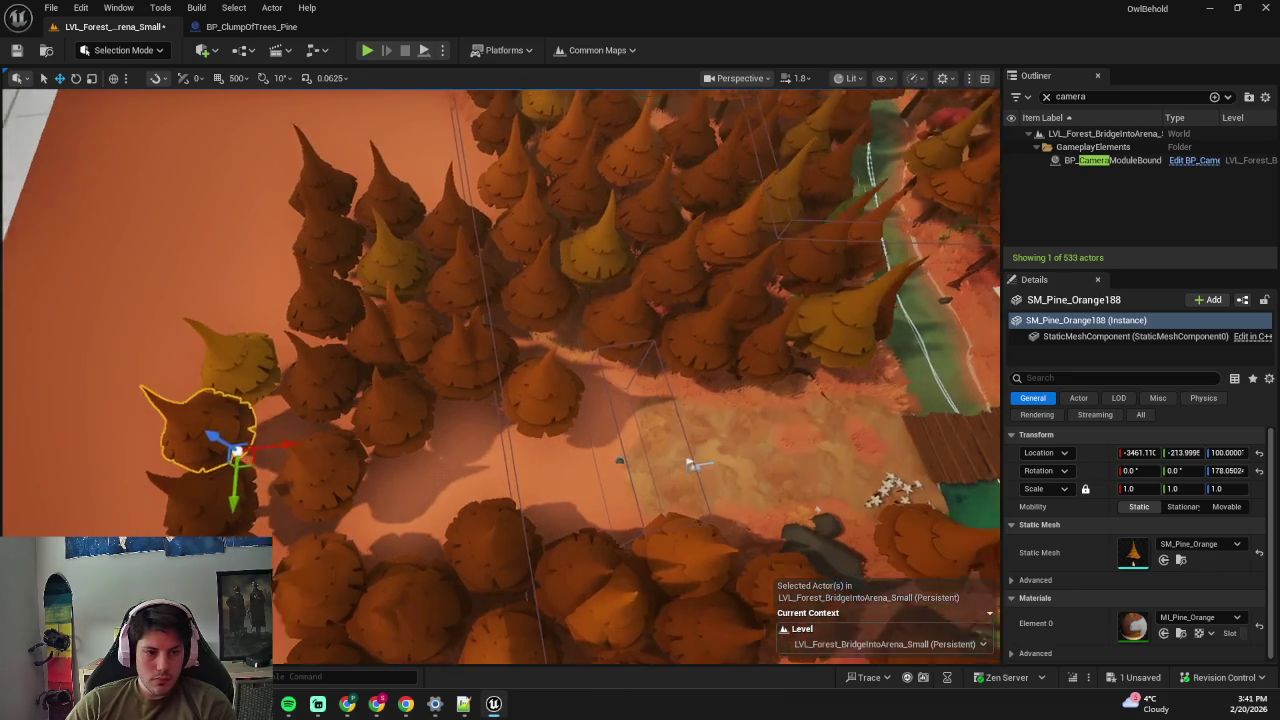
pyautogui.hotkey('shift', '2')
pyautogui.moveTo(590, 447)
pyautogui.mouseDown()
pyautogui.moveTo(600, 466)
pyautogui.moveTo(723, 444)
pyautogui.mouseUp()
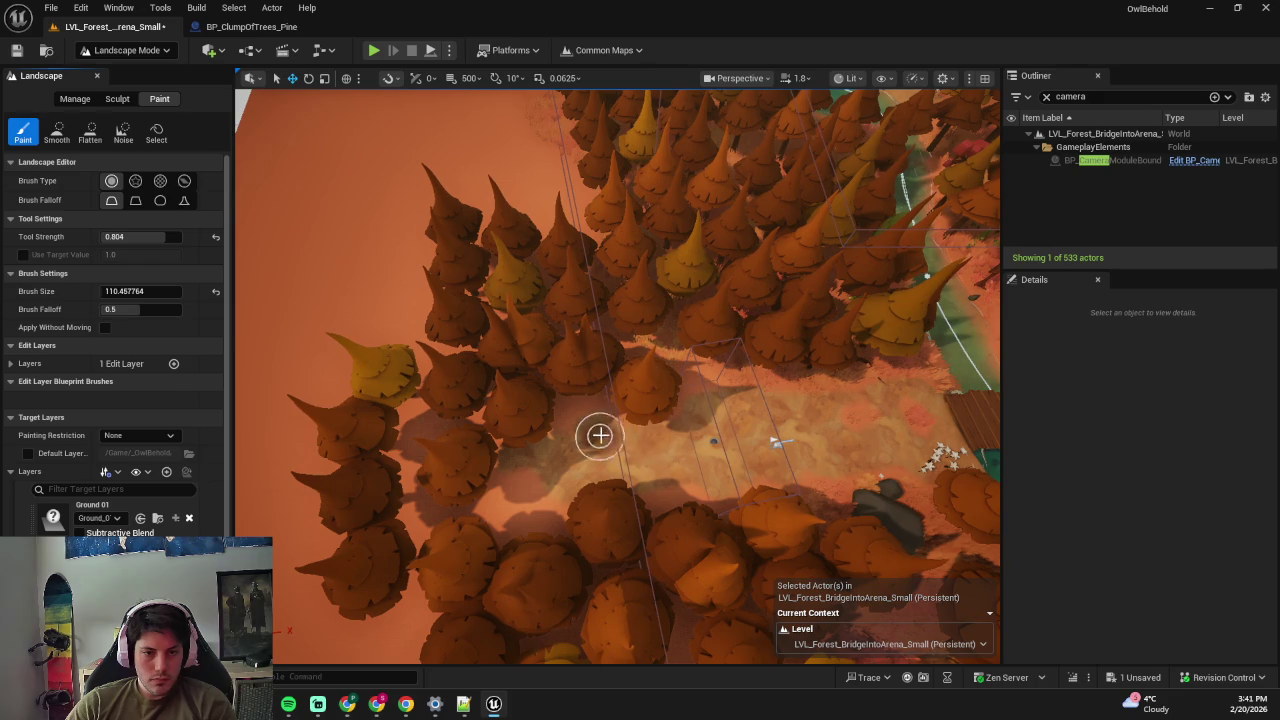
# - Paint more lighter ground further down the clearing
pyautogui.moveTo(510, 488); pyautogui.dragTo(507, 516)
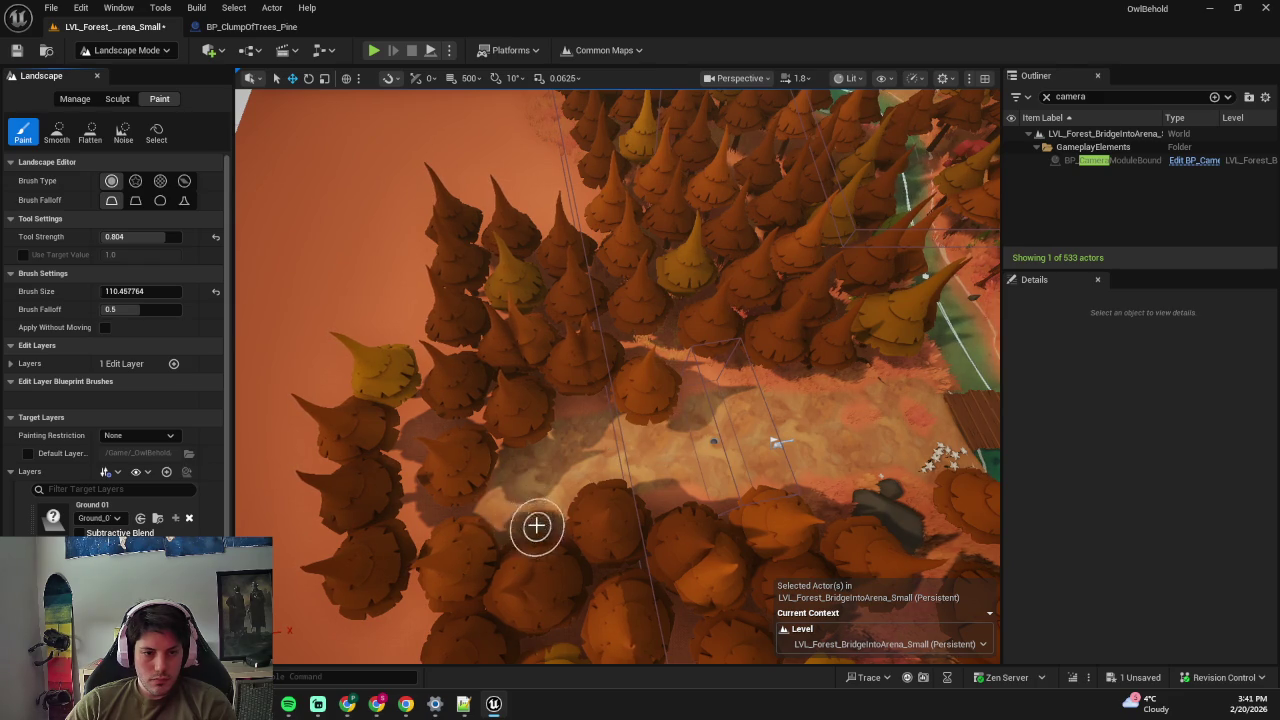
pyautogui.hotkey('shift', '1')
pyautogui.scroll(3, 443, 463)
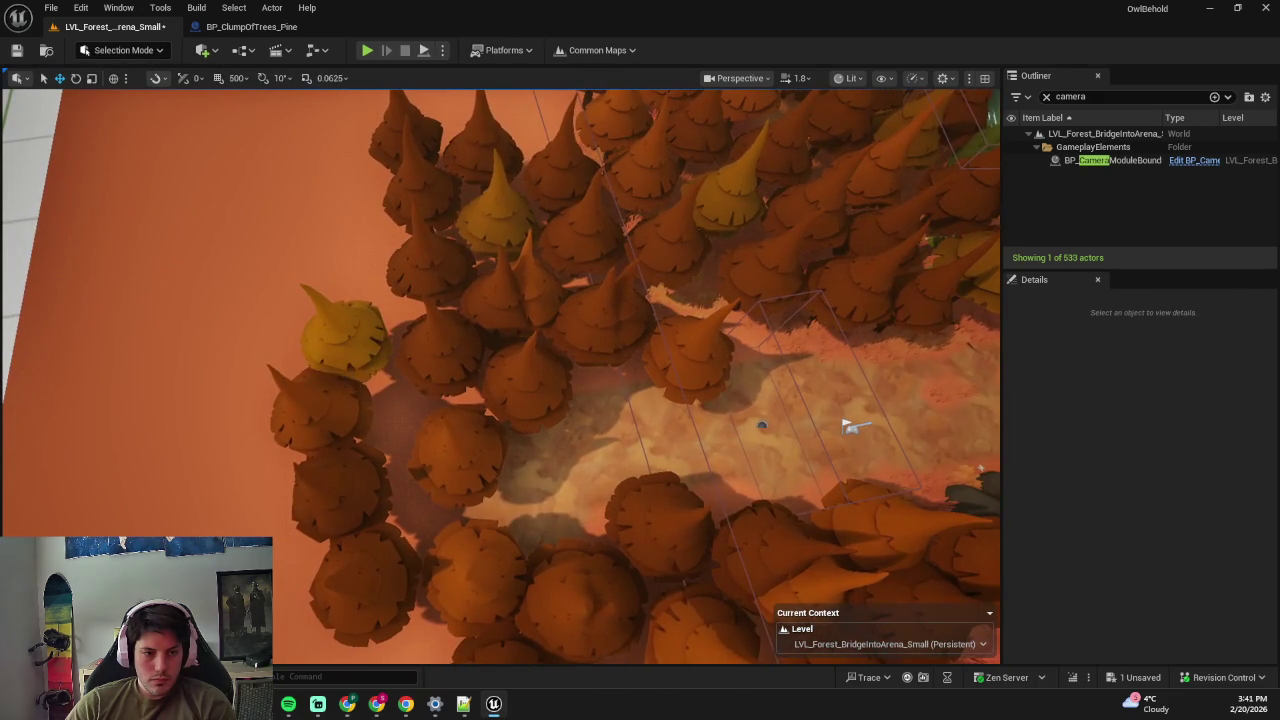
# - Shift the clearing-edge pine right and SM_Pine_Orange170 down and right
pyautogui.click(362, 438)
pyautogui.moveTo(362, 438); pyautogui.dragTo(410, 442)
pyautogui.click(357, 495)
pyautogui.moveTo(368, 540); pyautogui.dragTo(420, 640)
pyautogui.click(400, 605)
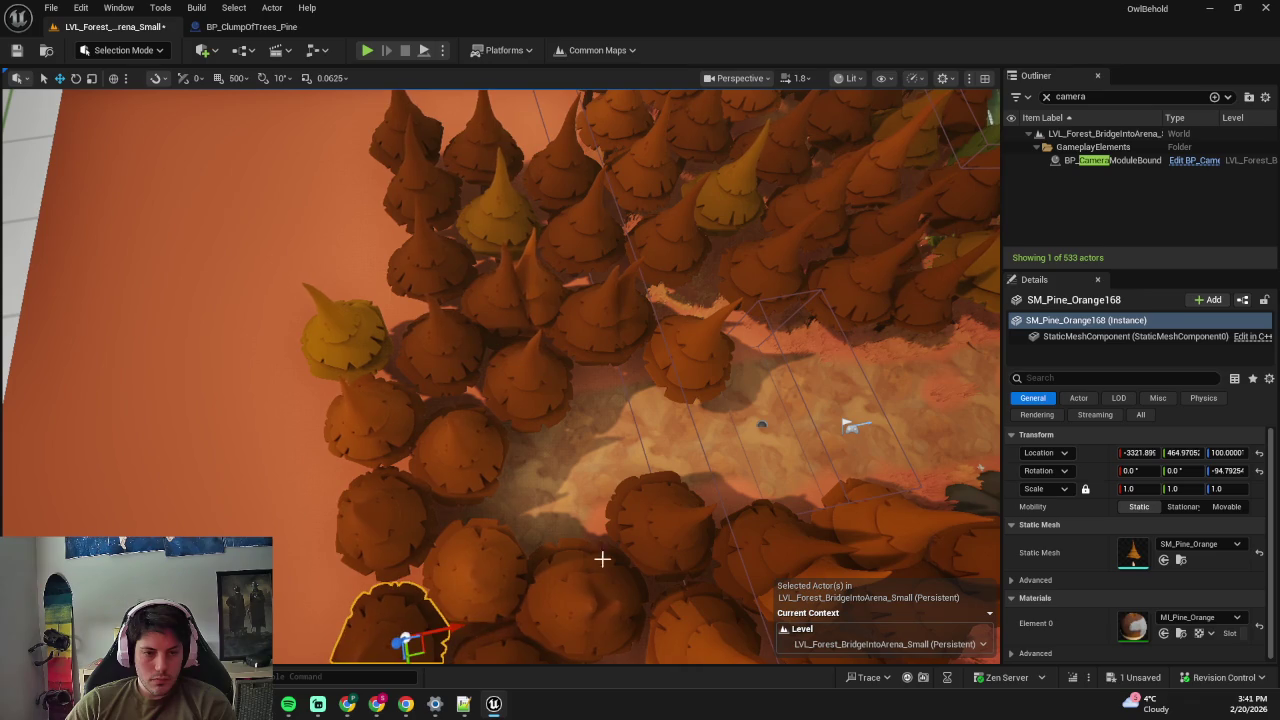
# - Run a quick play-test, then switch to Foliage painting mode
pyautogui.hotkey('alt', 'p')
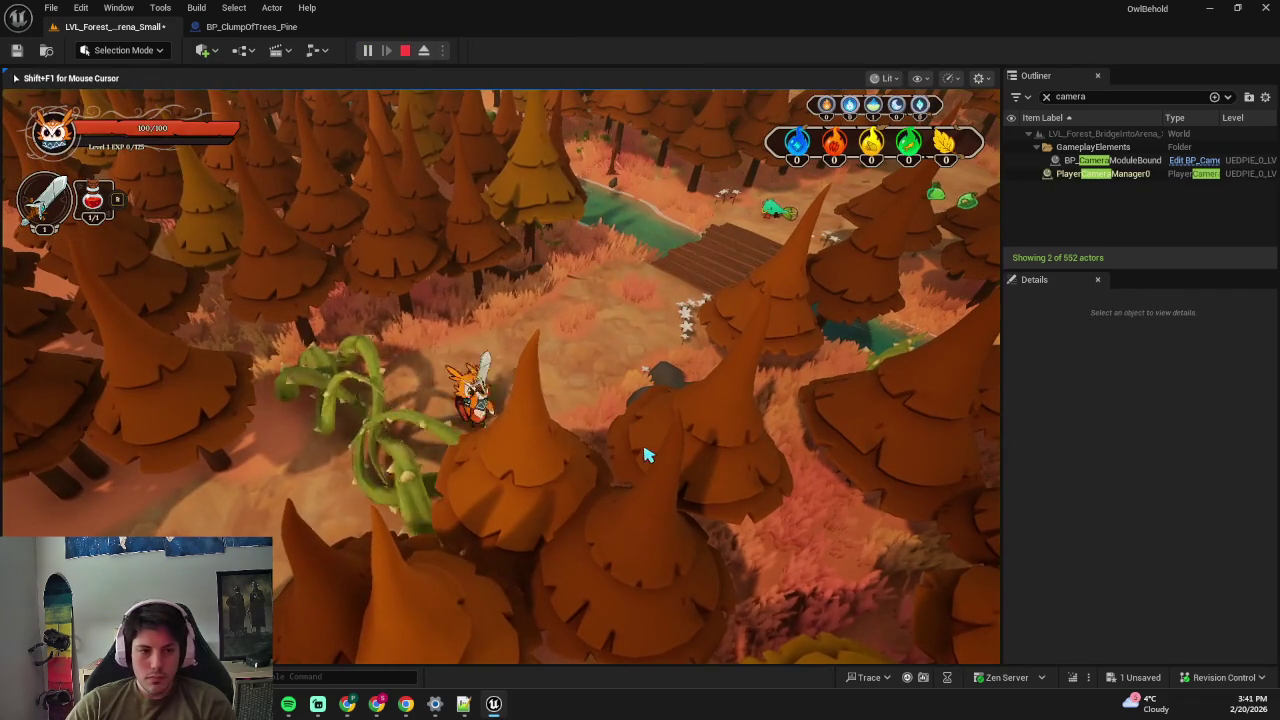
pyautogui.press('Escape')
pyautogui.hotkey('shift', '2')
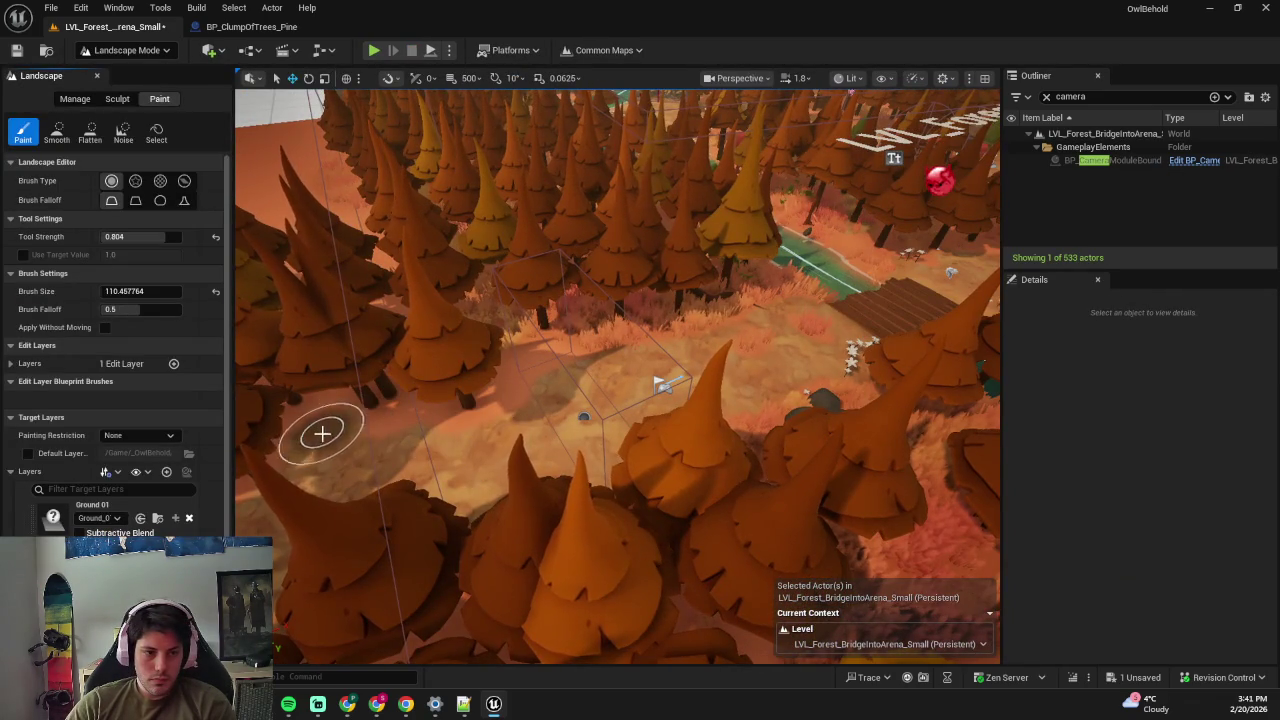
pyautogui.scroll(5, 465, 410)
pyautogui.hotkey('shift', '3')
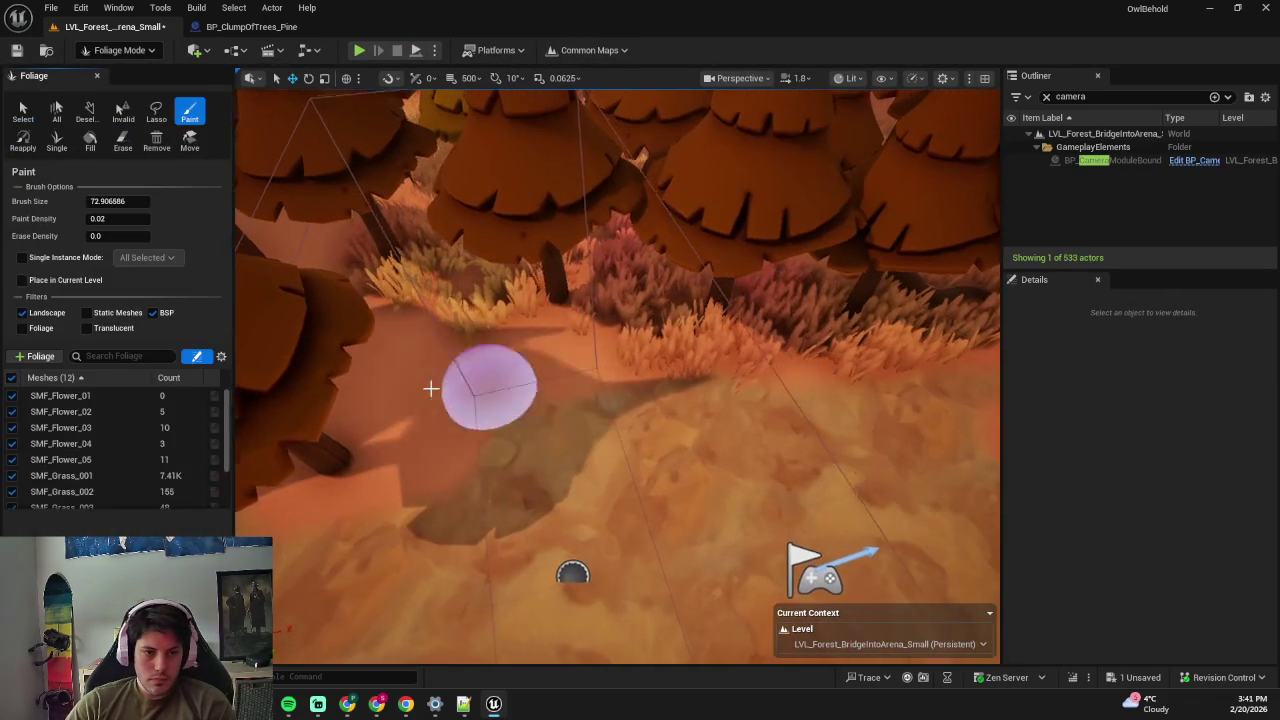
# - Enable SMF_Grass_001 through SMF_Grass_004 and paint grass clumps around and below the clearing
pyautogui.scroll(-3, 20, 410)
pyautogui.click(12, 404)
pyautogui.click(12, 420)
pyautogui.click(12, 436)
pyautogui.click(12, 453)
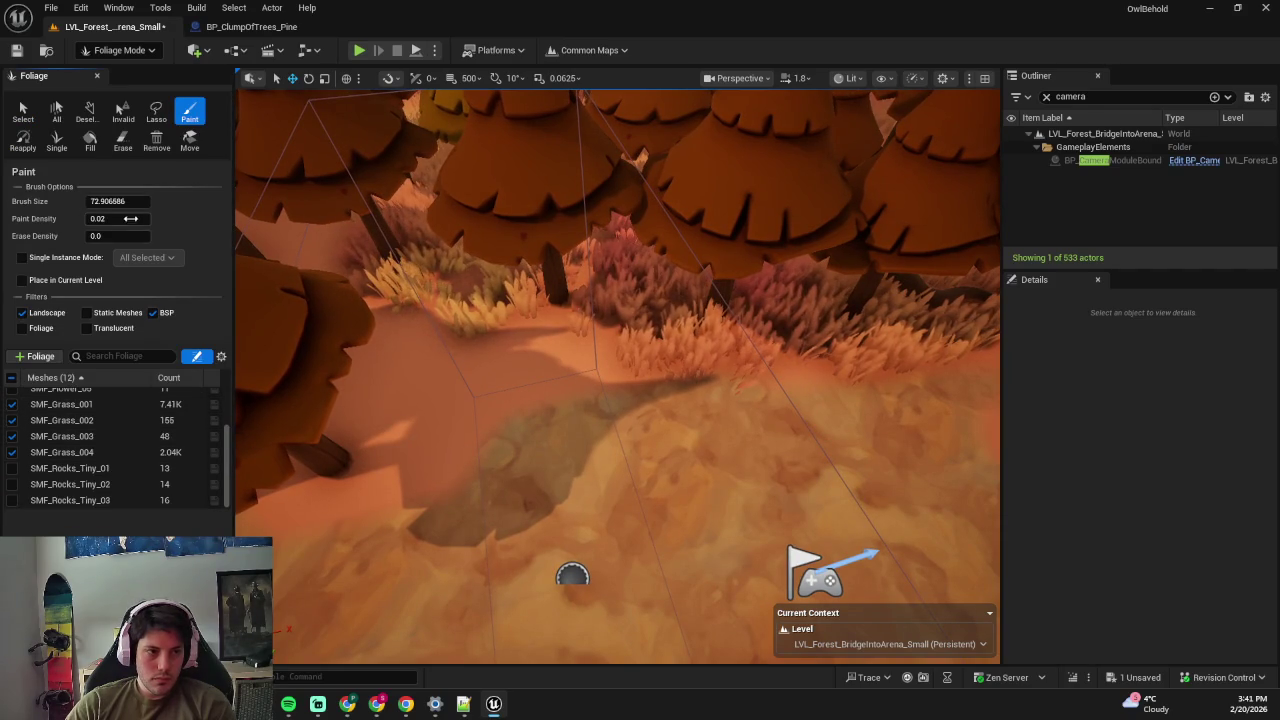
pyautogui.click(417, 388)
pyautogui.scroll(-5, 400, 350)
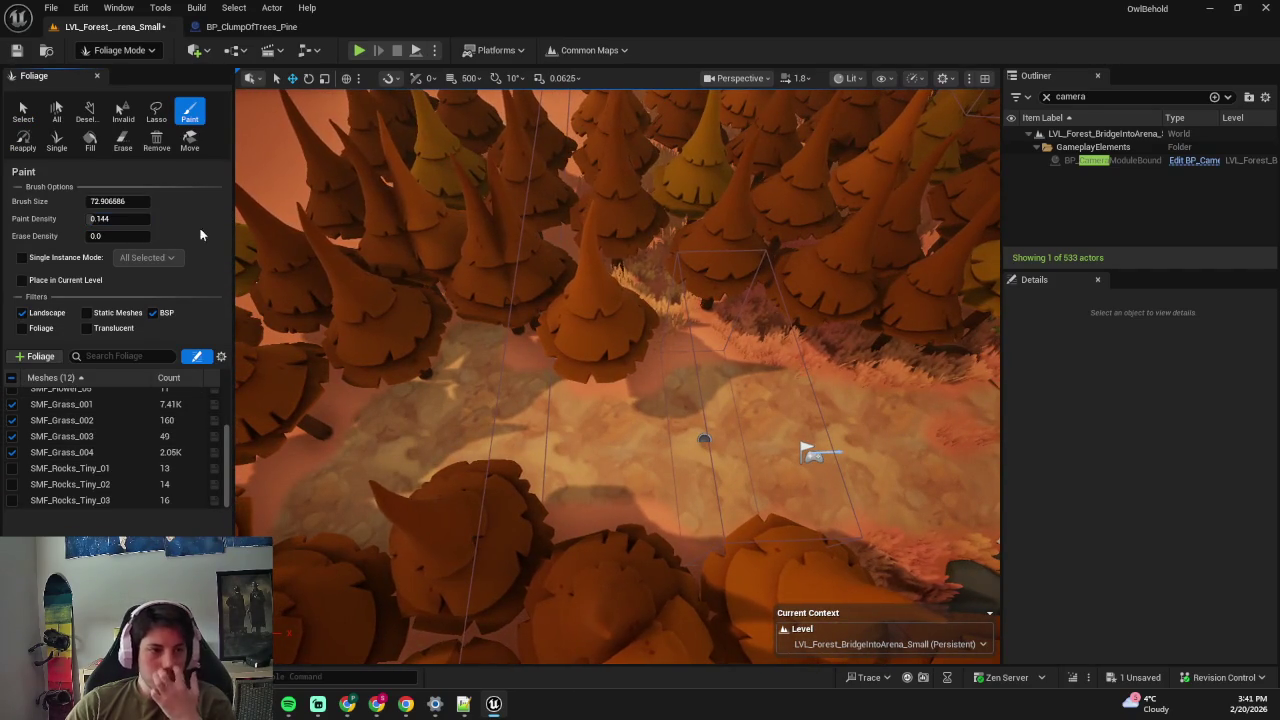
pyautogui.scroll(3, 708, 344)
pyautogui.moveTo(686, 357); pyautogui.dragTo(500, 306)
pyautogui.scroll(-3, 625, 320)
pyautogui.moveTo(625, 320)
pyautogui.mouseDown()
pyautogui.moveTo(523, 514)
pyautogui.moveTo(771, 291)
pyautogui.moveTo(377, 428)
pyautogui.mouseUp()
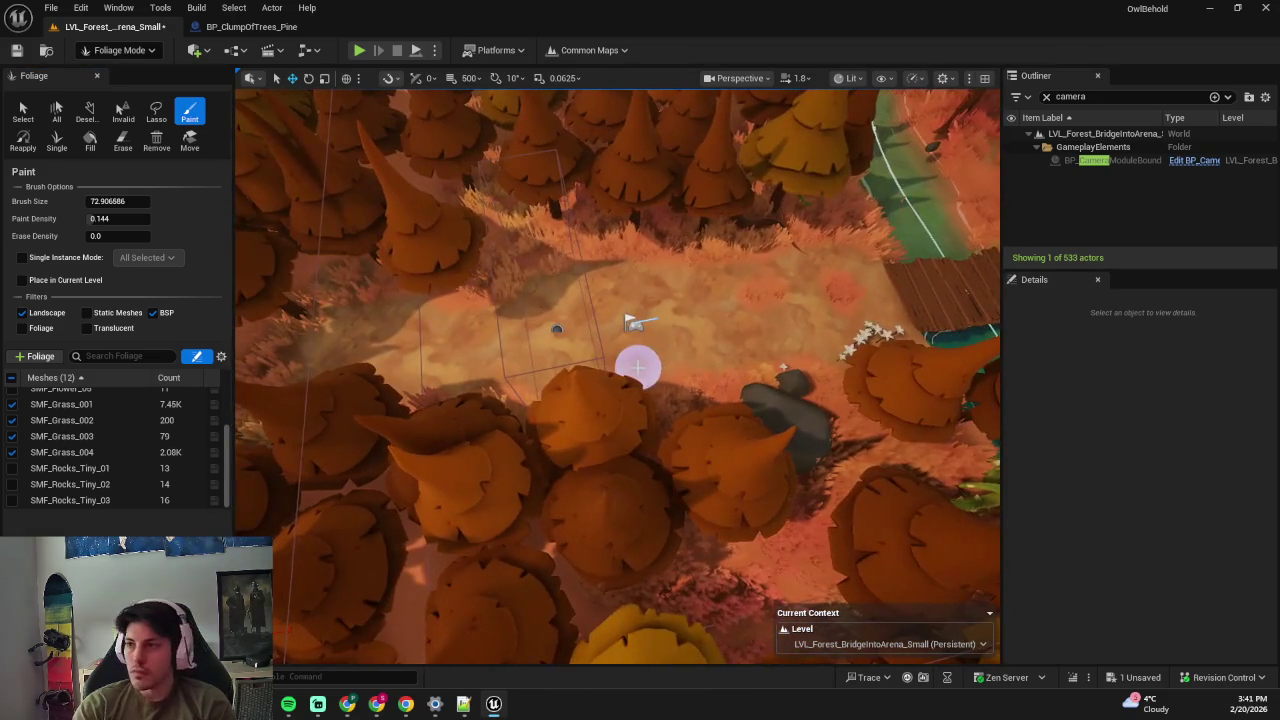
# - Play-test full-screen, walking the character toward the bridge and up the path
pyautogui.hotkey('alt', 'p')
pyautogui.press('F11')
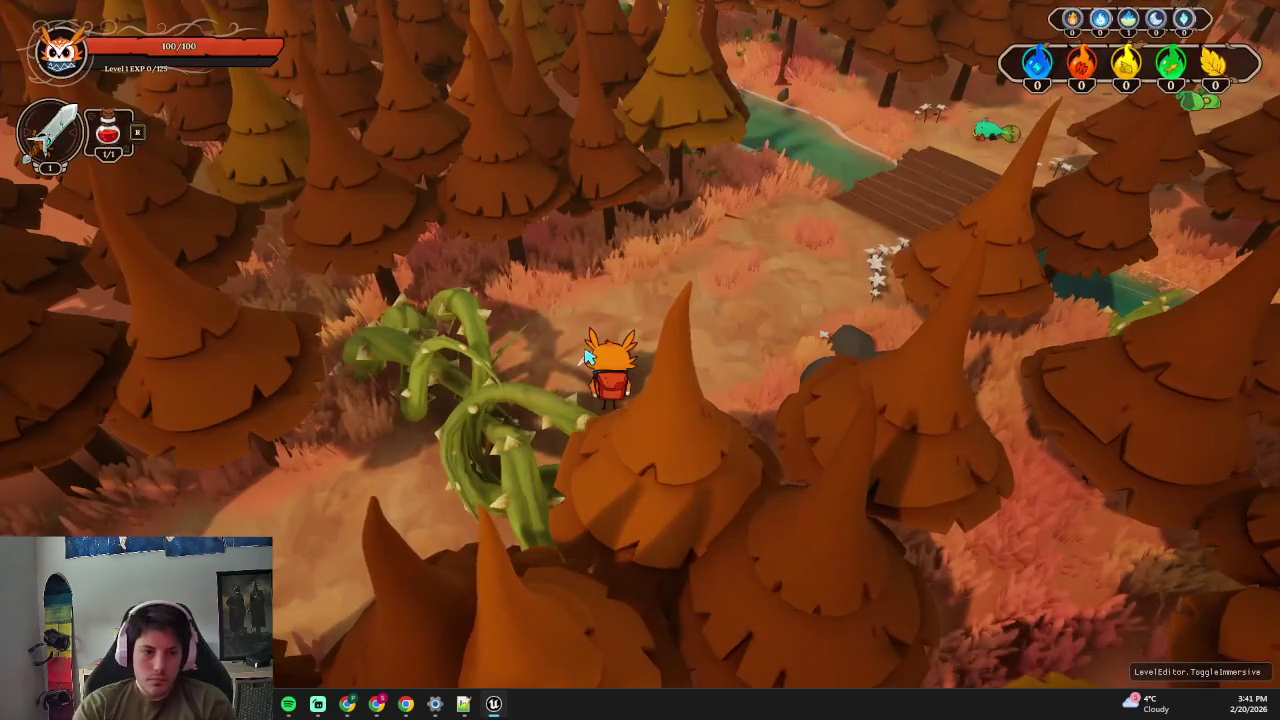
pyautogui.hotkey('w', 'd')
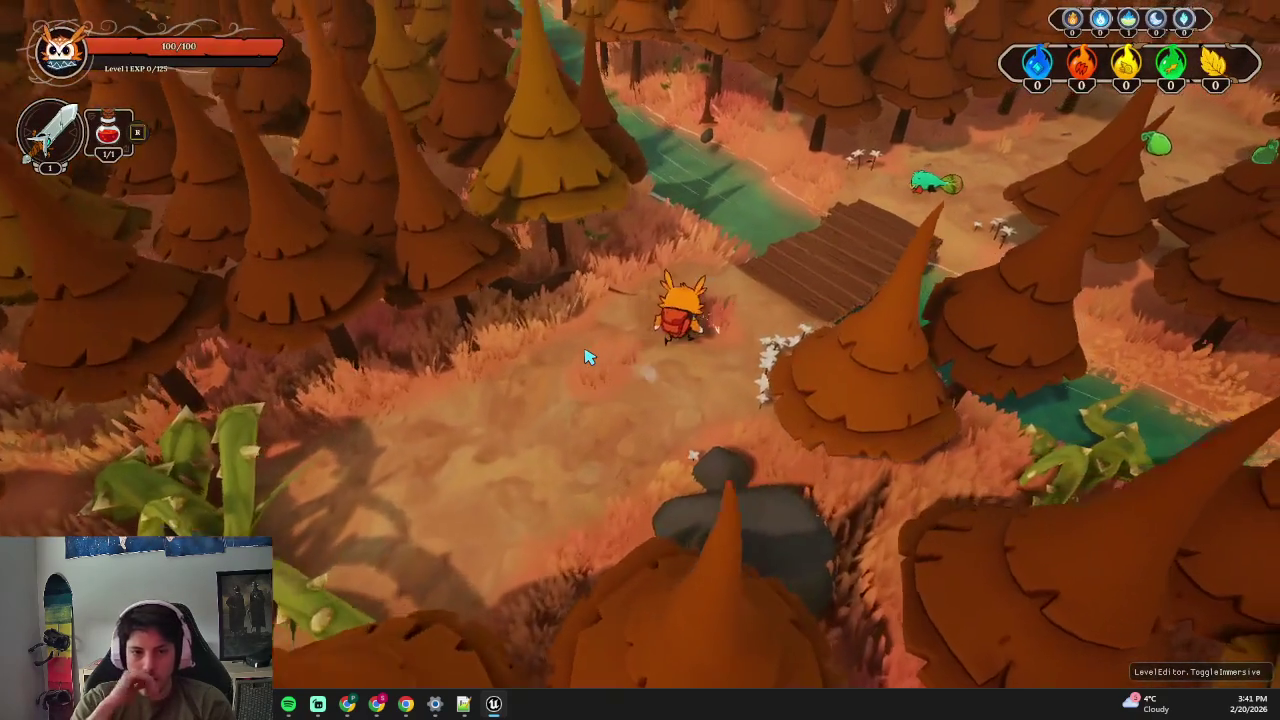
pyautogui.press('w')
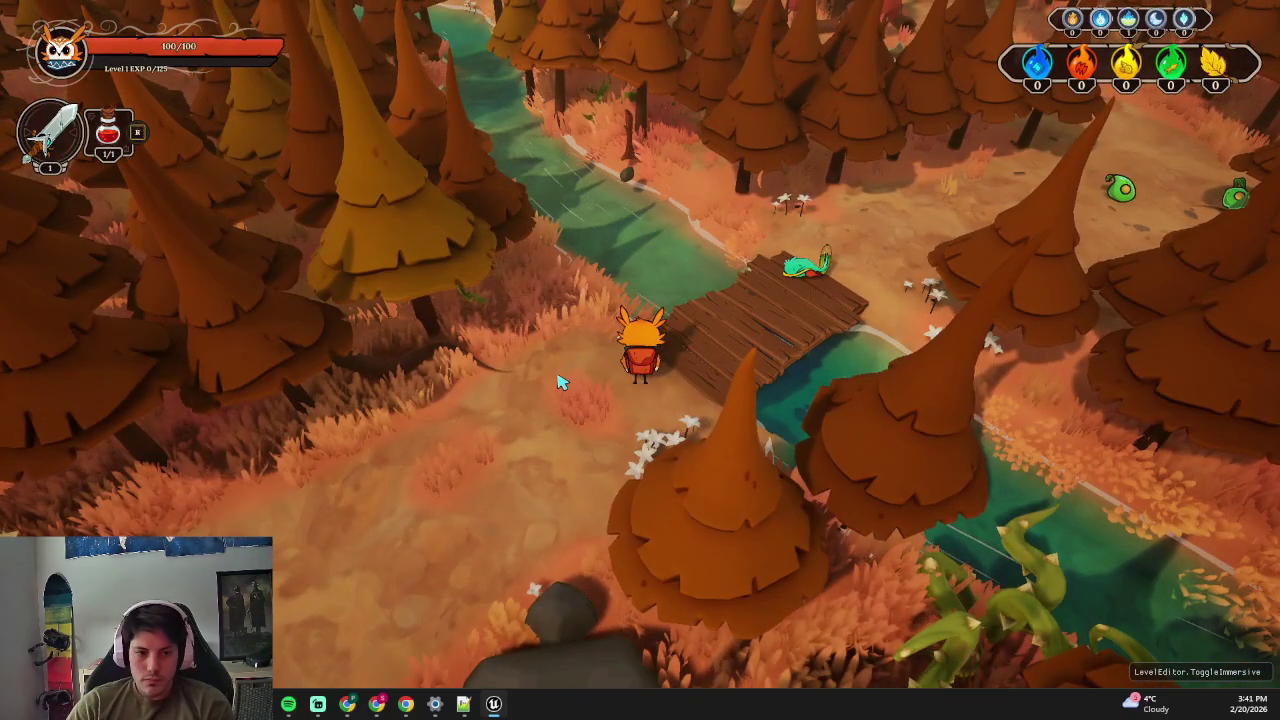
pyautogui.press('Escape')
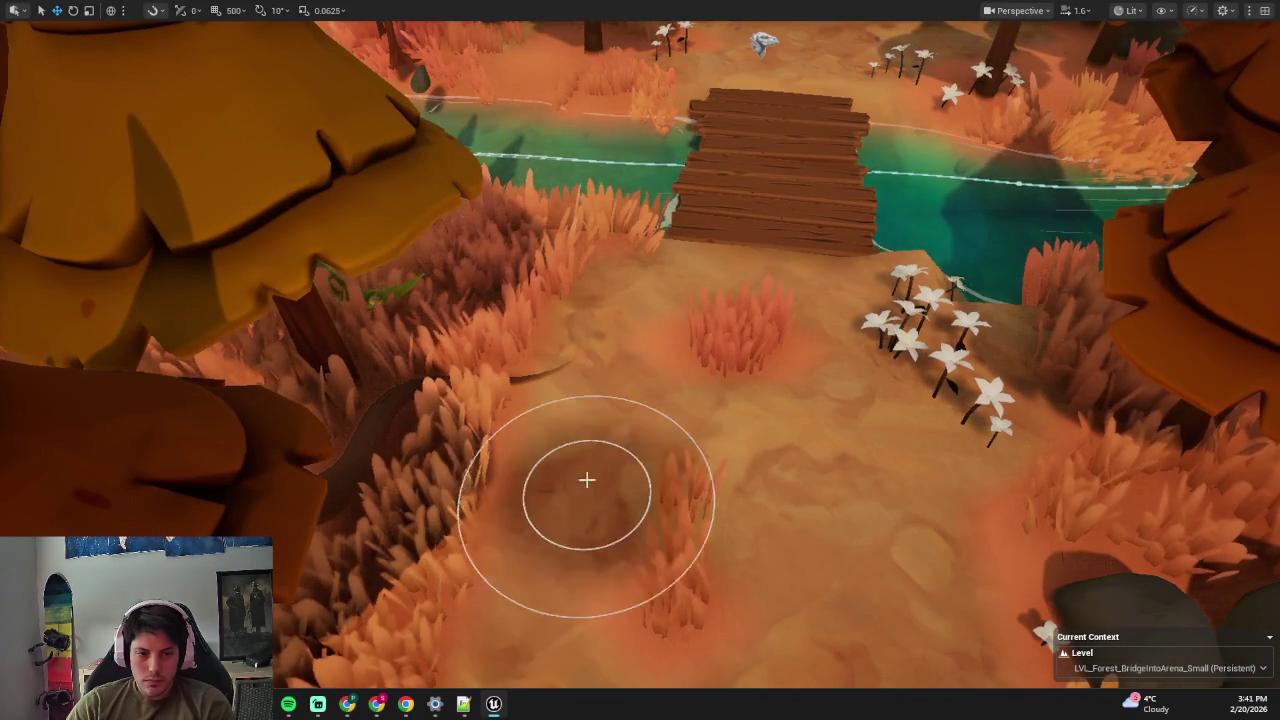
# - Undo the last paint stroke and fly the view down close over the wooden bridge
pyautogui.hotkey('ctrl', 'z')
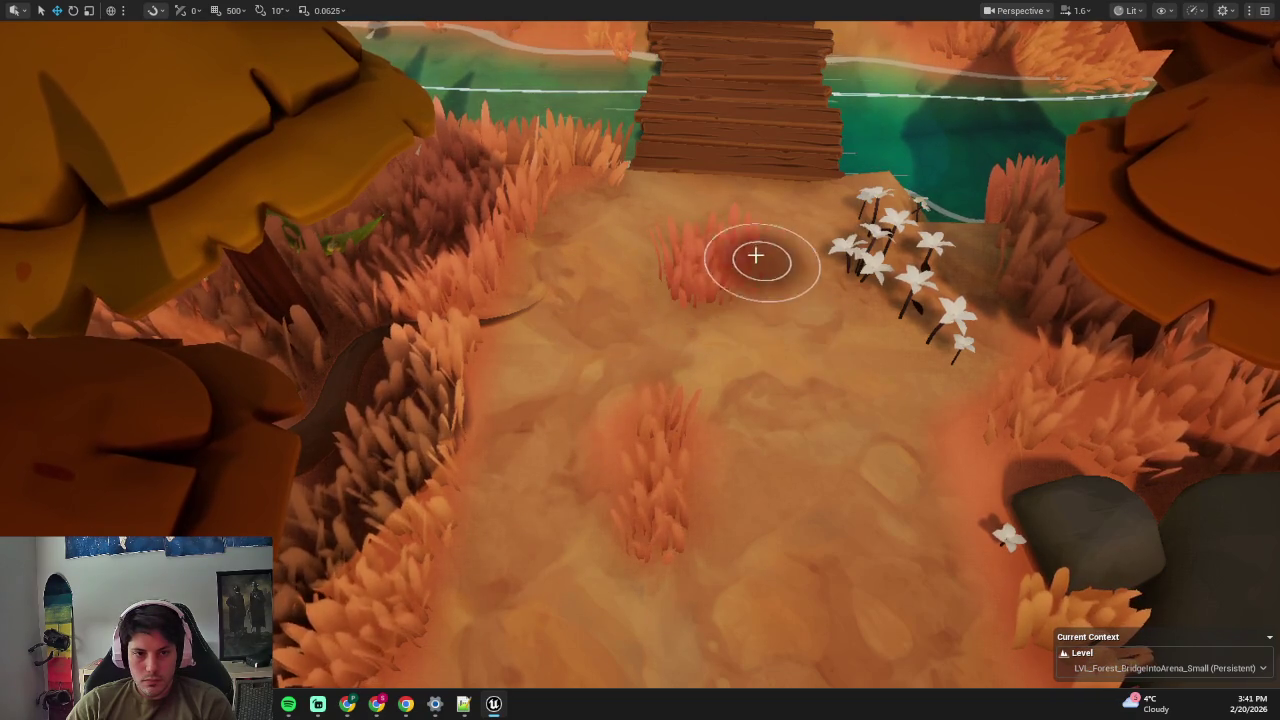
pyautogui.moveTo(659, 540)
pyautogui.mouseDown()
pyautogui.moveTo(560, 520)
pyautogui.moveTo(657, 529)
pyautogui.mouseUp()
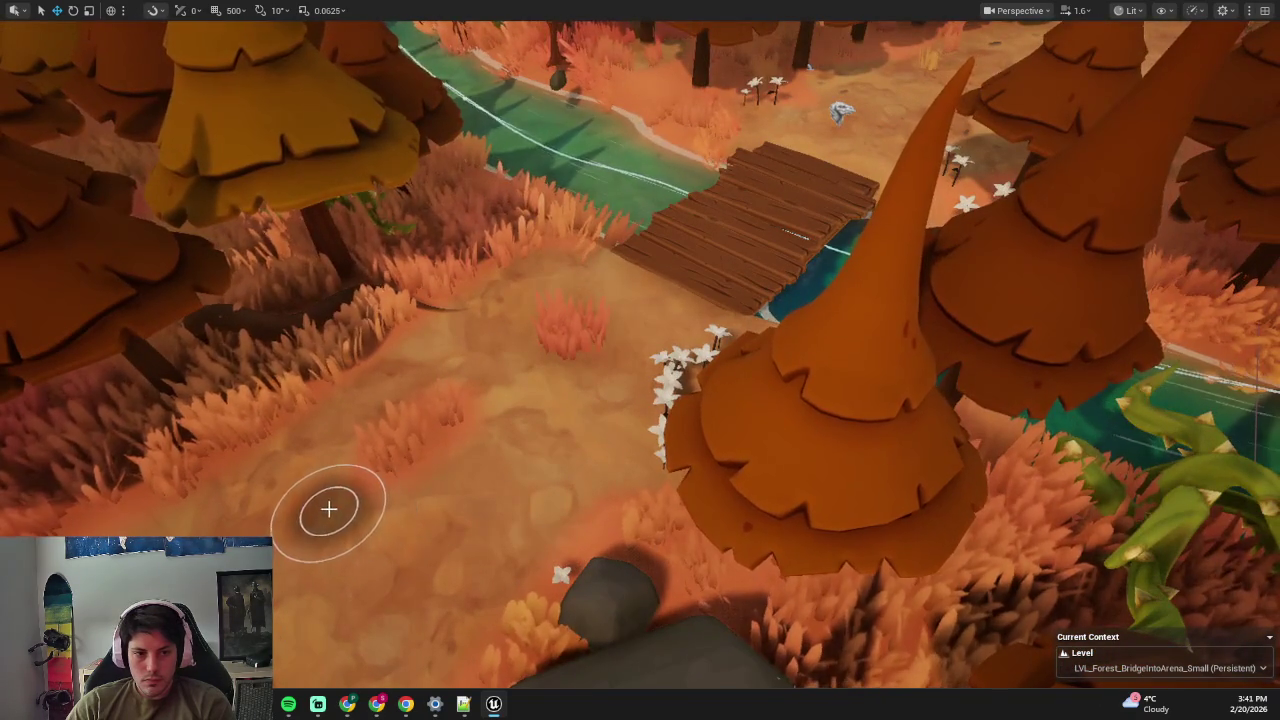
pyautogui.moveTo(457, 614)
pyautogui.mouseDown()
pyautogui.moveTo(470, 560)
pyautogui.moveTo(457, 614)
pyautogui.mouseUp()
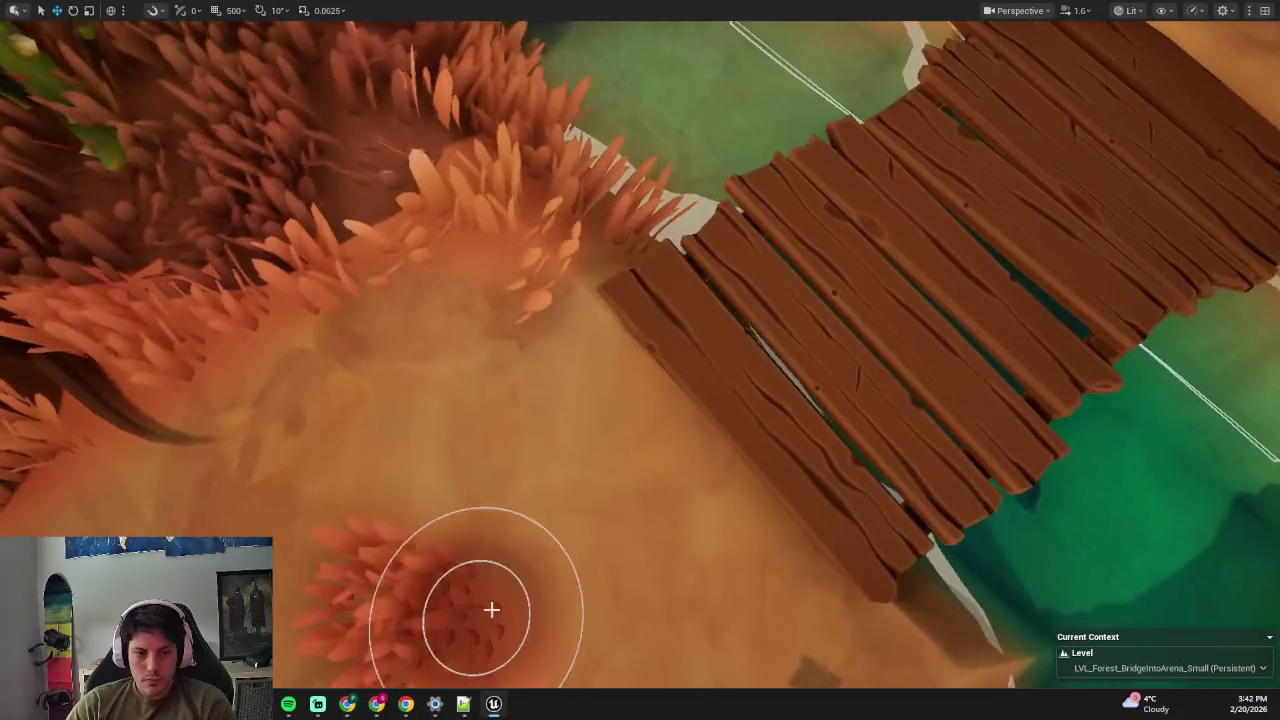
pyautogui.scroll(-5, 640, 360)
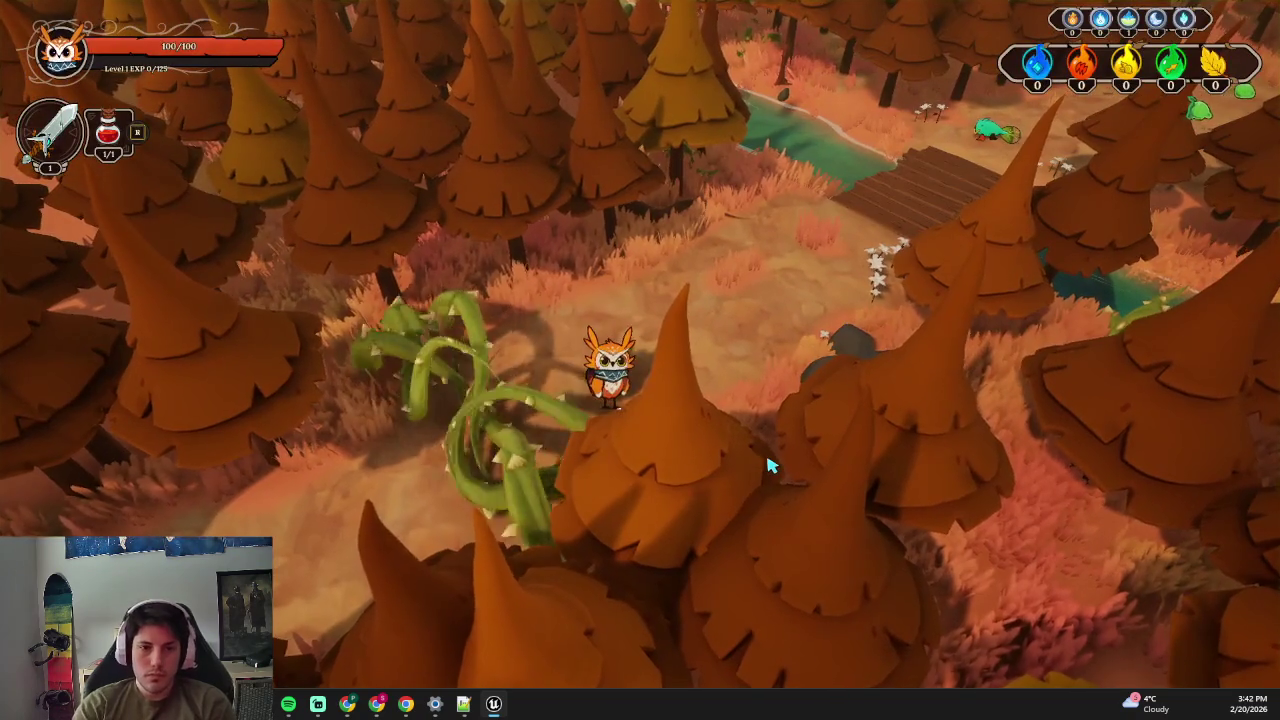
# - Walk the character over the bridge, through the clearing and left along the river, then stop
pyautogui.press('w')
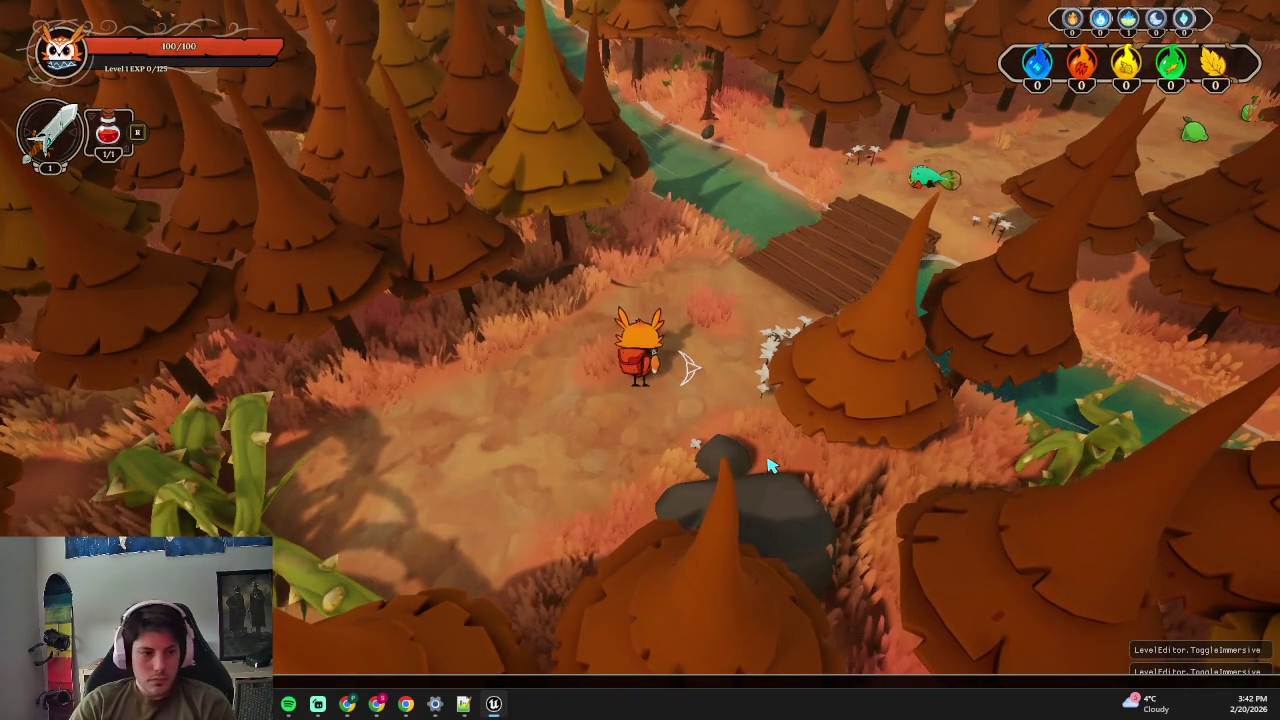
pyautogui.press('w')
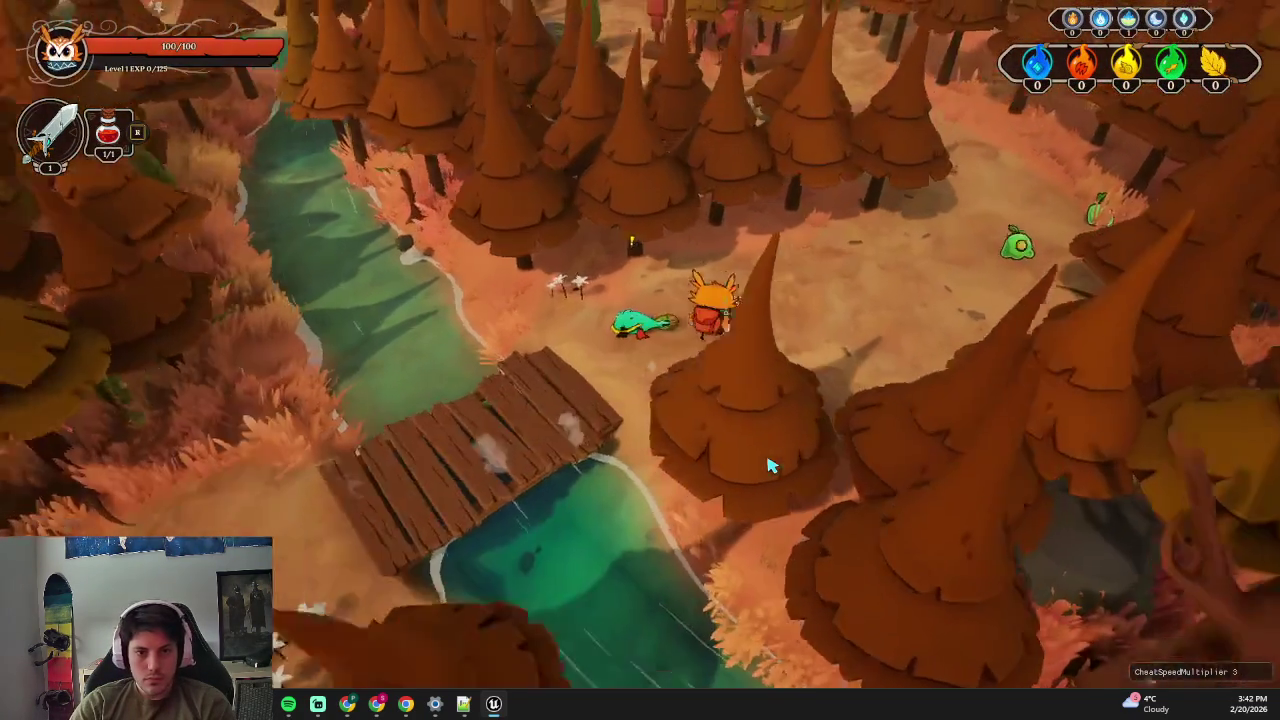
pyautogui.press('a')
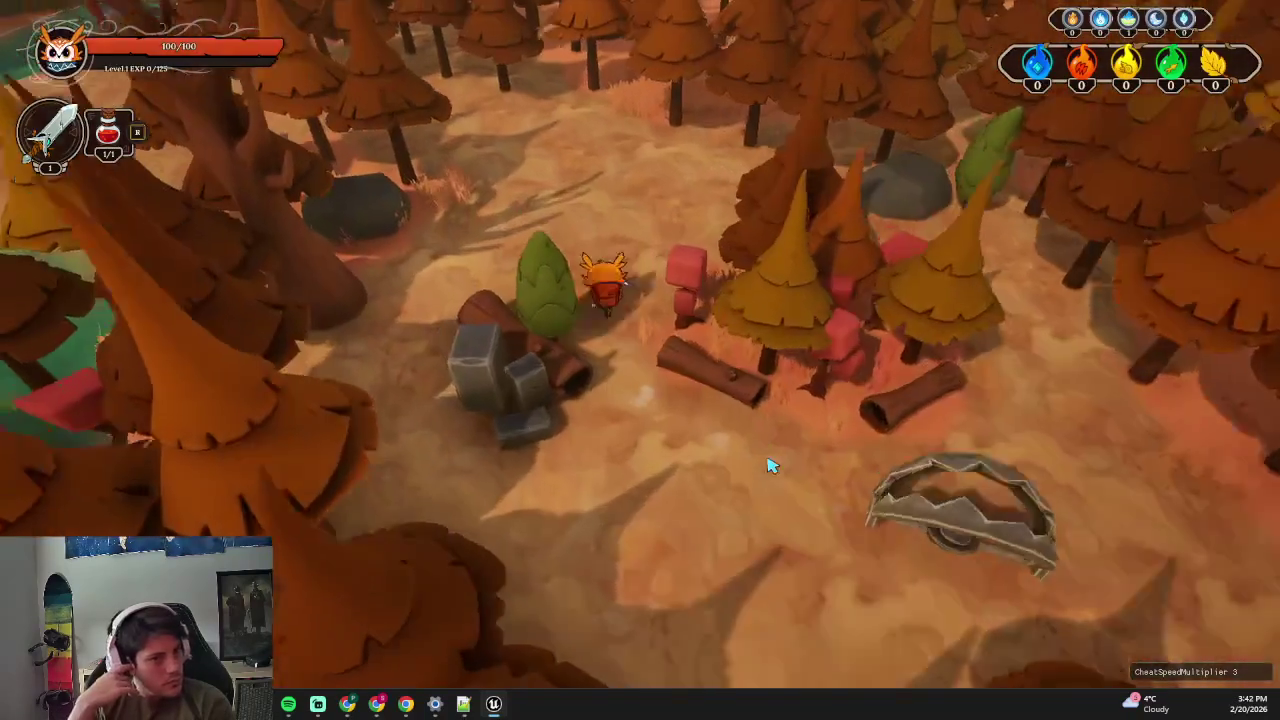
pyautogui.press('a')
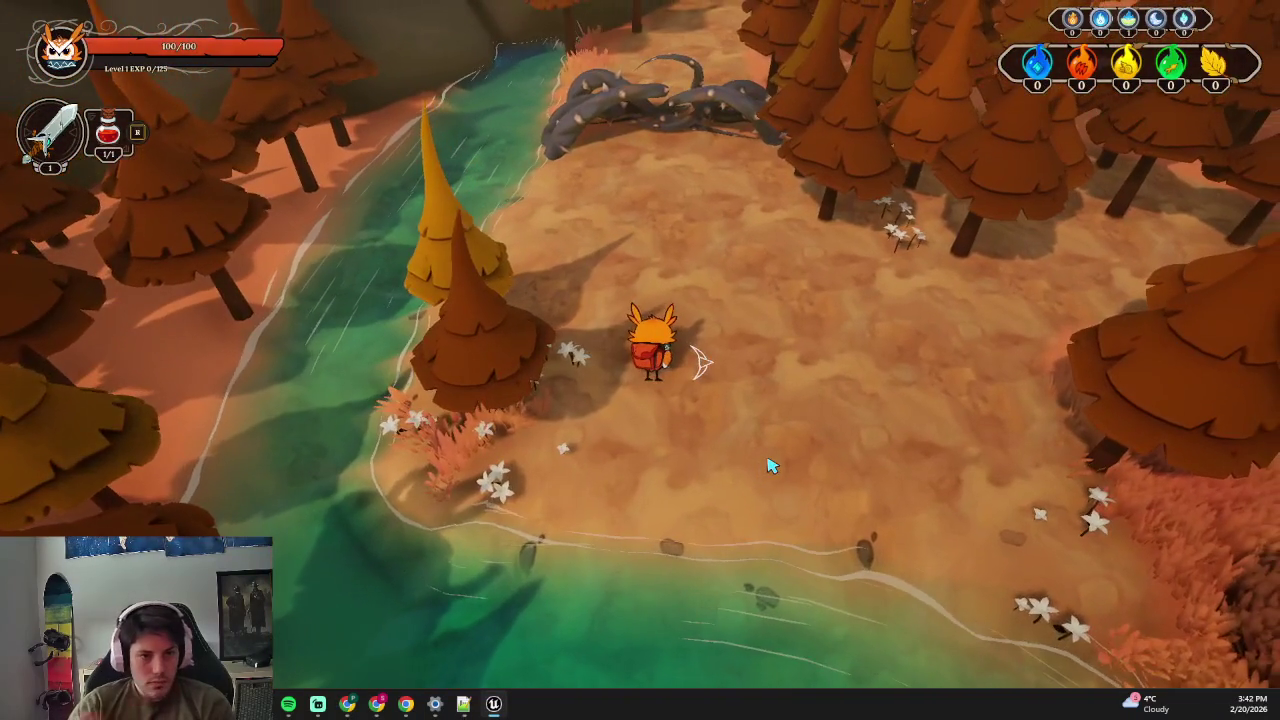
pyautogui.press('Escape')
pyautogui.scroll(-10, 668, 375)
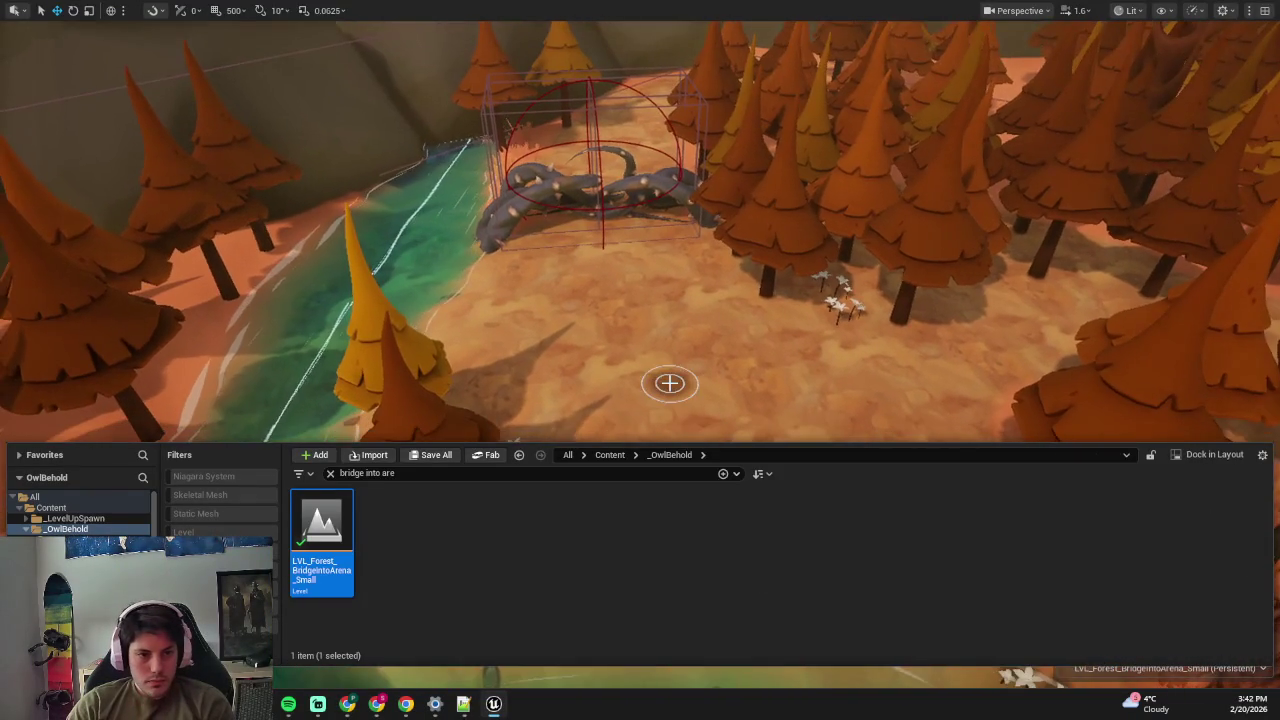
# - Restore the full editor in Selection Mode and cancel renaming the level asset
pyautogui.press('F11')
pyautogui.hotkey('shift', '1')
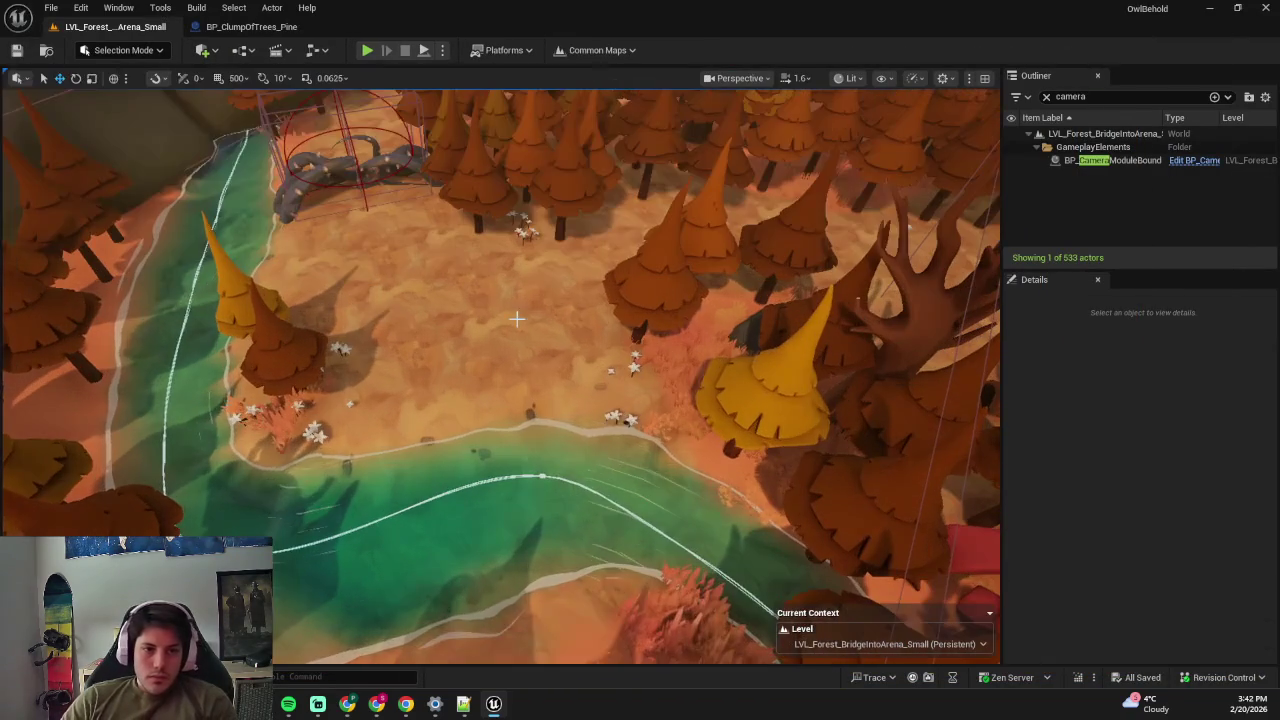
pyautogui.scroll(3, 534, 339)
pyautogui.hotkey('ctrl', 'space')
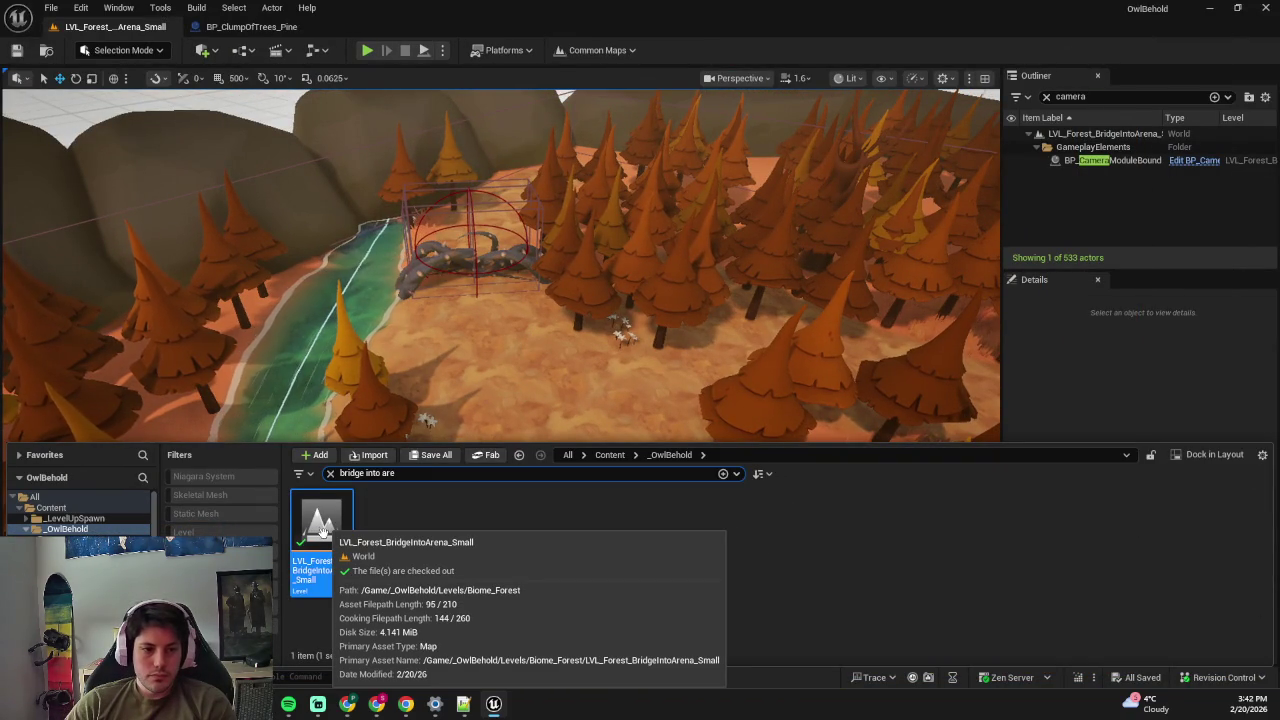
pyautogui.press('F2')
pyautogui.click(426, 294)
# - Search the Content Drawer for 'test' and open the DA_Room_TEST data asset
pyautogui.hotkey('ctrl', 'space')
pyautogui.press('BackSpace')
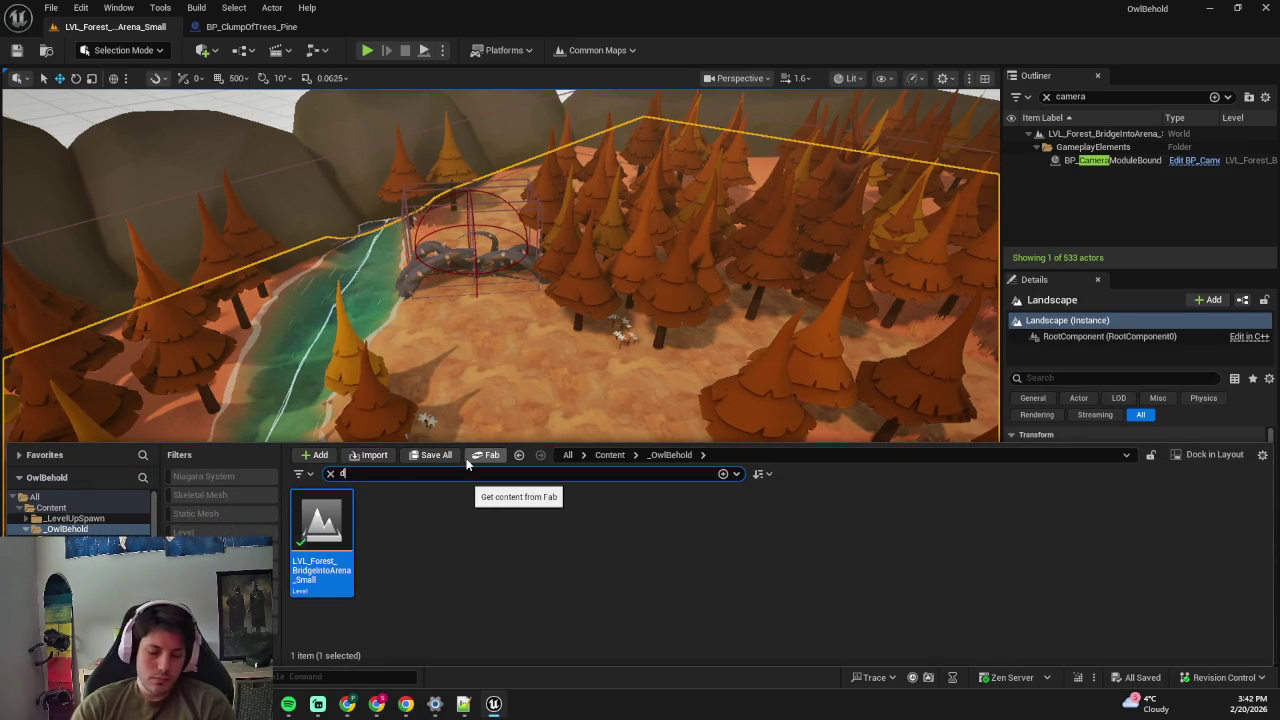
pyautogui.write('test')
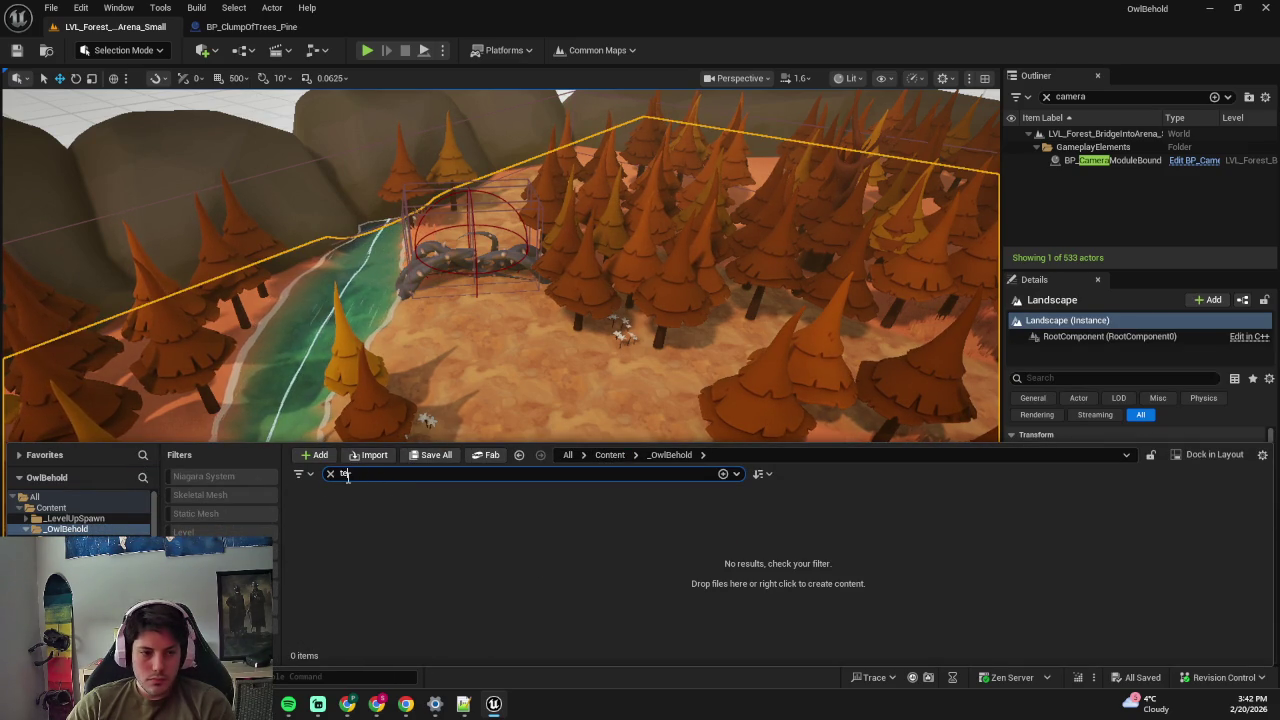
pyautogui.click(576, 515)
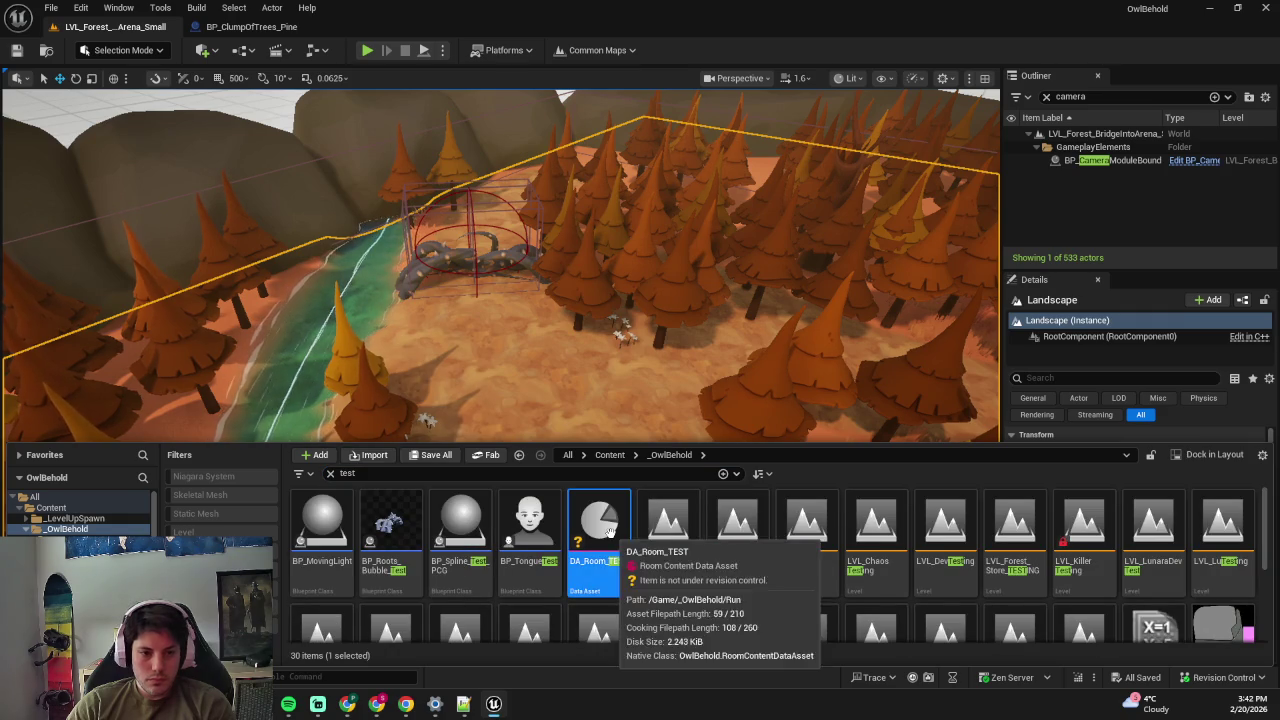
pyautogui.doubleClick(576, 515)
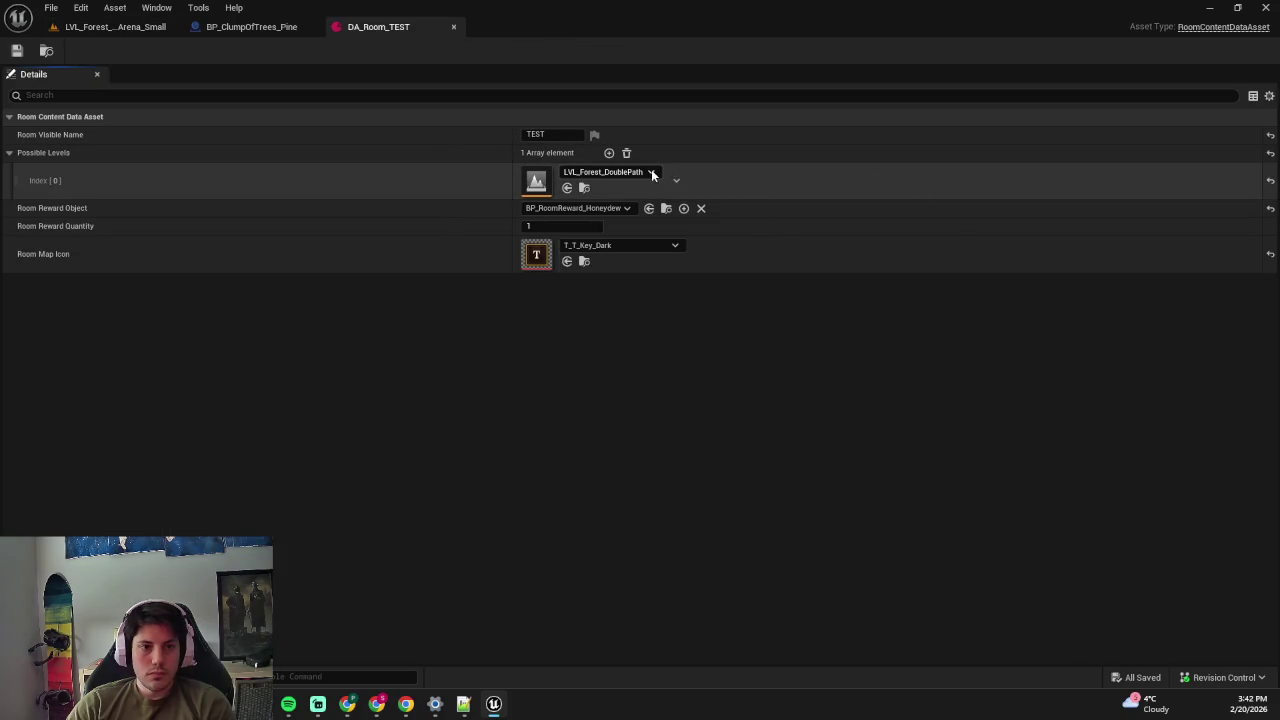
# - Set DA_Room_TEST's possible level to LVL_Forest_BridgeIntoArena_Small and return to the level editor
pyautogui.click(650, 171)
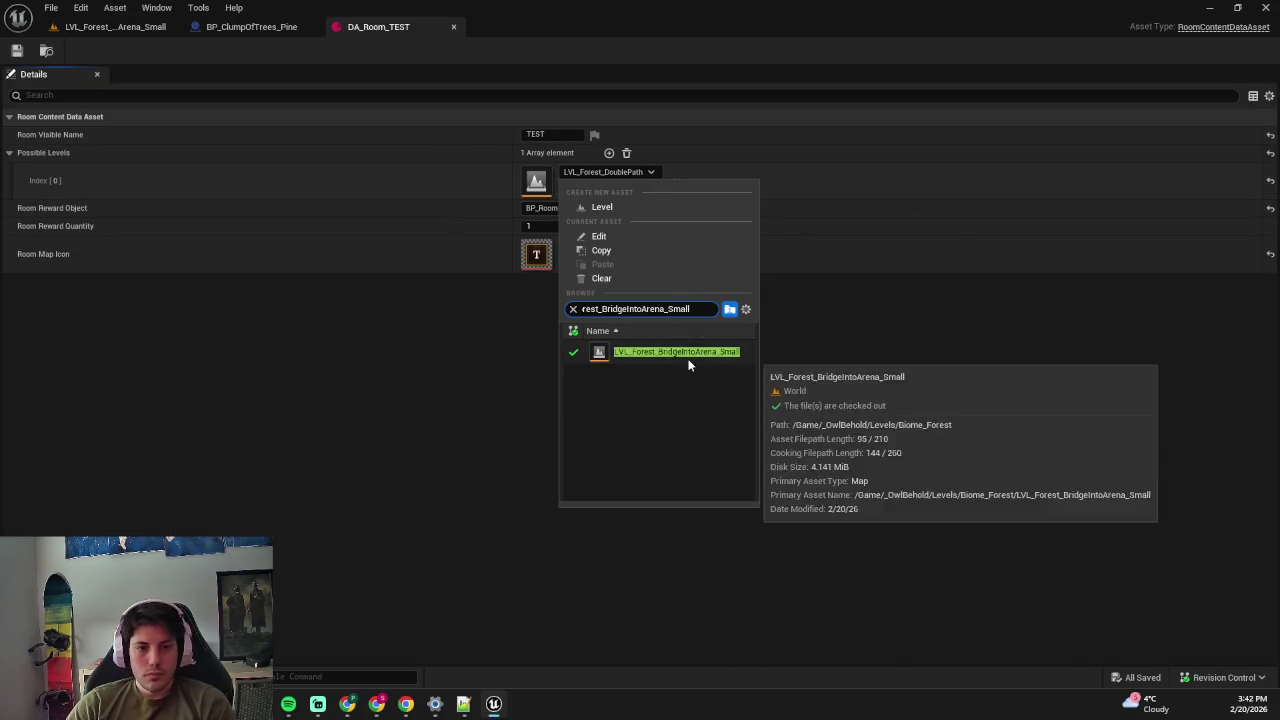
pyautogui.click(686, 356)
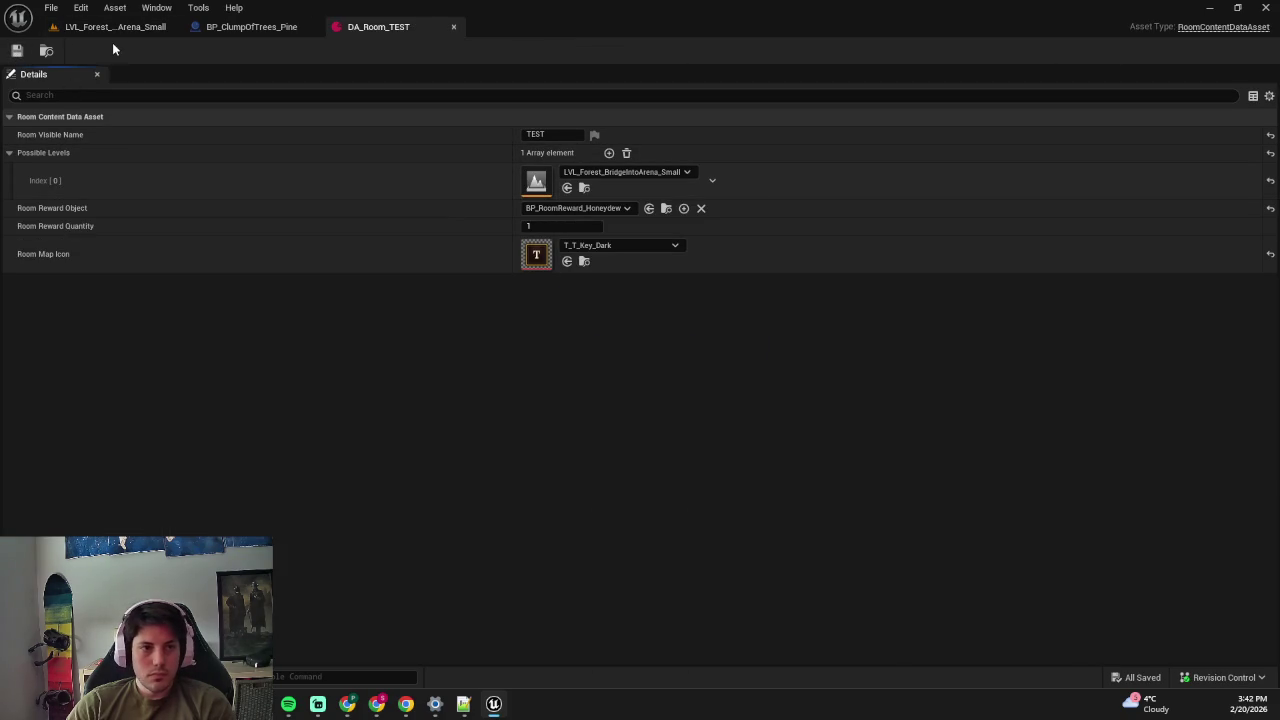
pyautogui.click(115, 27)
# - Open LVL_Run_Biome1 from Common Maps and start playing it
pyautogui.click(51, 7)
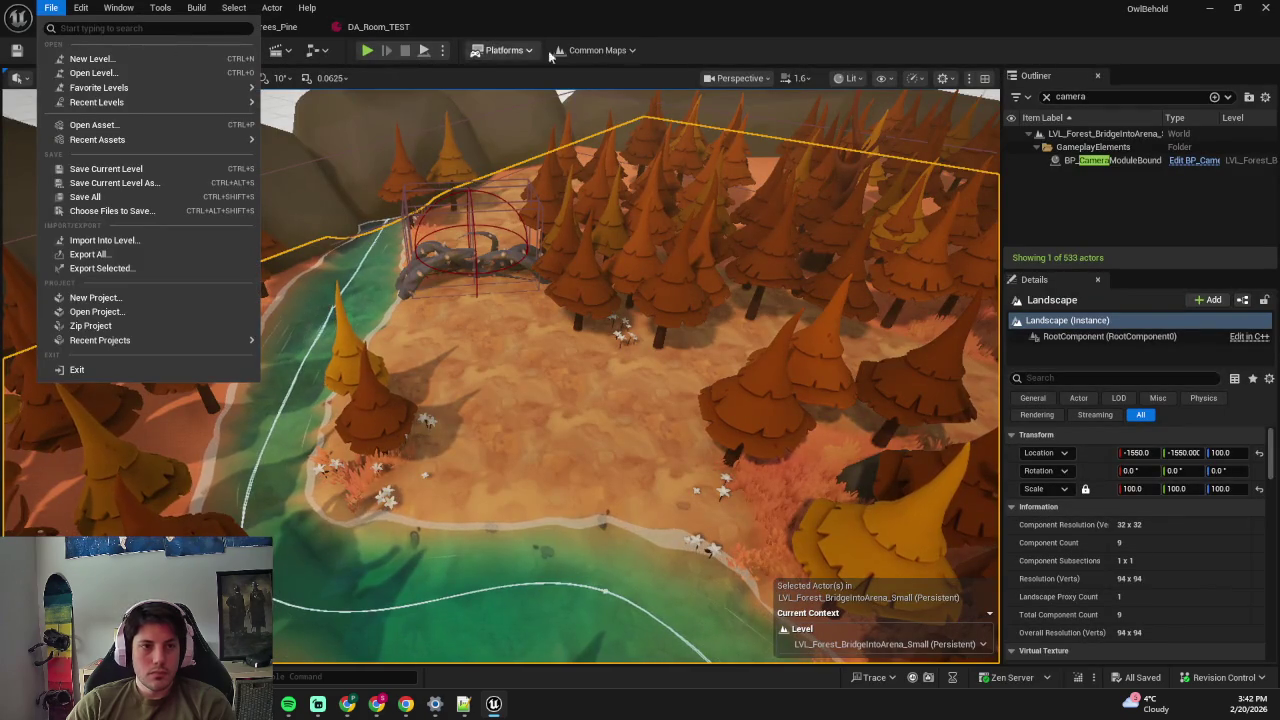
pyautogui.click(592, 50)
pyautogui.click(621, 95)
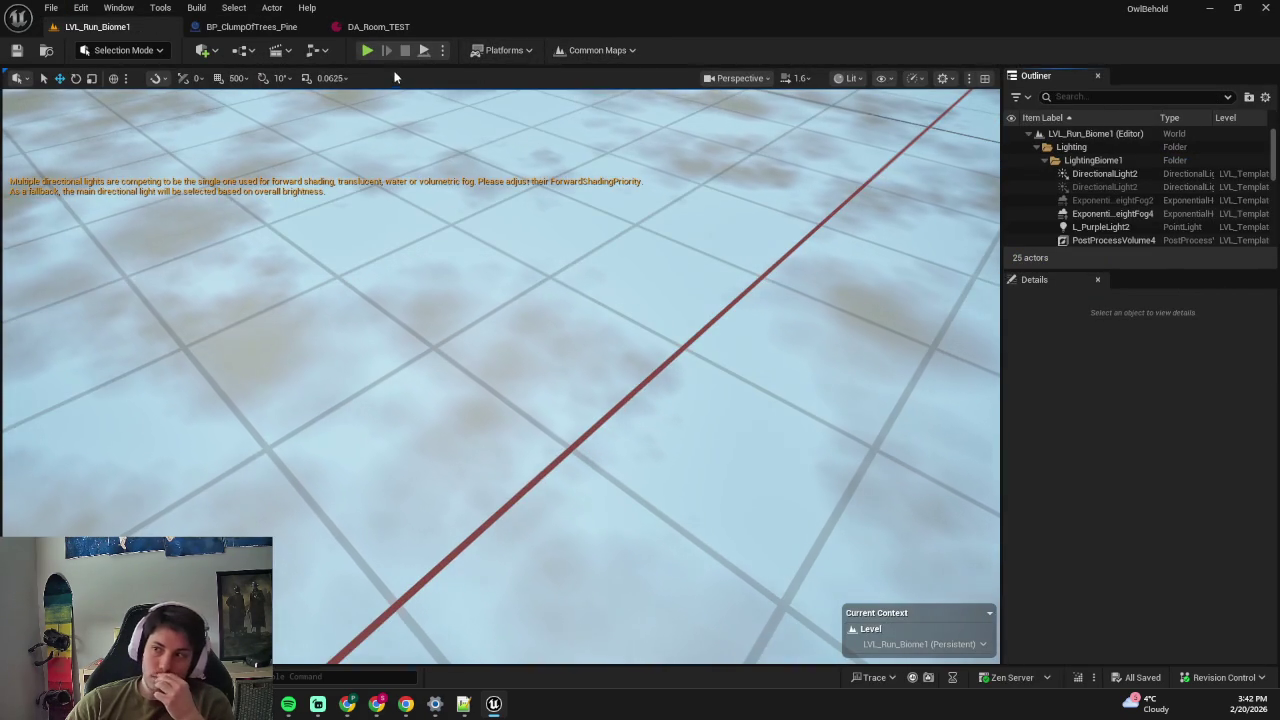
pyautogui.click(367, 50)
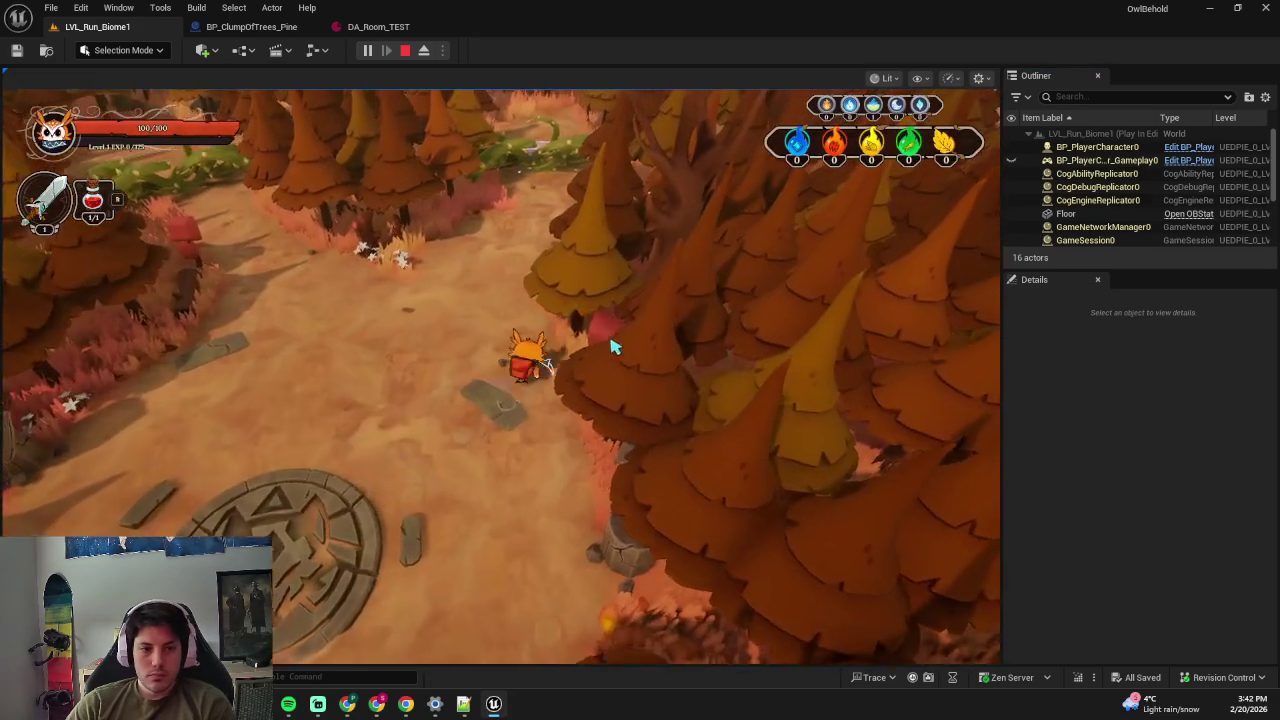
# - Pause the game, check the Options menu, then resume play
pyautogui.press('Escape')
pyautogui.click(536, 346)
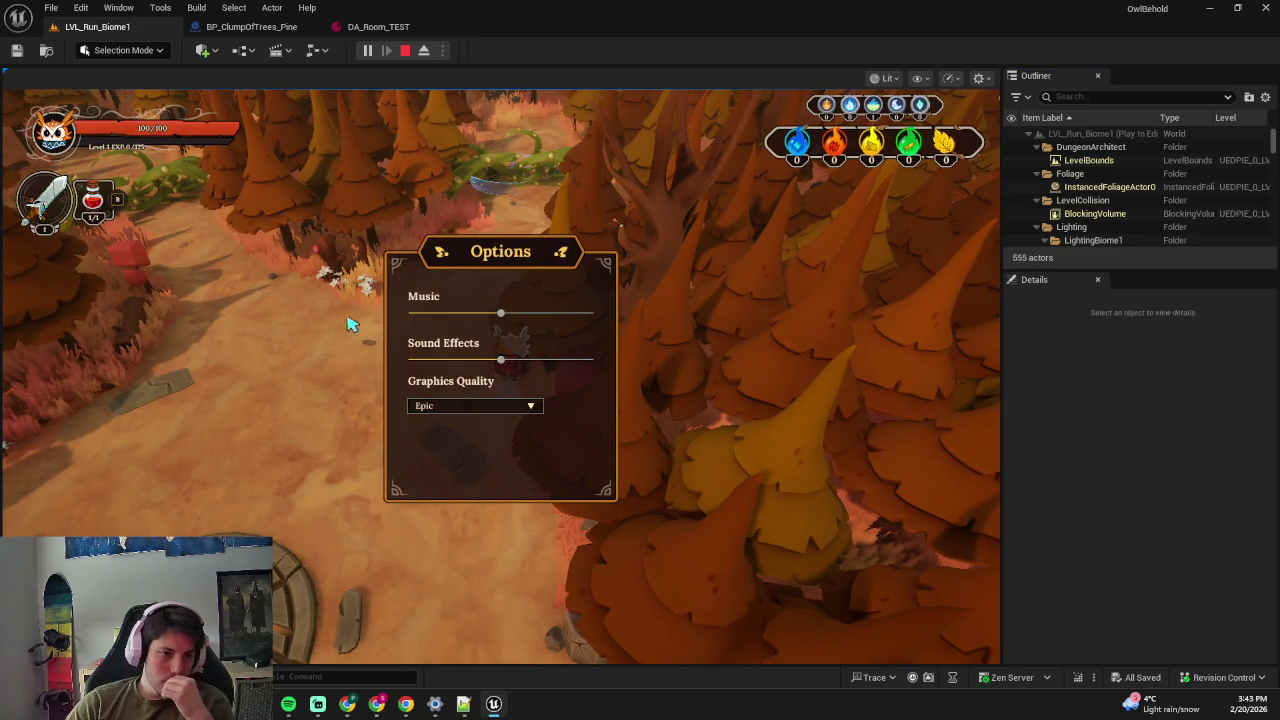
pyautogui.press('Escape')
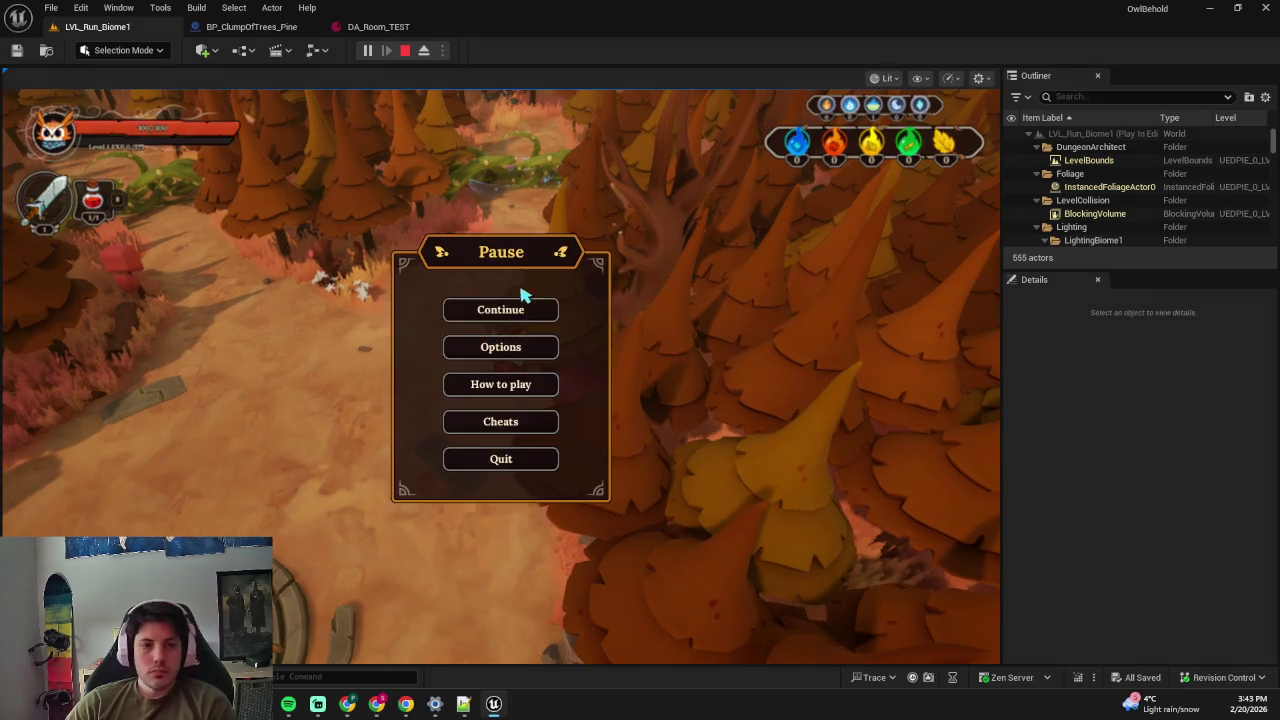
pyautogui.click(528, 306)
pyautogui.press('Tab')
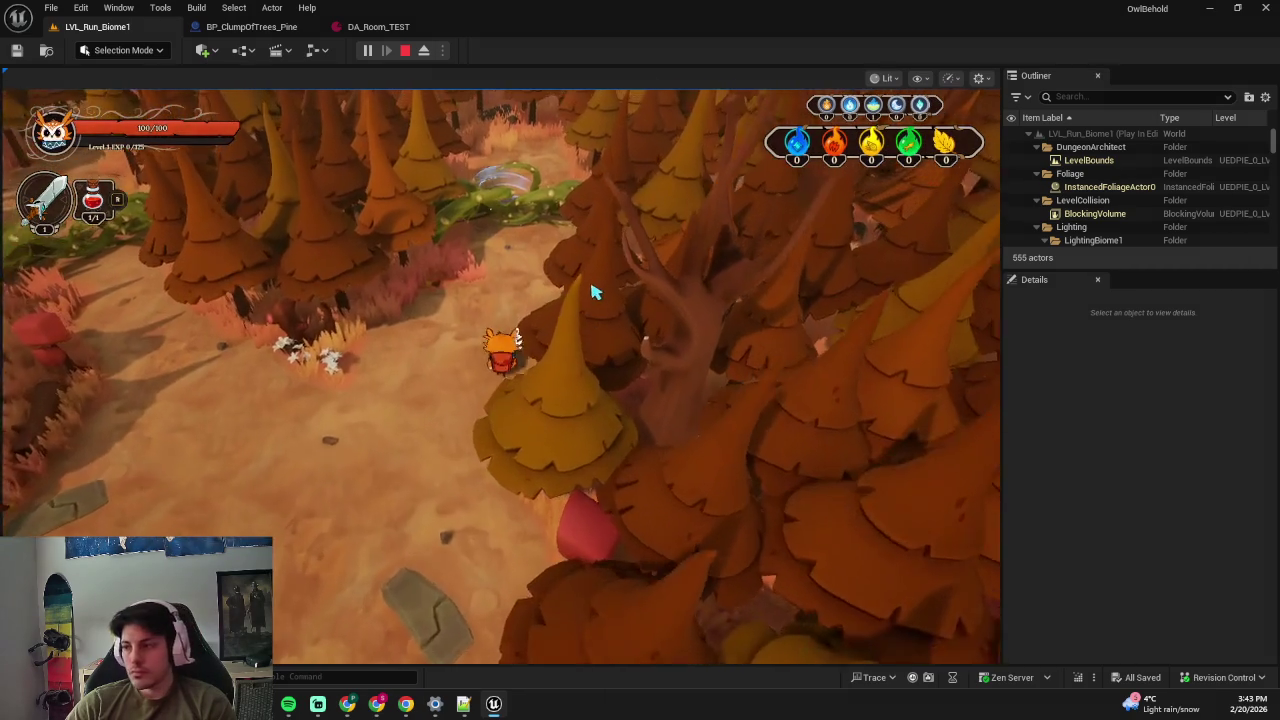
# - Travel to the next room from the dungeon map, stop playing and return to DA_Room_TEST
pyautogui.press('Tab')
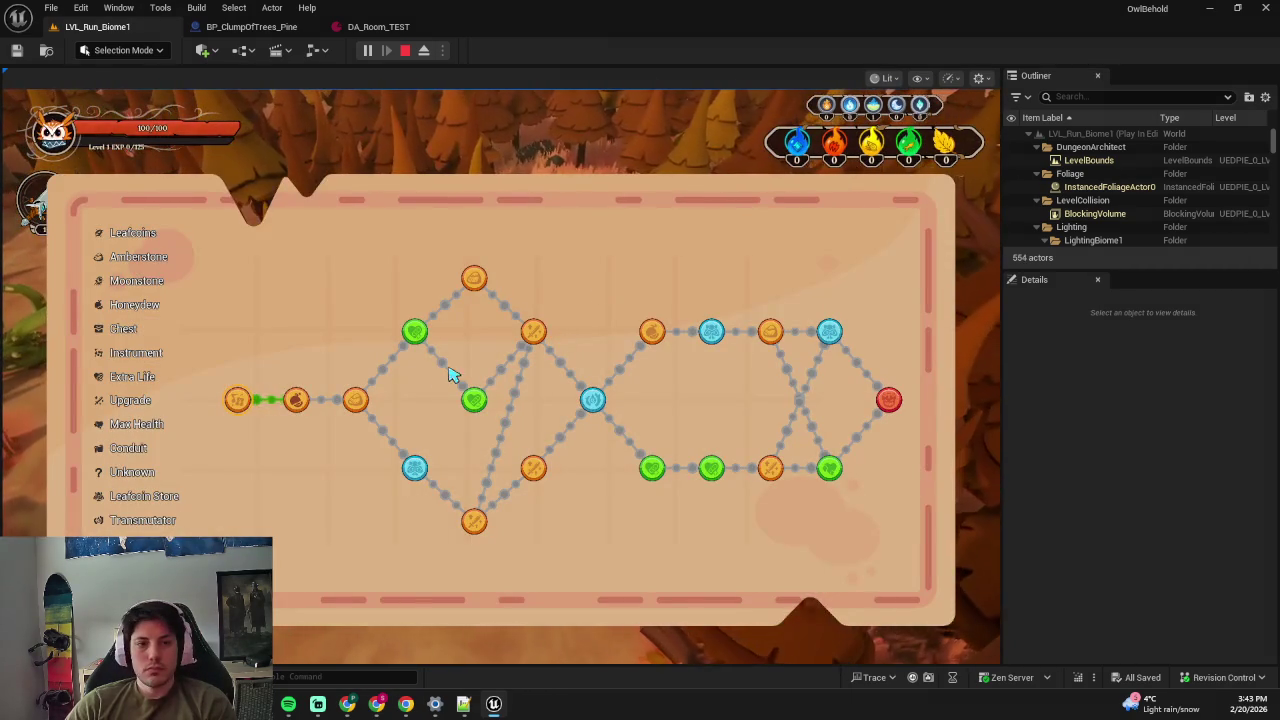
pyautogui.click(296, 399)
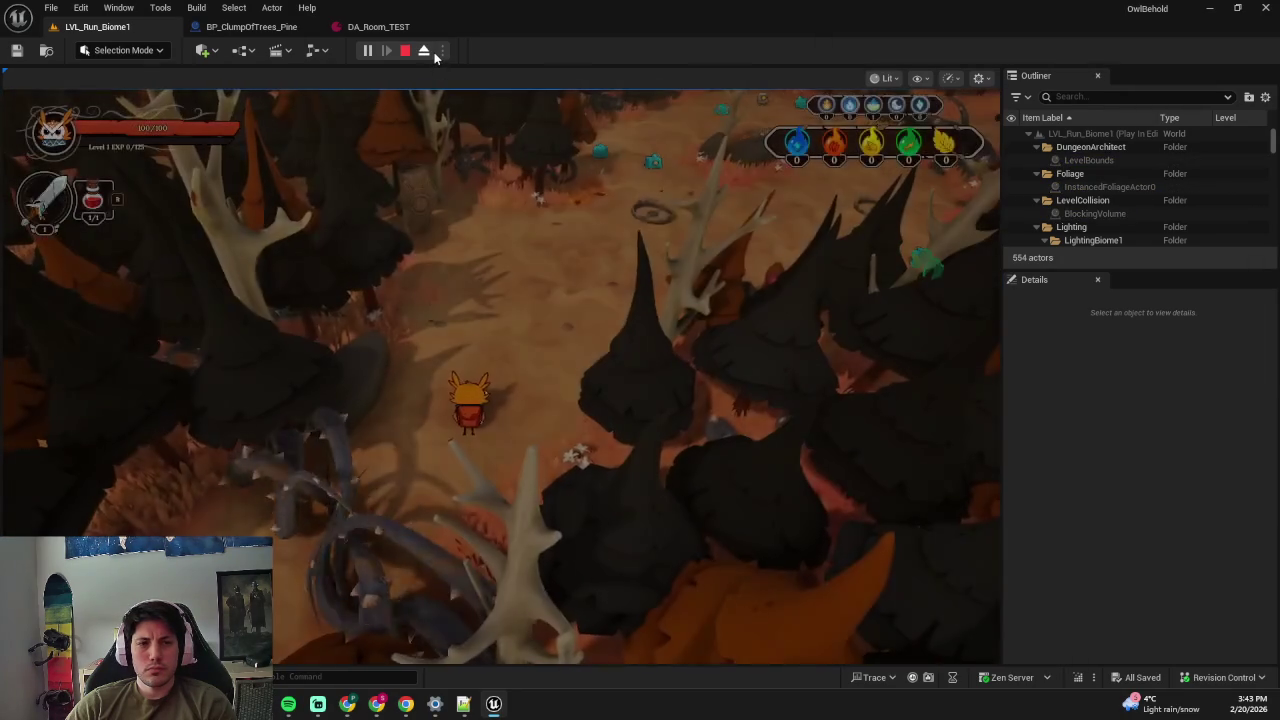
pyautogui.press('Escape')
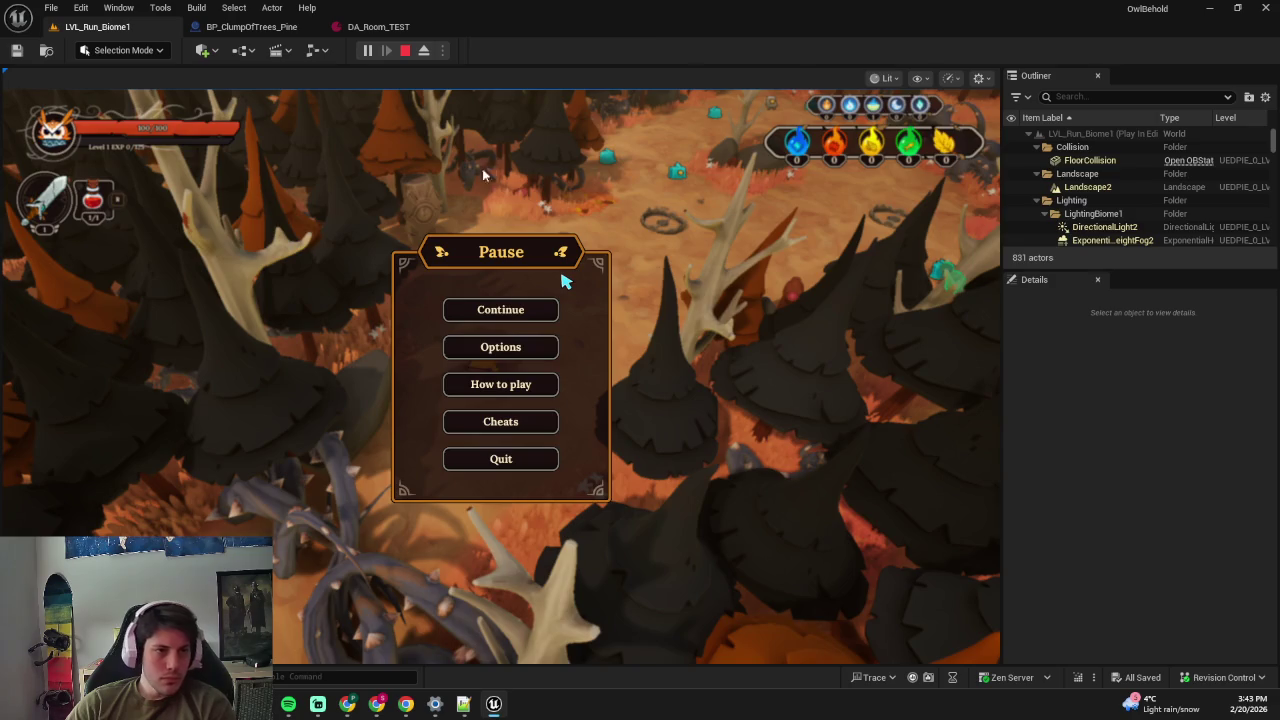
pyautogui.press('Escape')
pyautogui.click(378, 26)
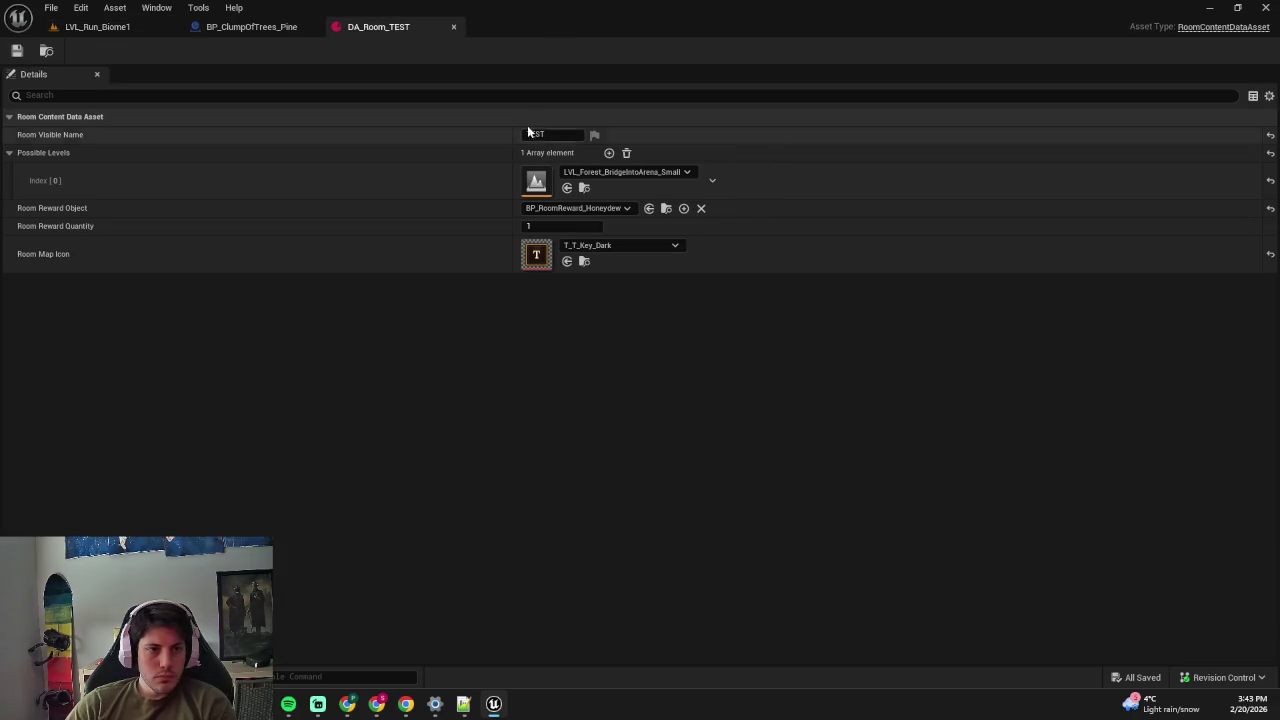
# - Find and open the SM_RunGraph1 state machine through the asset search
pyautogui.hotkey('ctrl', 'space')
pyautogui.click(422, 58)
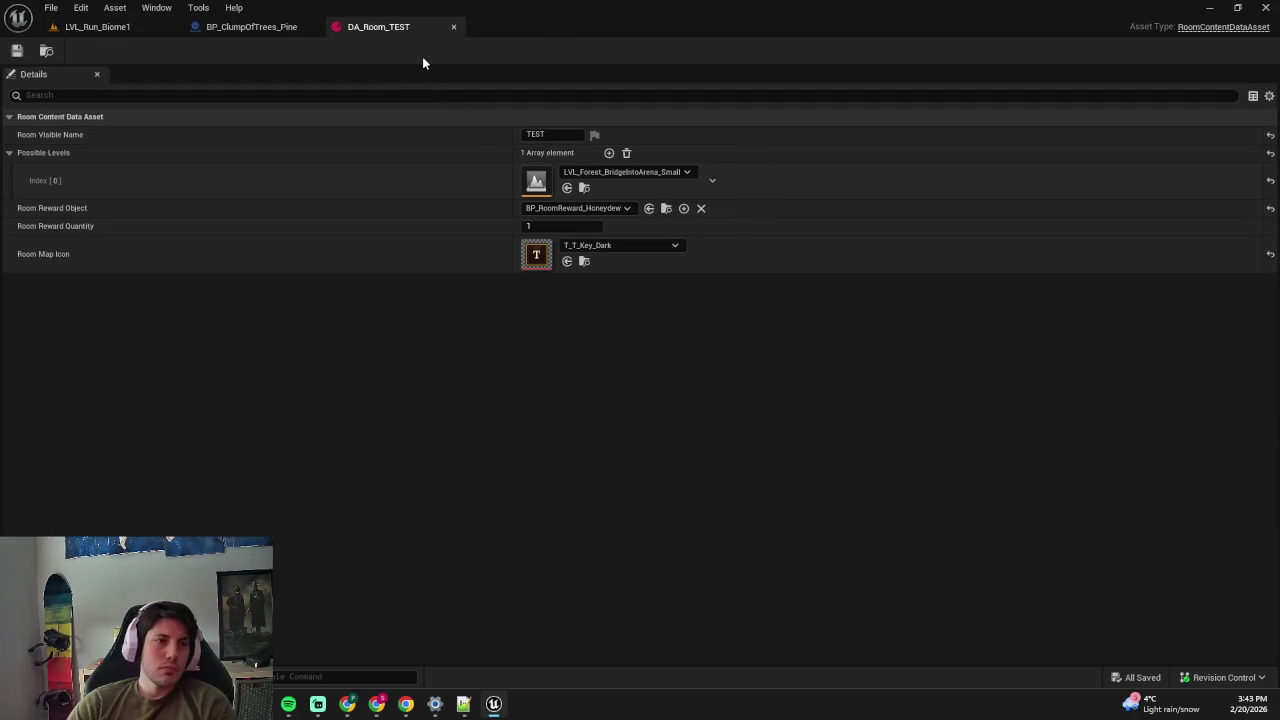
pyautogui.hotkey('ctrl', 'space')
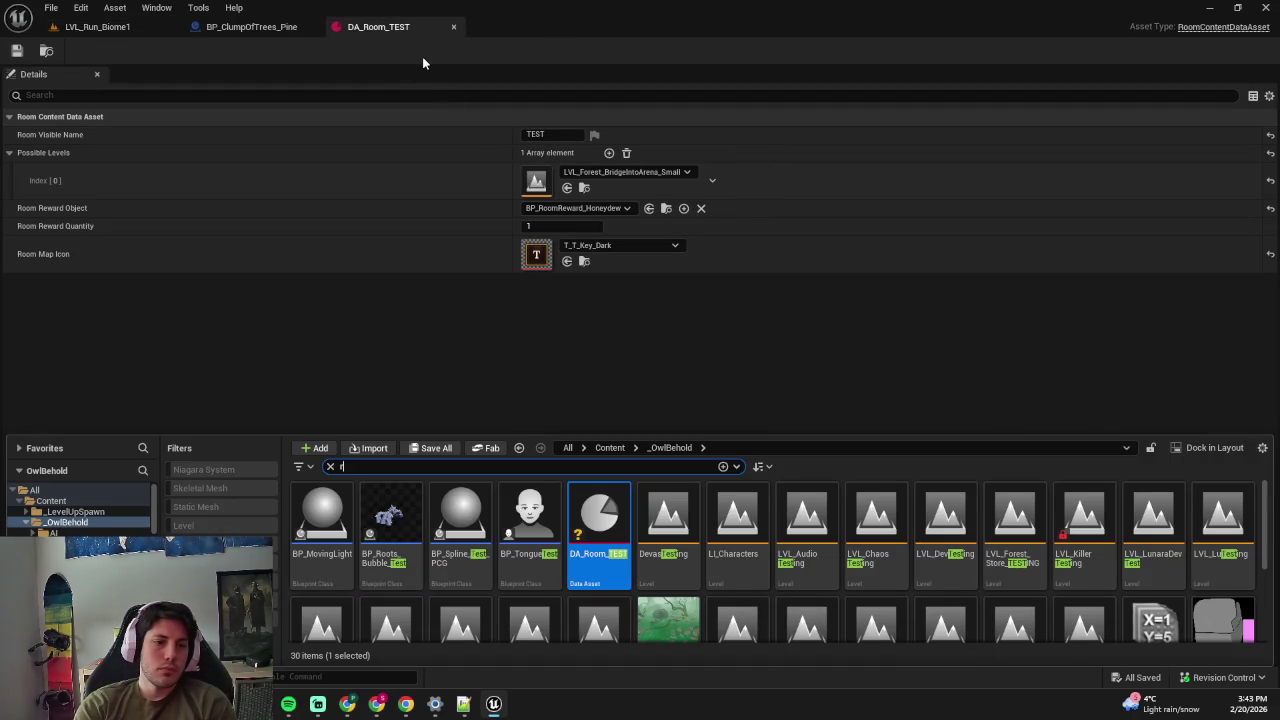
pyautogui.write('un gr')
pyautogui.click(400, 528)
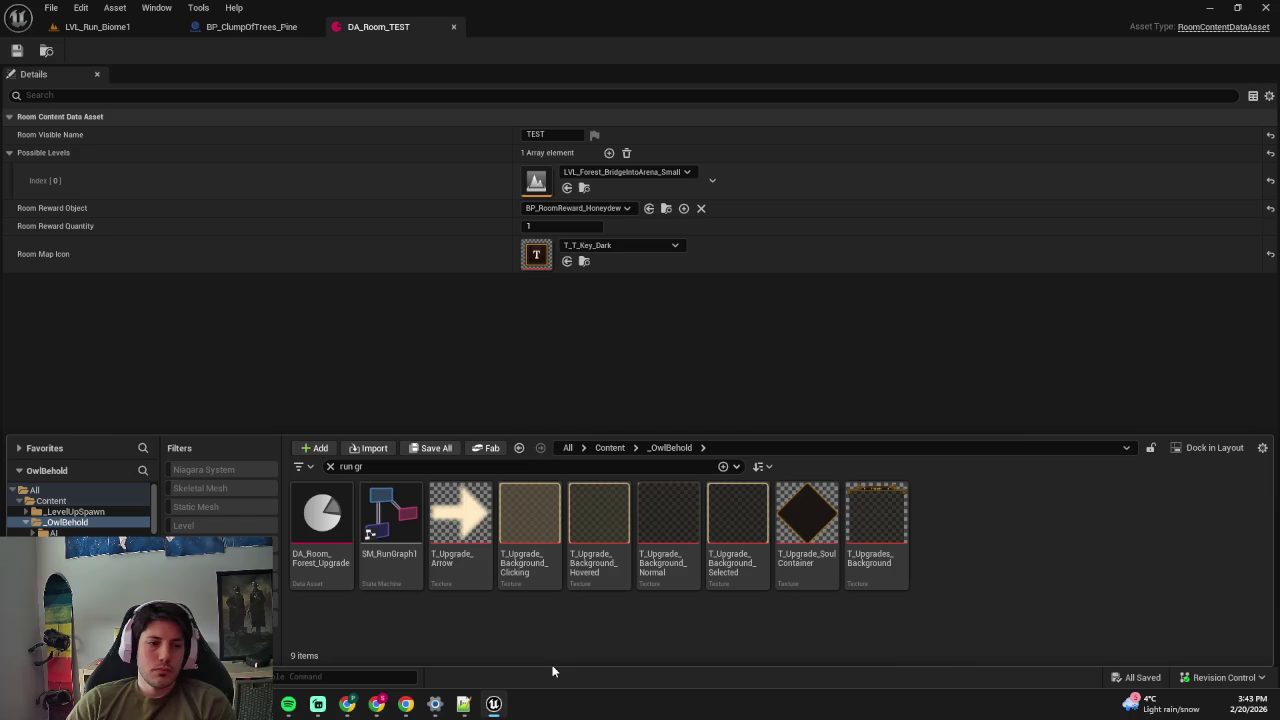
pyautogui.press('Return')
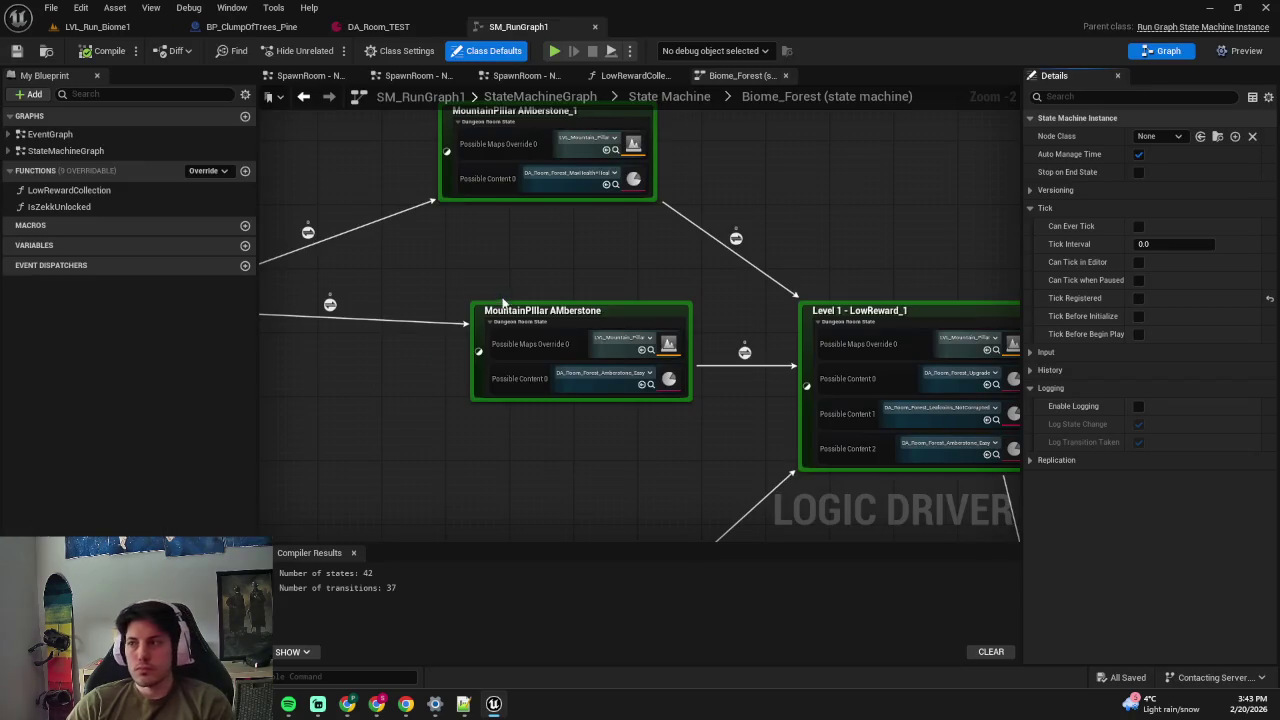
# - Set the ZekkNPCRescue room's content to DA_Room_TEST, then return to the LVL_Run_Biome1 level
pyautogui.scroll(-5, 542, 229)
pyautogui.scroll(4, 729, 286)
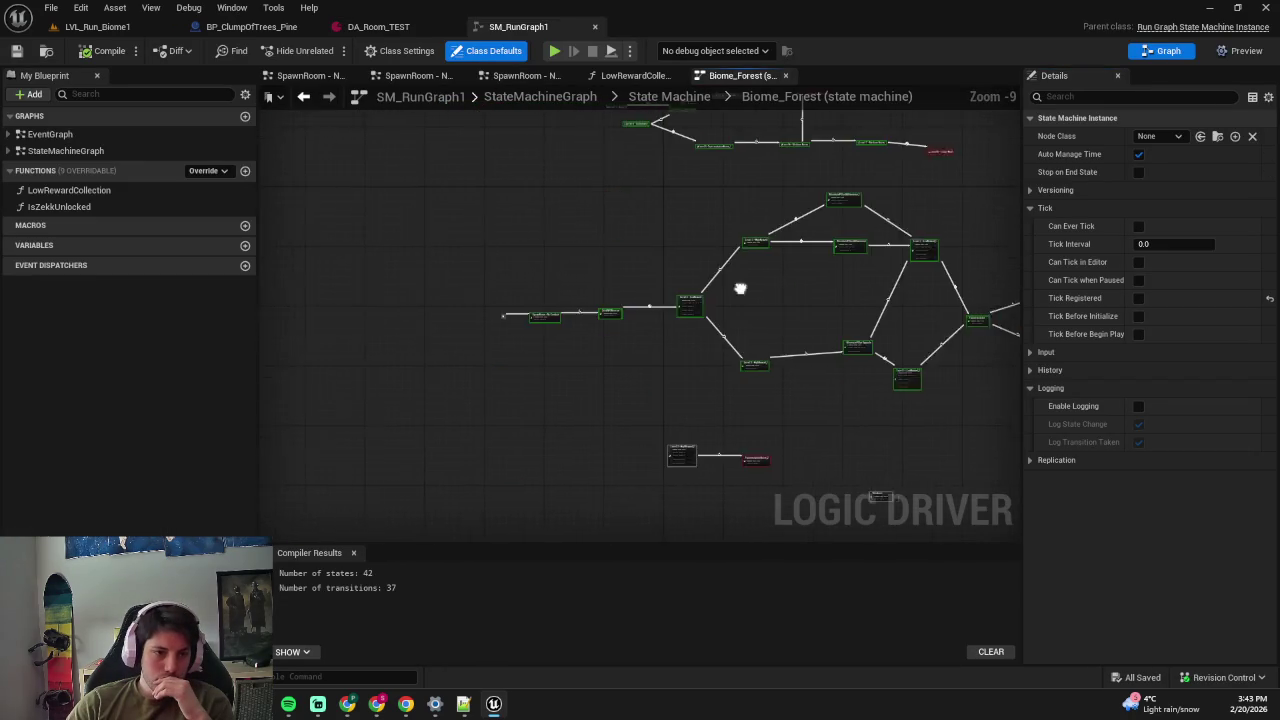
pyautogui.click(535, 357)
pyautogui.write('test')
pyautogui.click(600, 441)
pyautogui.click(97, 26)
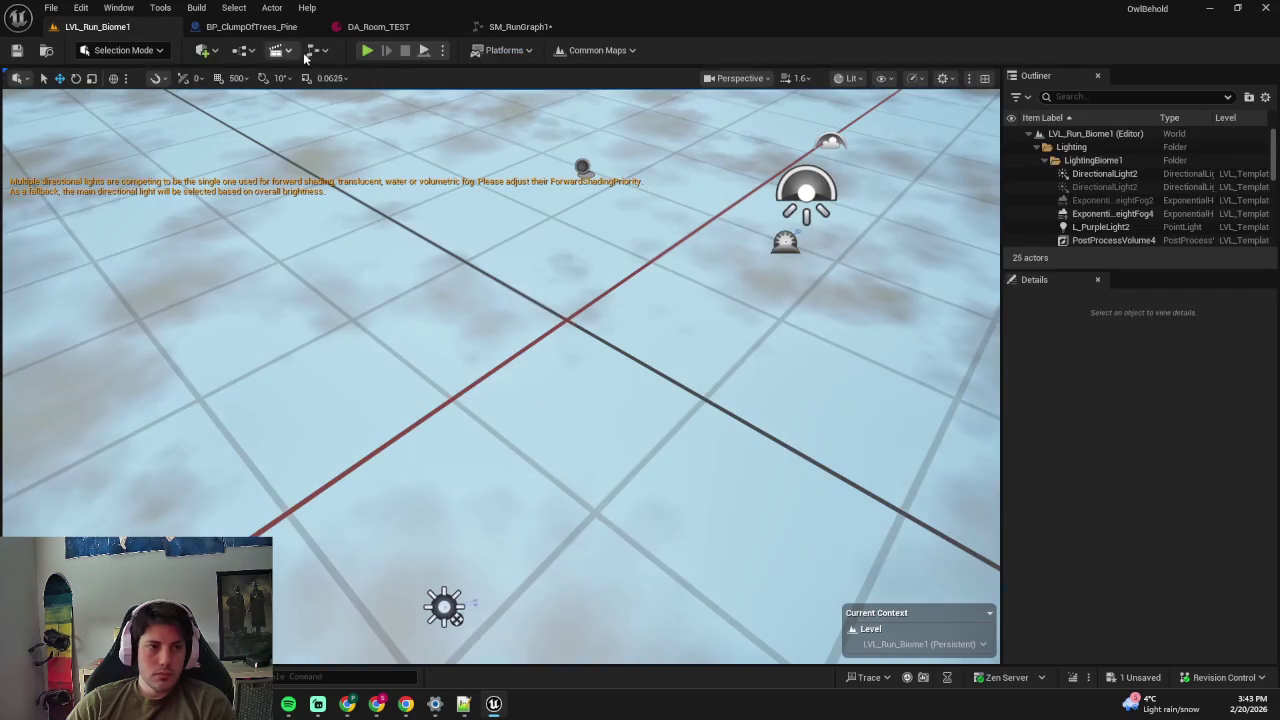
# - Start play-testing LVL_Run_Biome1 and check the in-game Options menu before resuming
pyautogui.hotkey('alt', 'p')
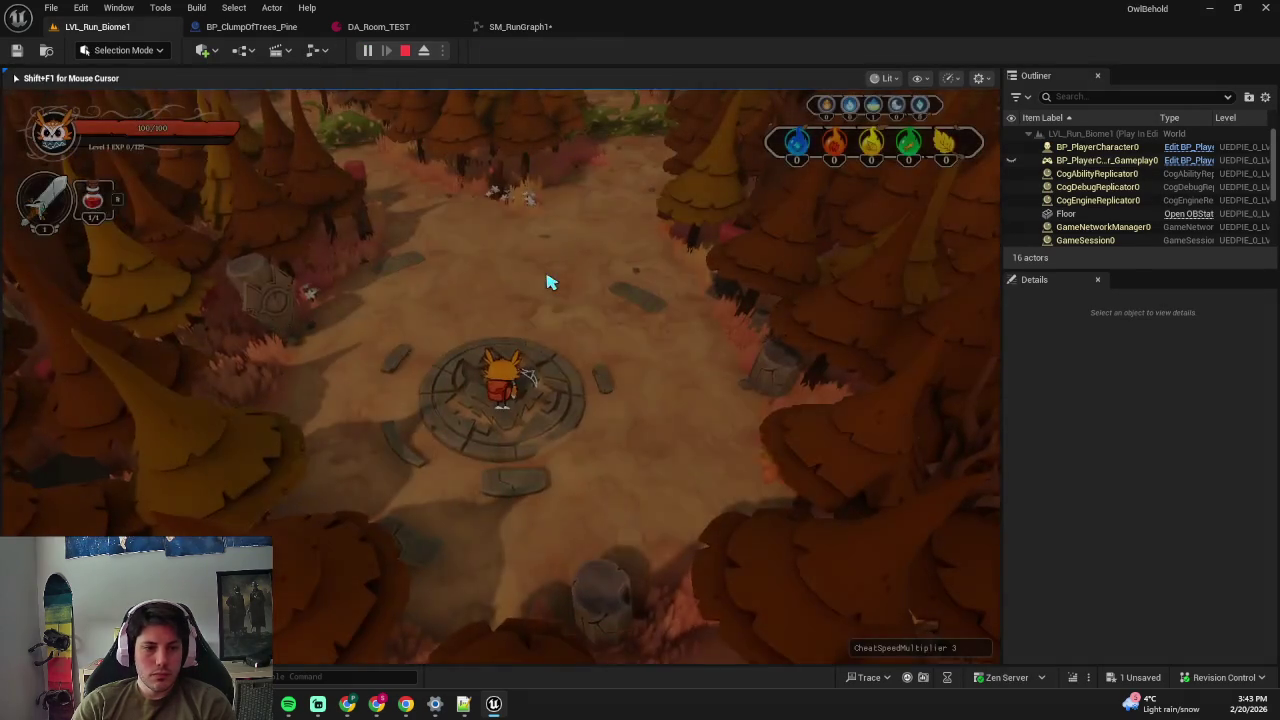
pyautogui.press('Escape')
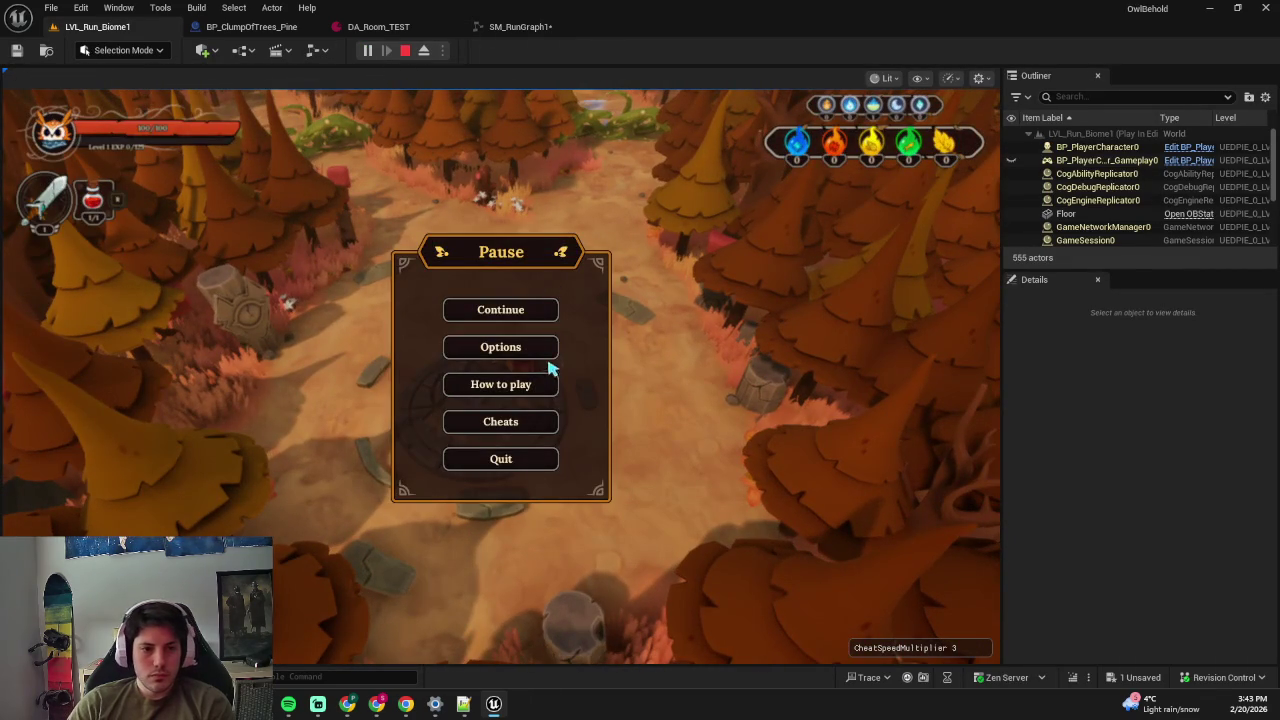
pyautogui.click(550, 354)
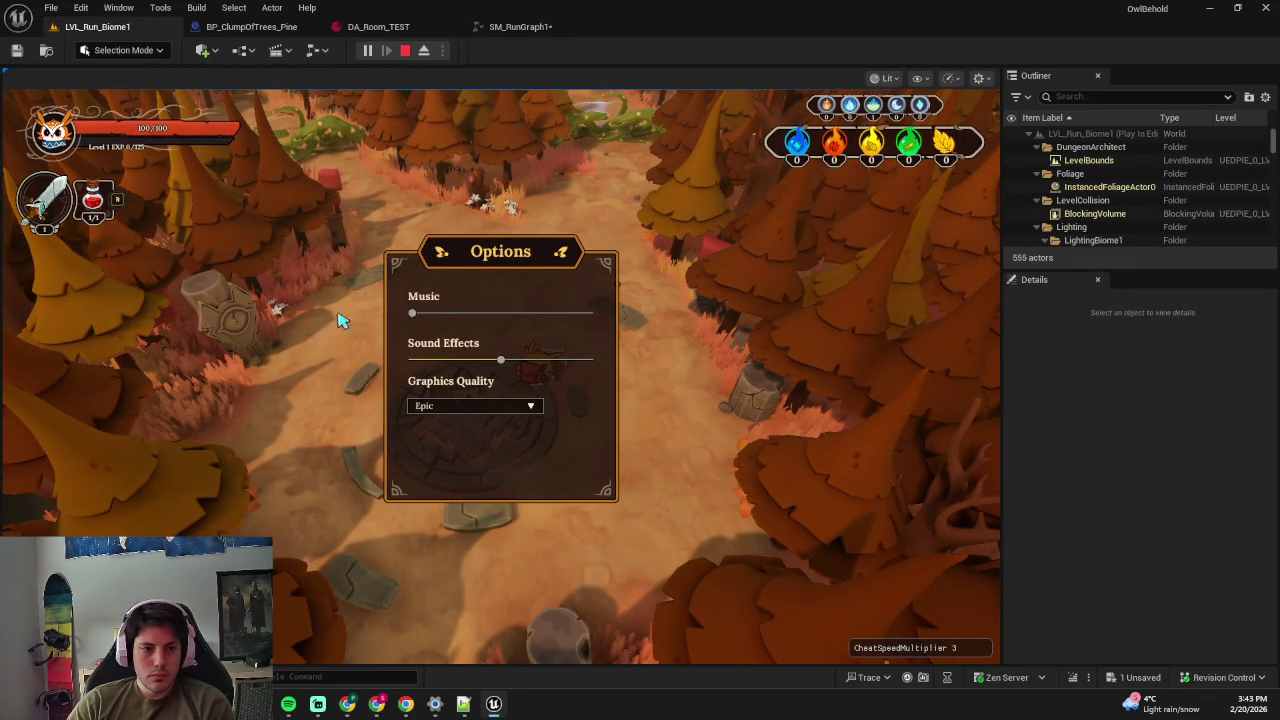
pyautogui.press('Escape')
pyautogui.press('Escape')
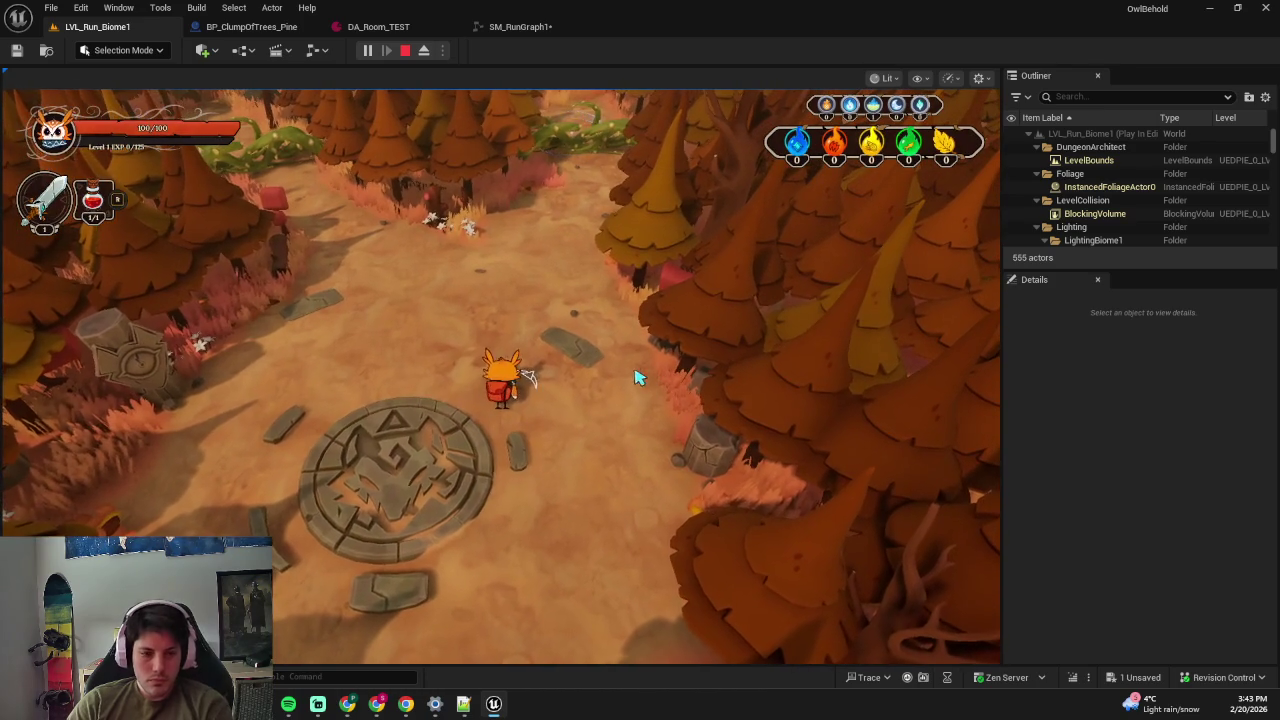
# - Eject the camera, travel to the next room, view the route map, then stop the play session
pyautogui.press('F8')
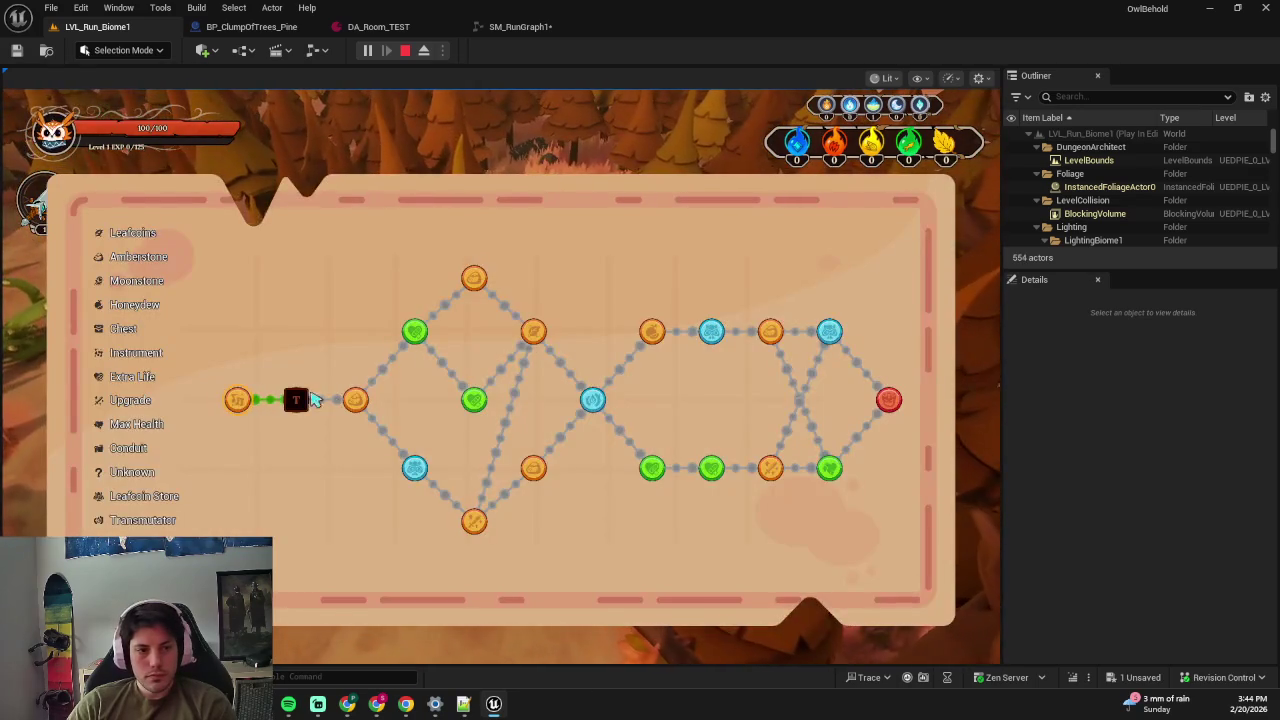
pyautogui.click(355, 400)
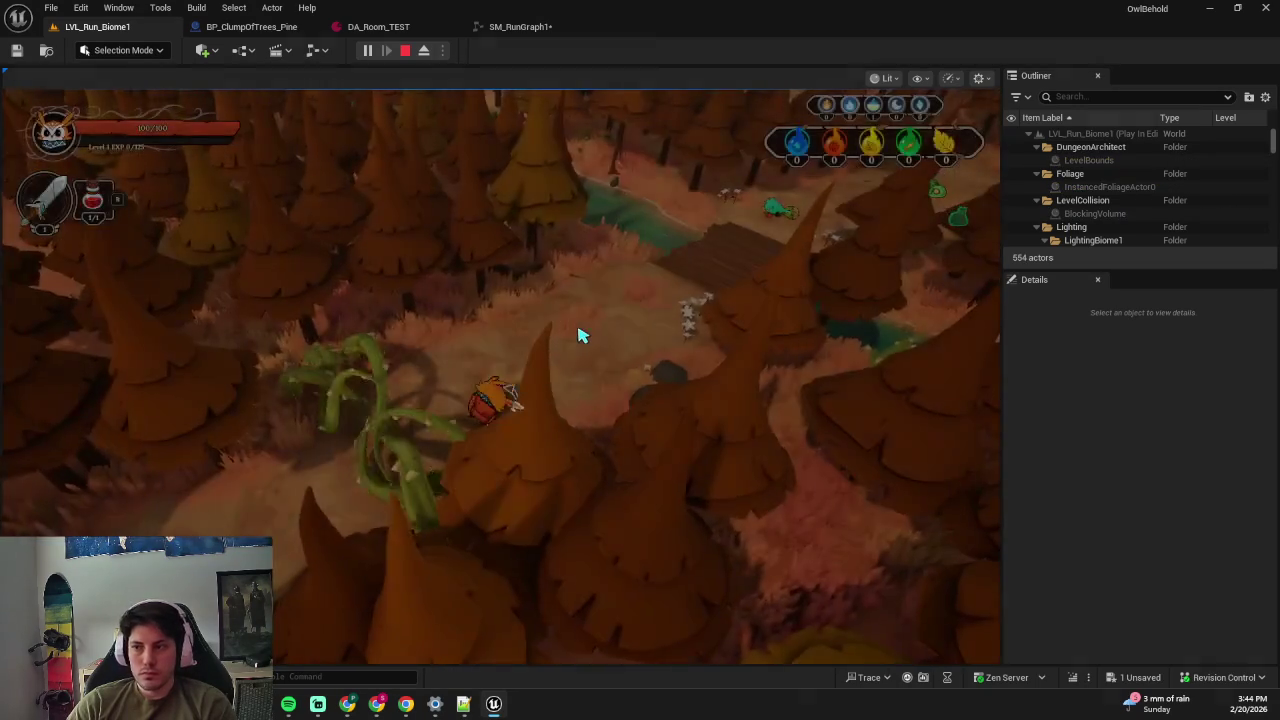
pyautogui.press('F11')
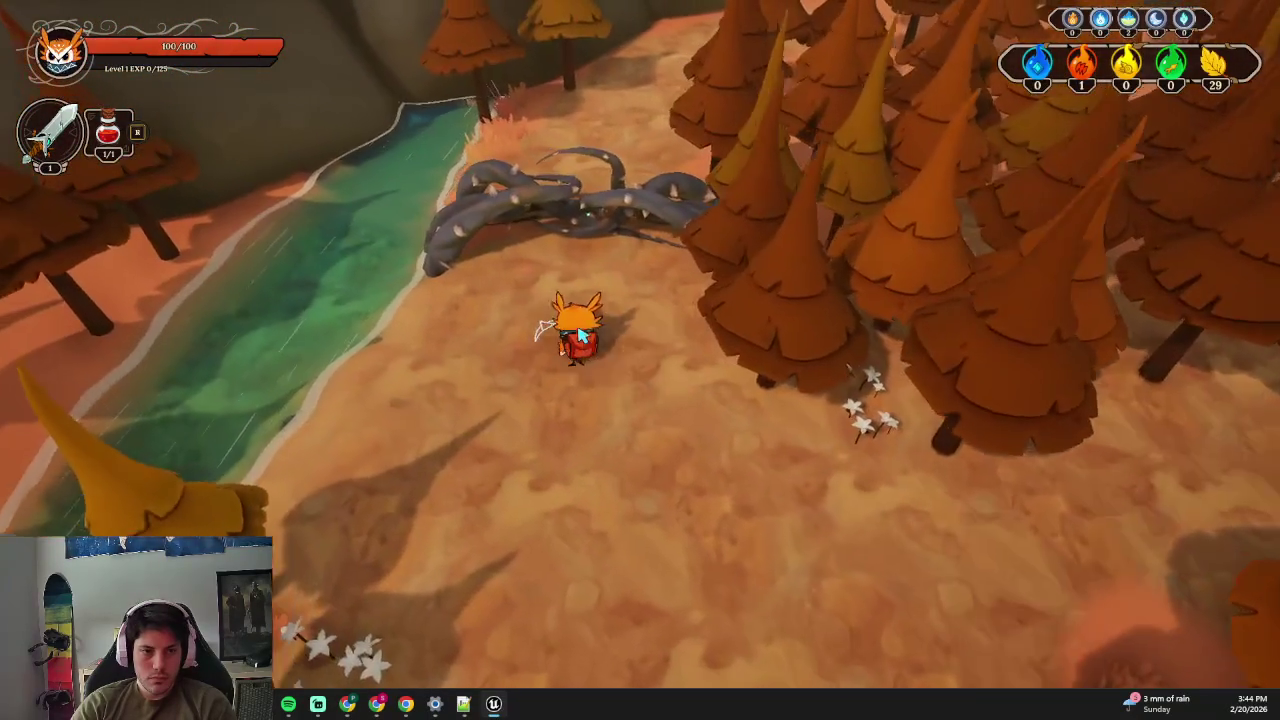
pyautogui.press('Tab')
pyautogui.press('Tab')
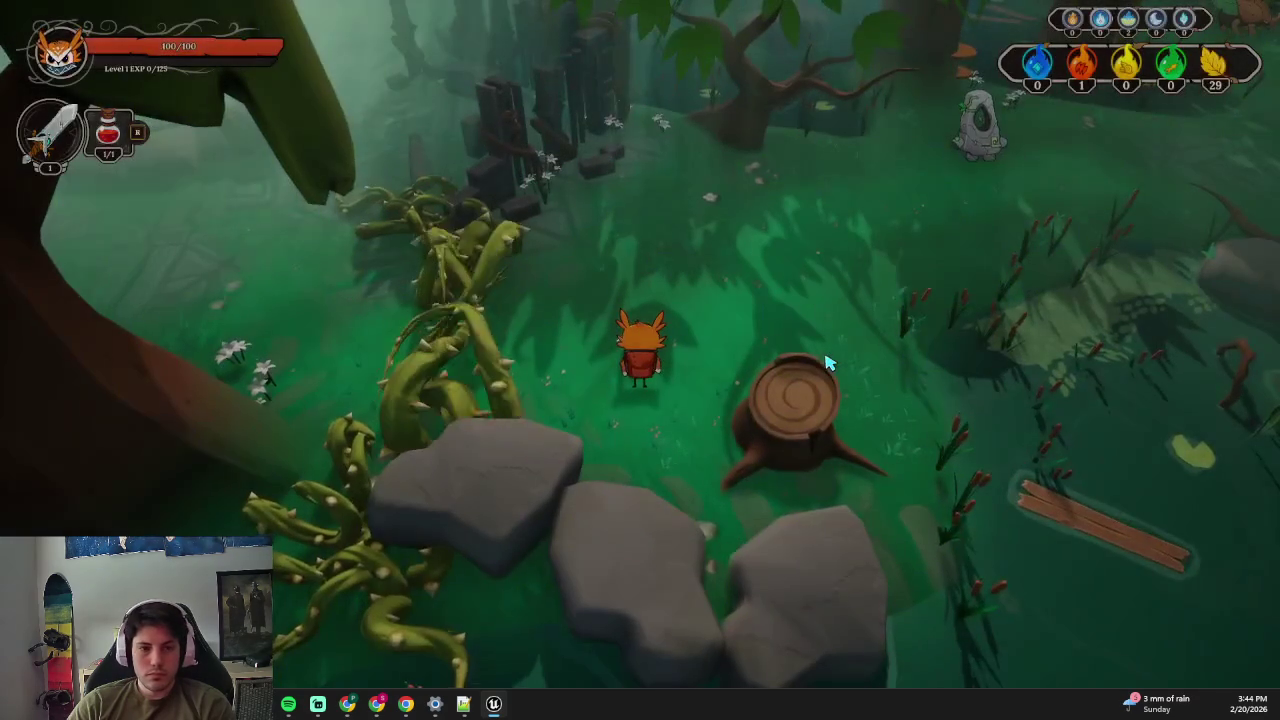
pyautogui.press('Escape')
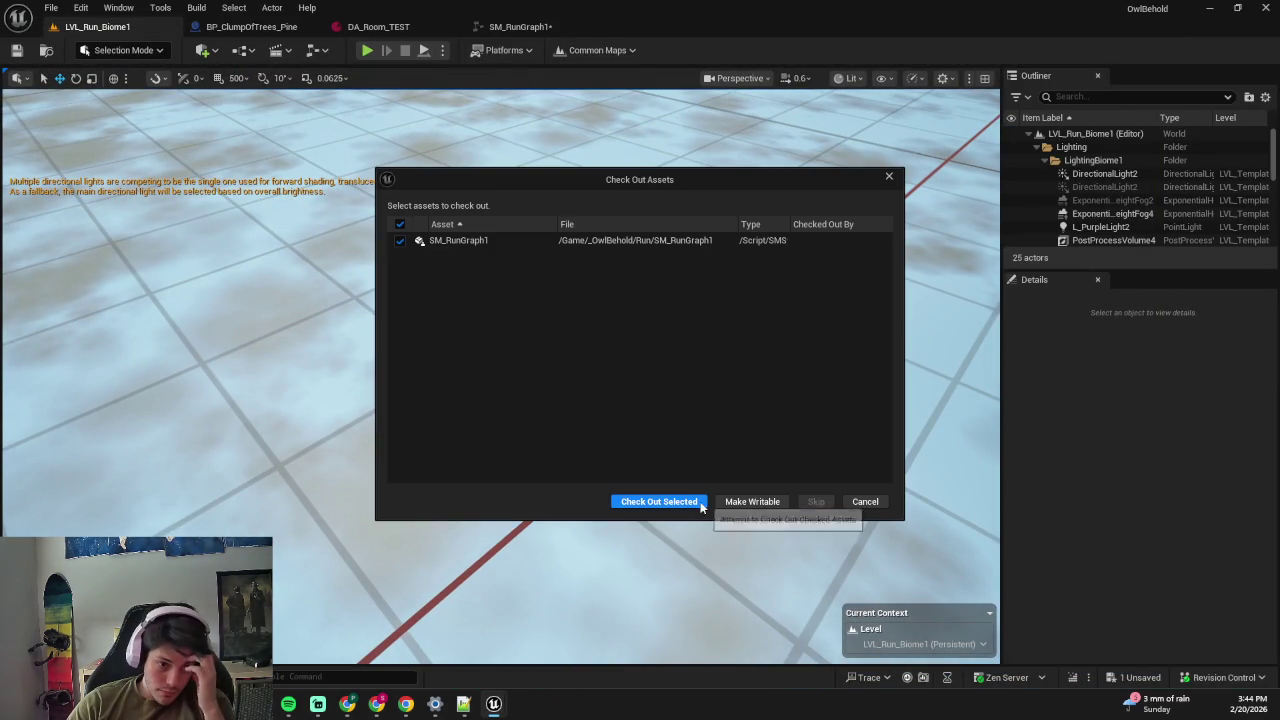
# - Check out SM_RunGraph1 and start a revision control content submission
pyautogui.click(647, 501)
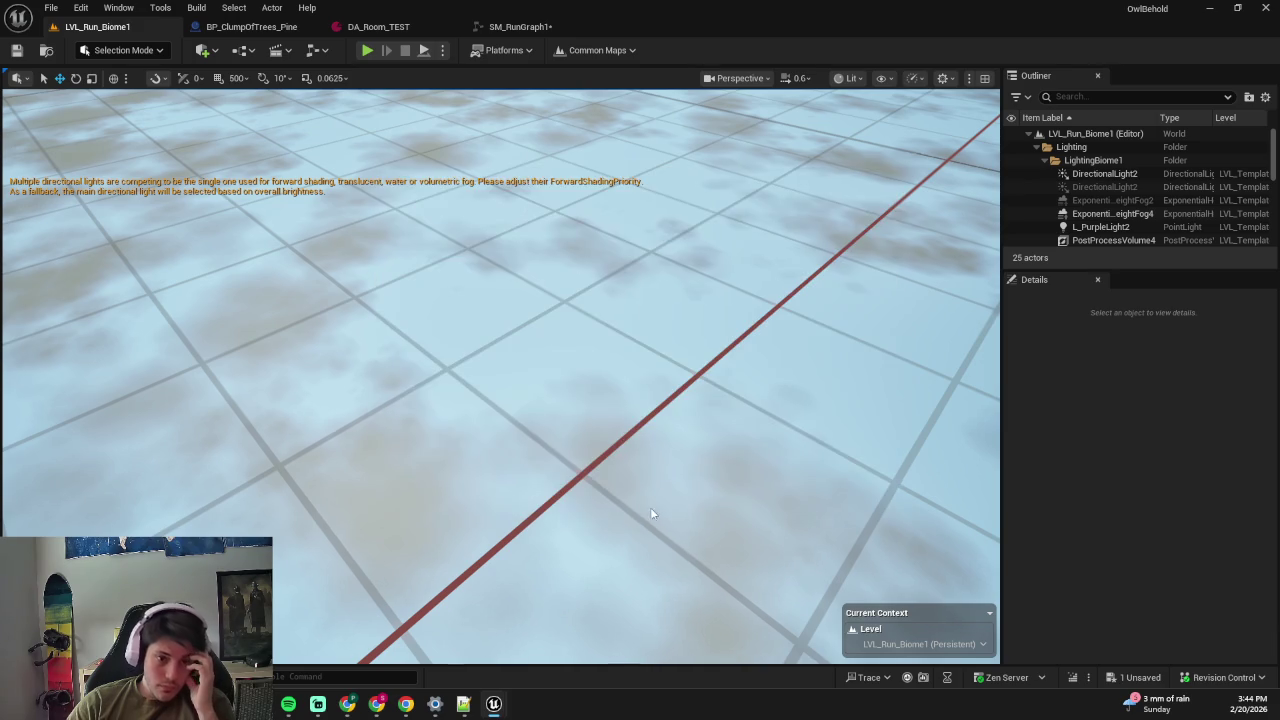
pyautogui.click(1198, 677)
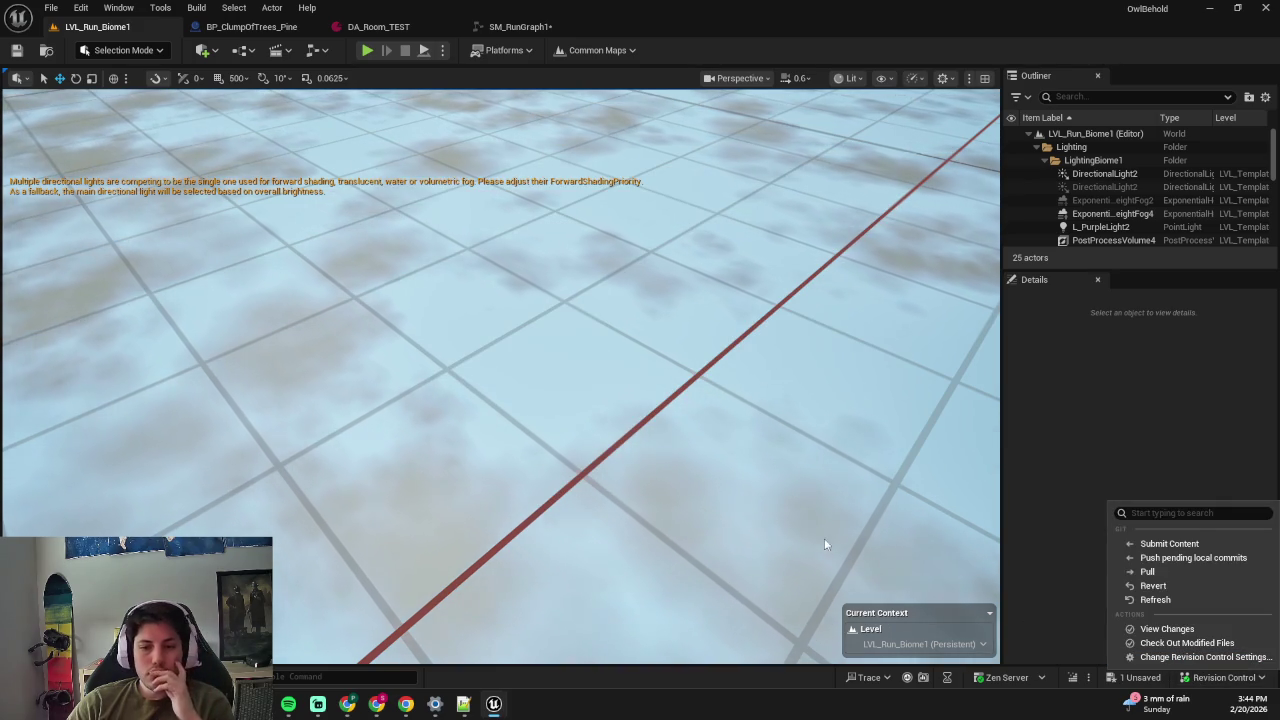
pyautogui.click(1168, 545)
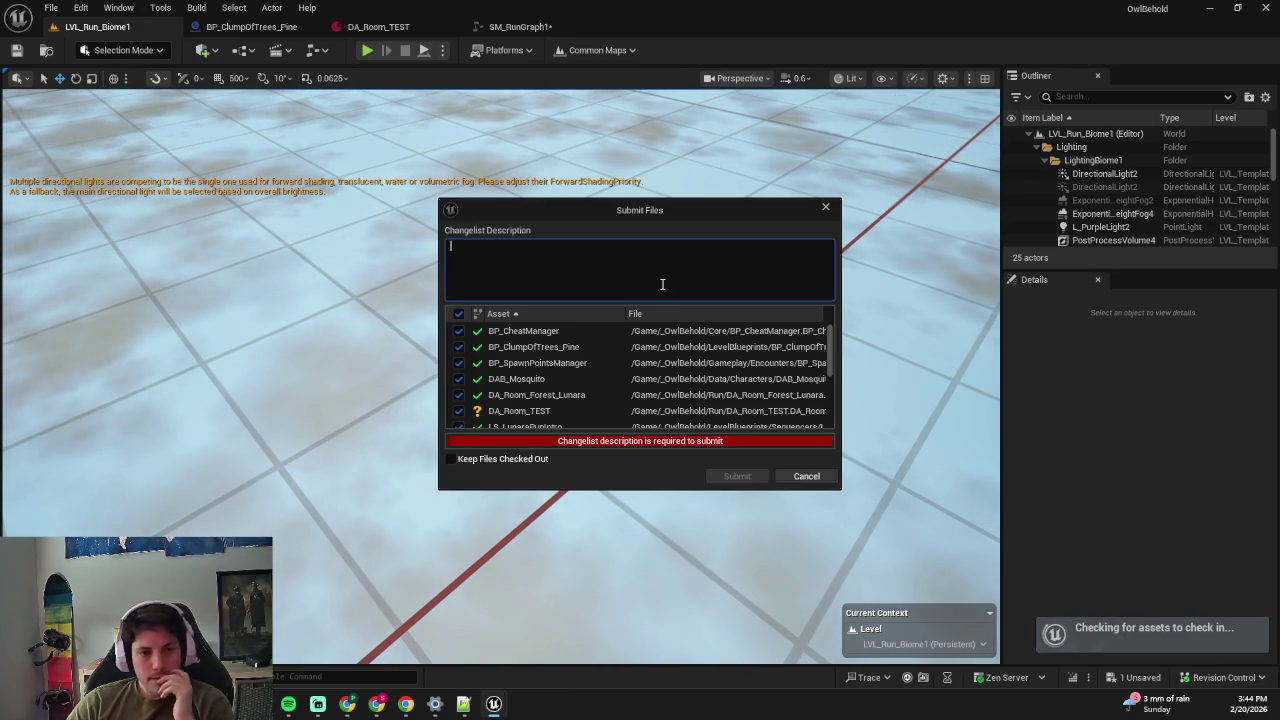
# - Write the changelist description 'Polished two forest levels. Renamed a few assets Polished mosquito ranges'
pyautogui.write('Tw')
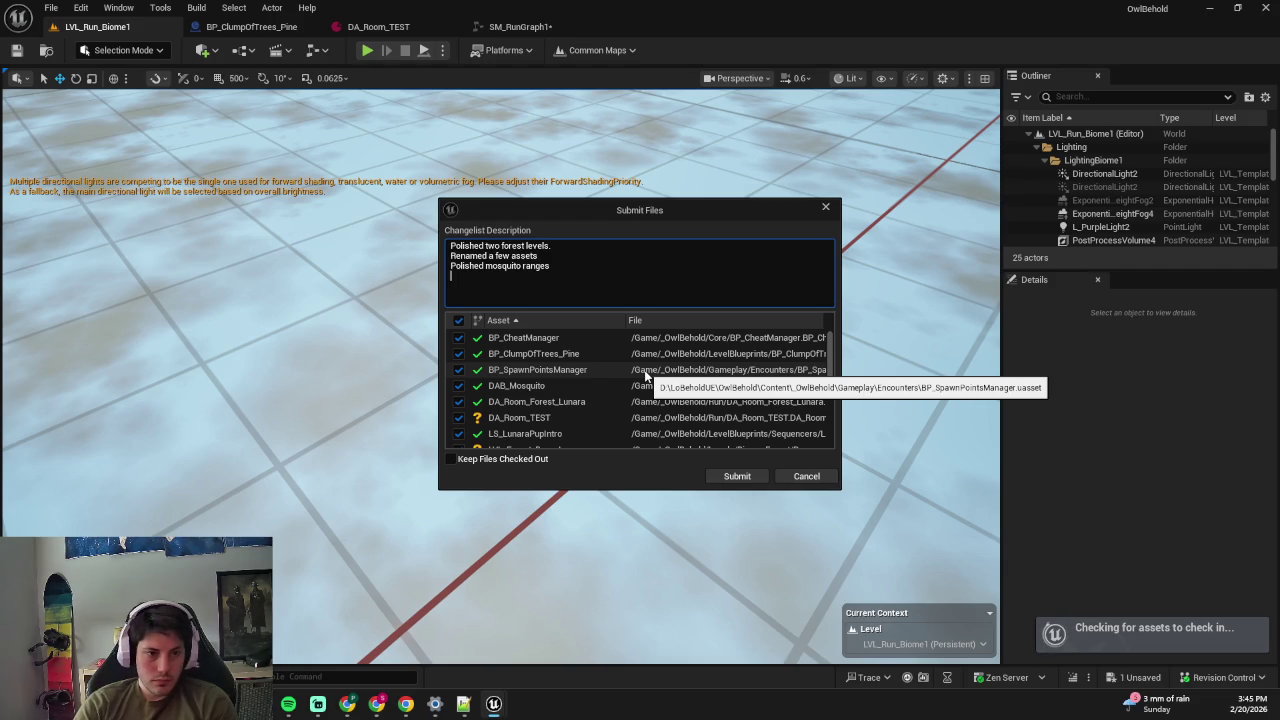
pyautogui.write('(')
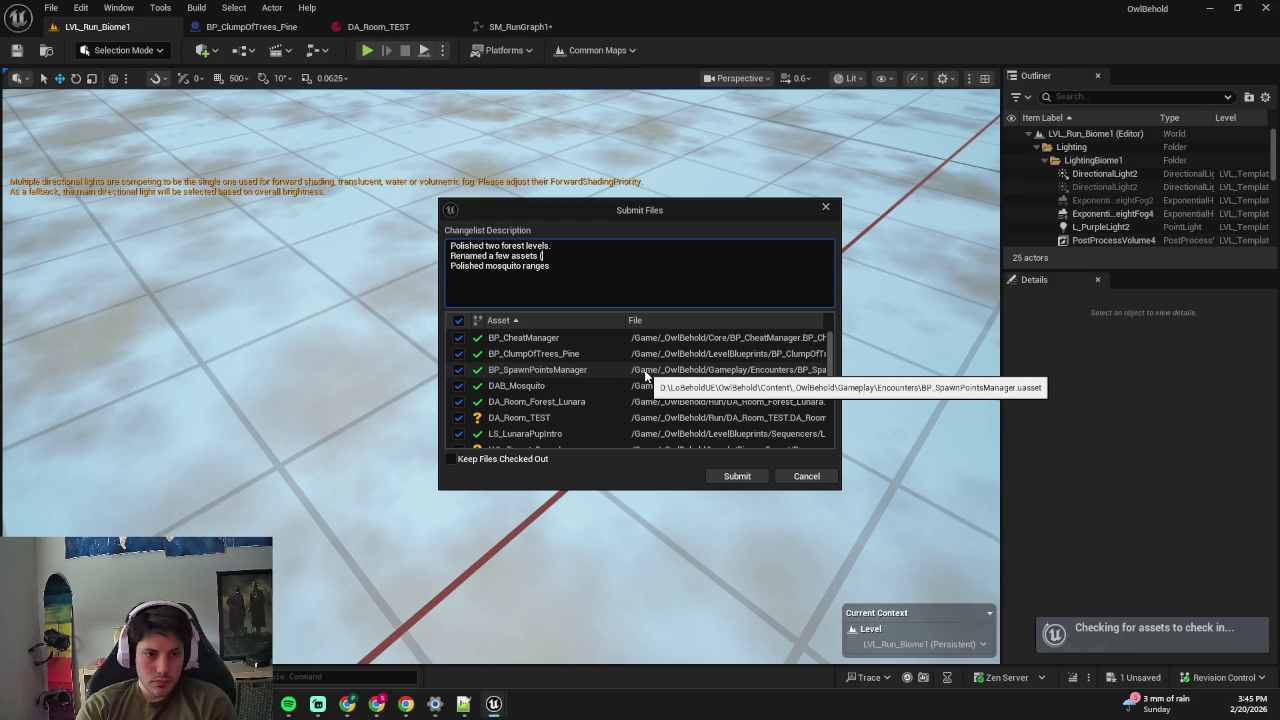
pyautogui.hotkey('ctrl', 'shift', 'Left')
pyautogui.hotkey('ctrl', 'shift', 'Left')
pyautogui.hotkey('ctrl', 'shift', 'Left')
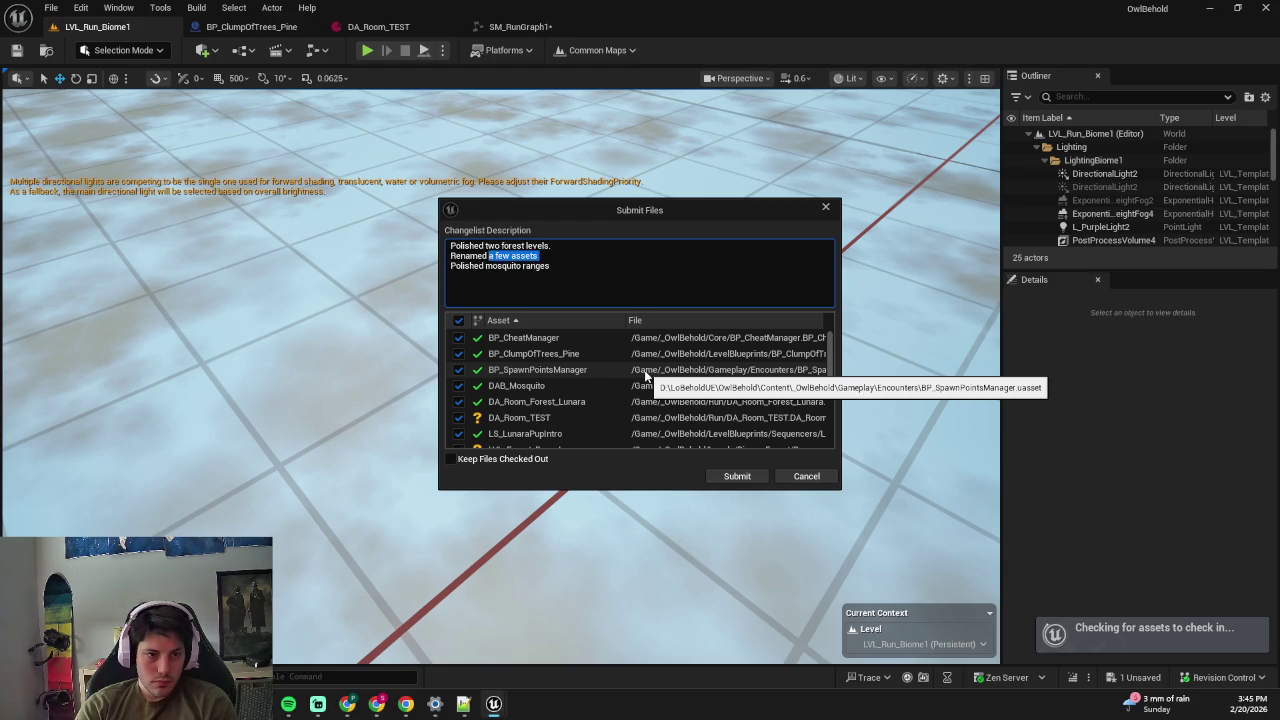
# - Describe moving the non-used Lunara level and cleaning up Level BPs and BP_CheatManager
pyautogui.write('Moved LunarALeve')
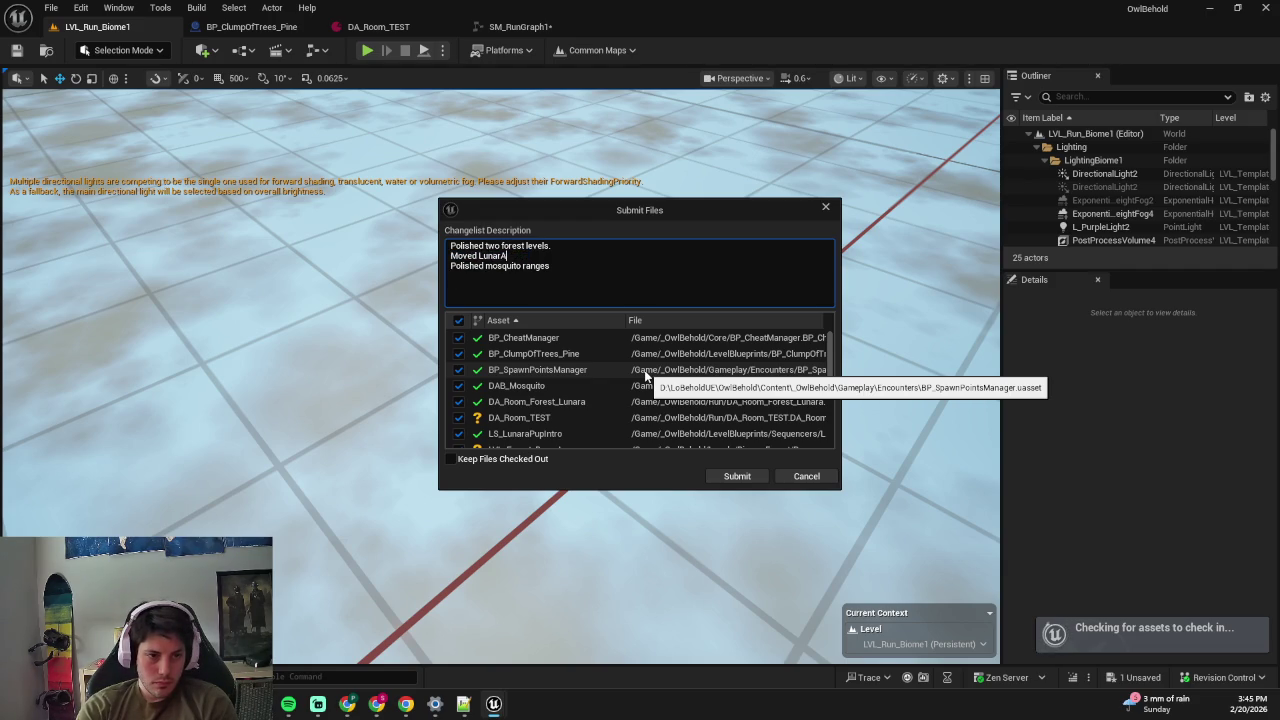
pyautogui.press('BackSpace')
pyautogui.press('BackSpace')
pyautogui.press('BackSpace')
pyautogui.write('a')
pyautogui.write(' non-used level, tri')
pyautogui.write('ggering LS_L')
pyautogui.write('unaraPup')
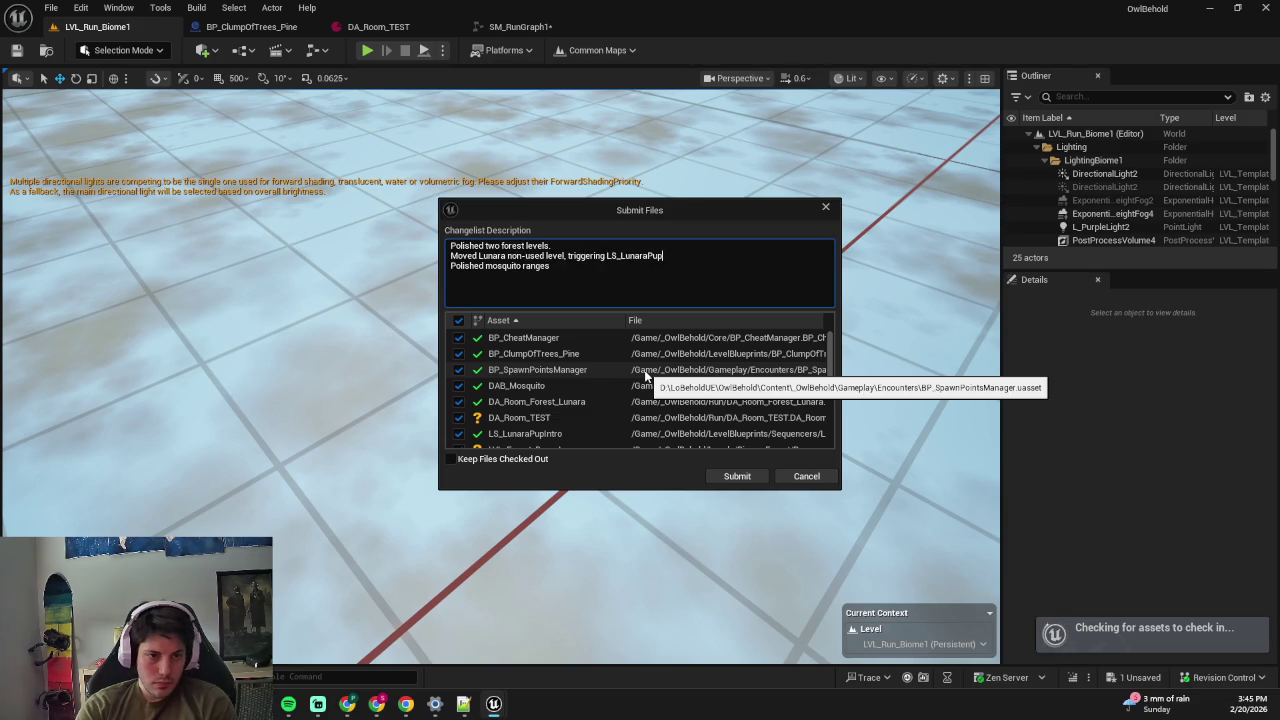
pyautogui.write('Intro to resave')
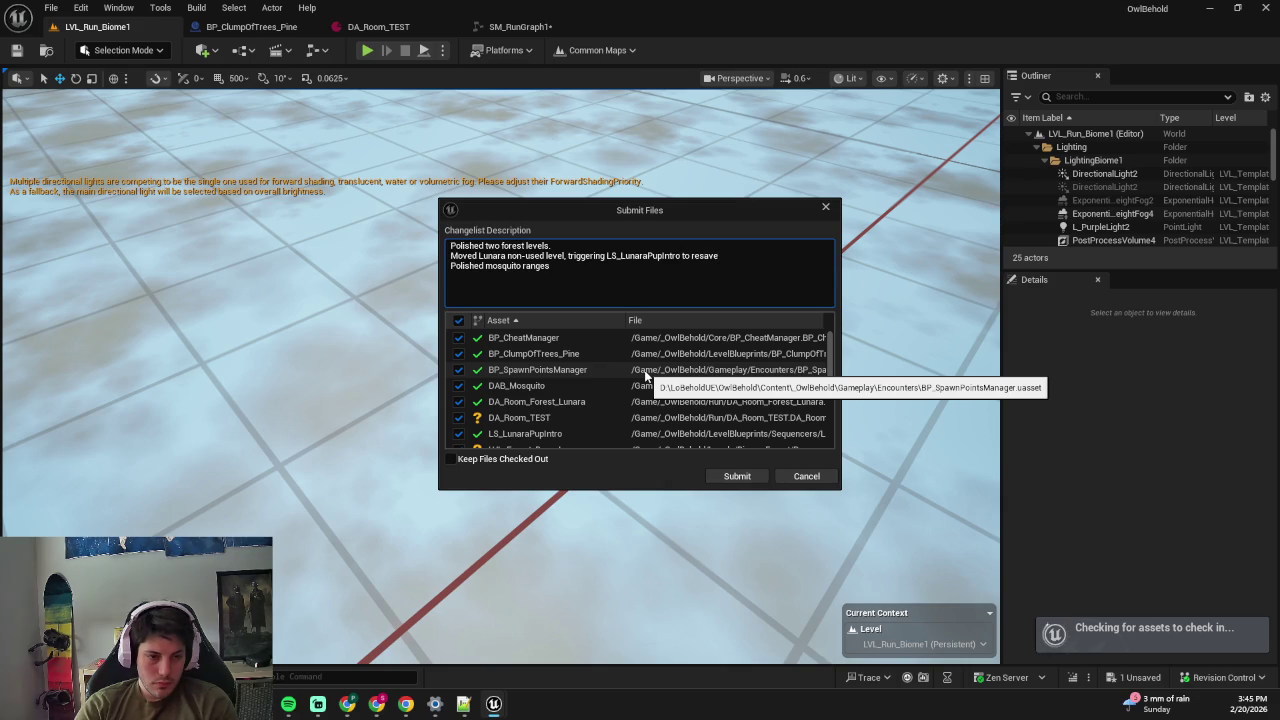
pyautogui.press('BackSpace')
pyautogui.press('BackSpace')
pyautogui.press('BackSpace')
pyautogui.write('Cleaned up a few L')
pyautogui.write('evel BPs')
pyautogui.click(750, 256)
pyautogui.write('and C')
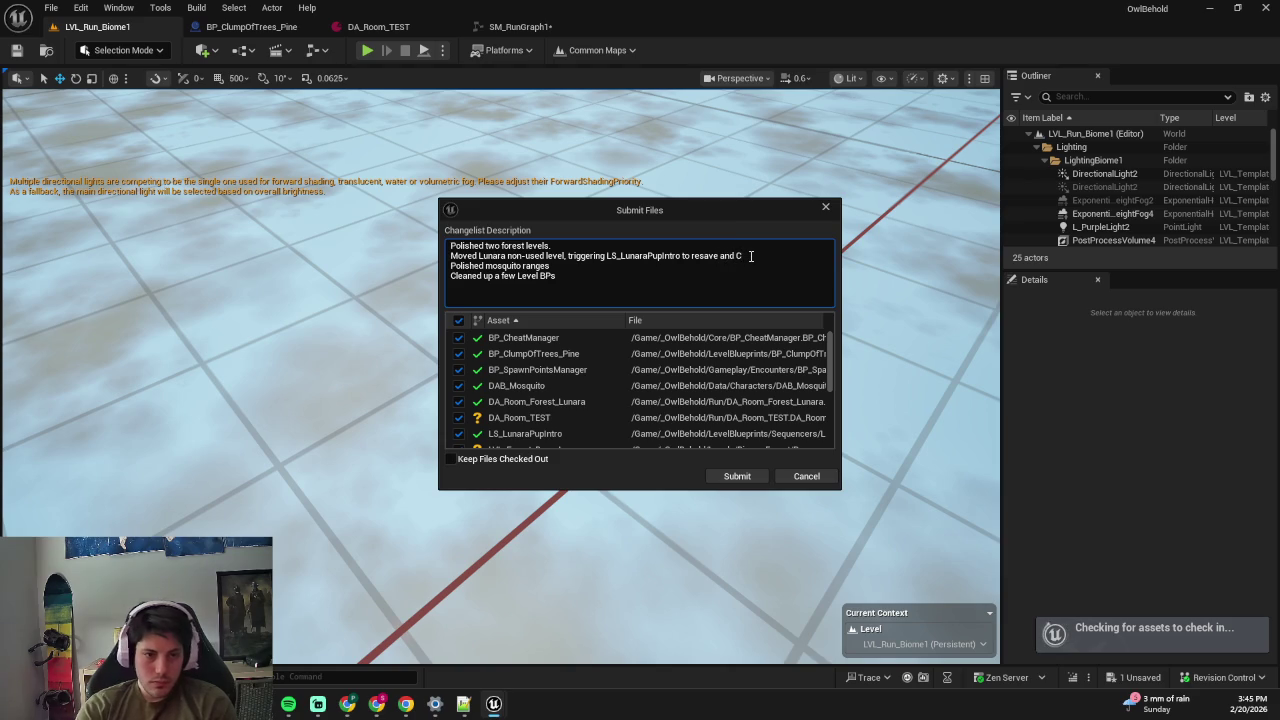
pyautogui.press('BackSpace')
pyautogui.write('BP_CheatManager')
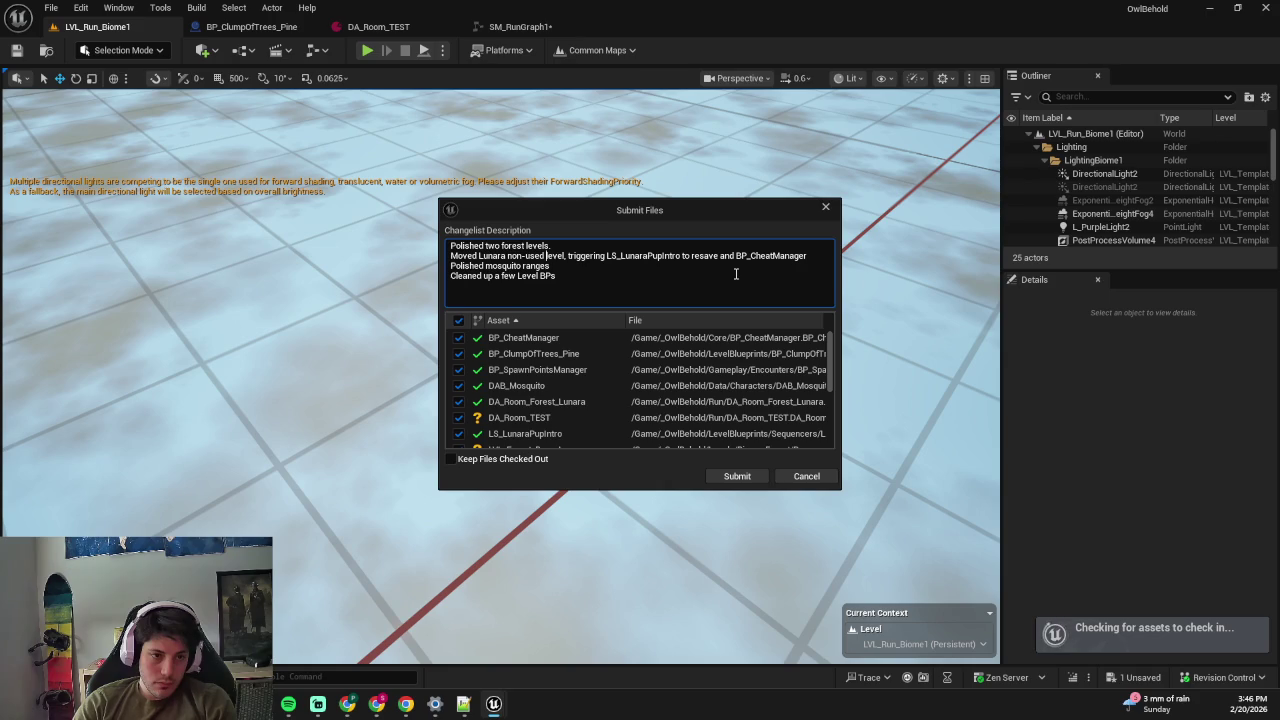
# - Prefix description lines with dashes and add 'created DA_Room_Test to have an easy data asset to test new levels'
pyautogui.write('- ')
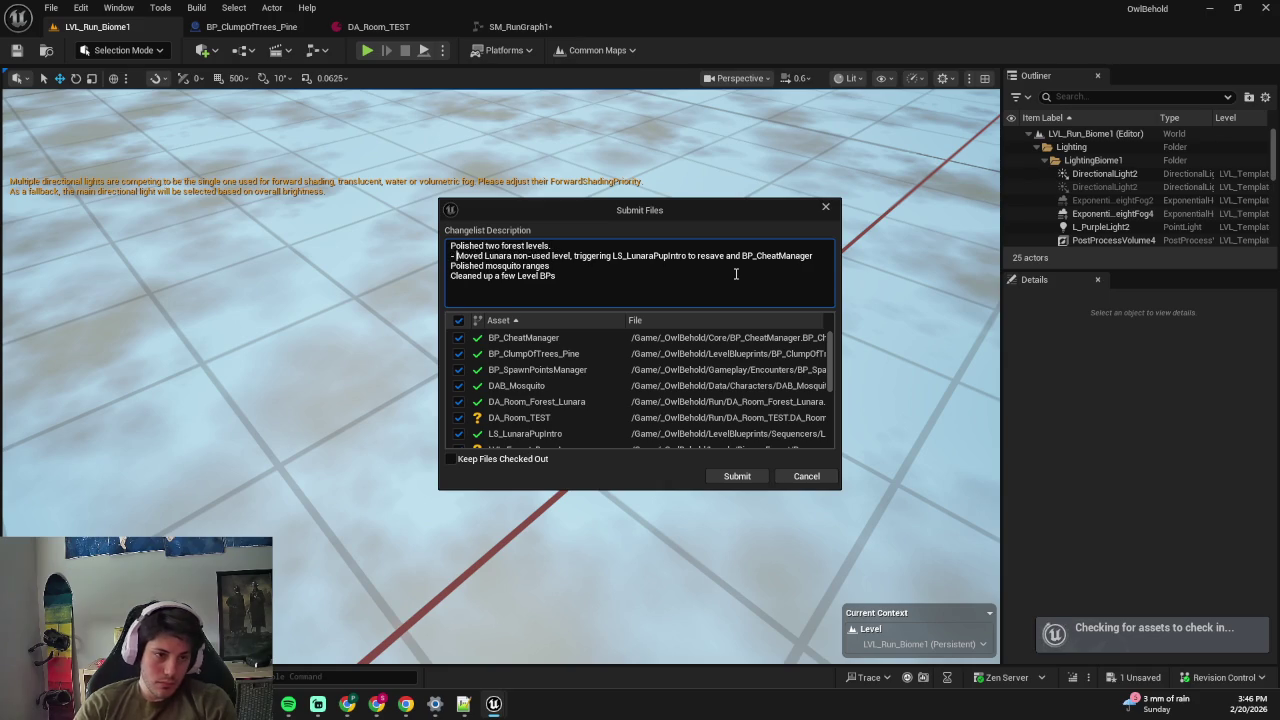
pyautogui.write('-')
pyautogui.press('Down')
pyautogui.press('Home')
pyautogui.write('-')
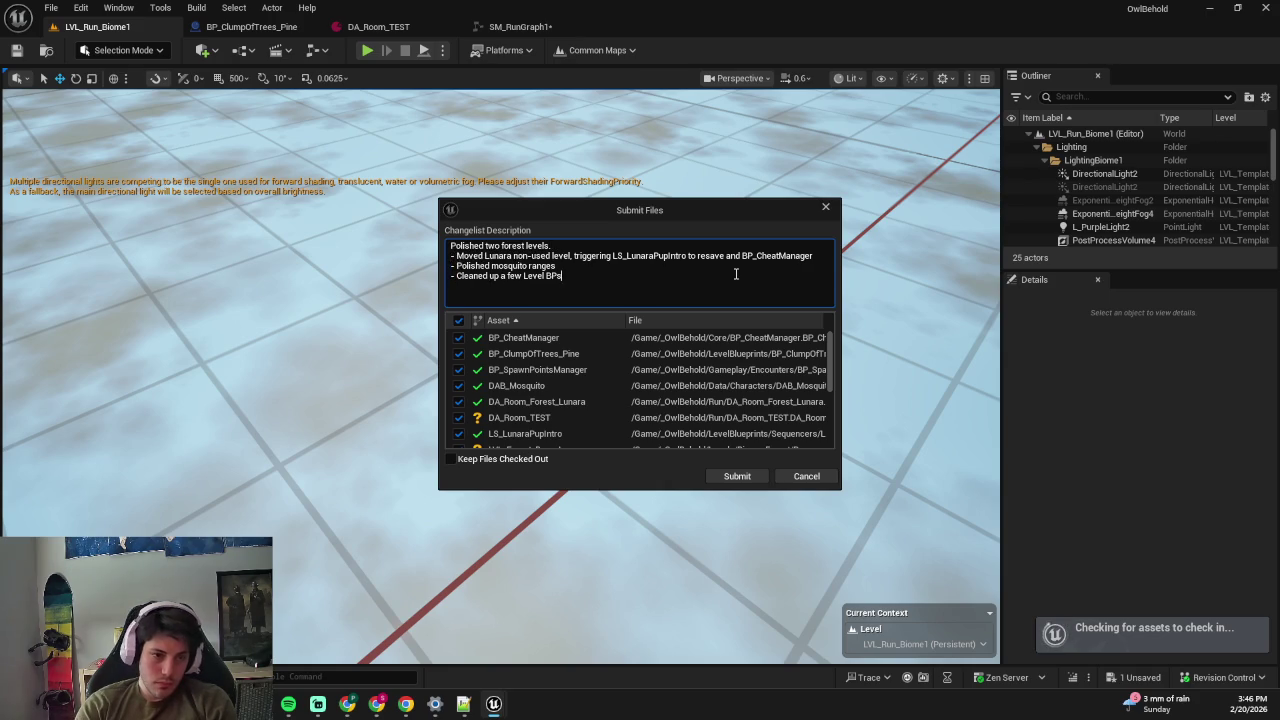
pyautogui.scroll(-1, 656, 443)
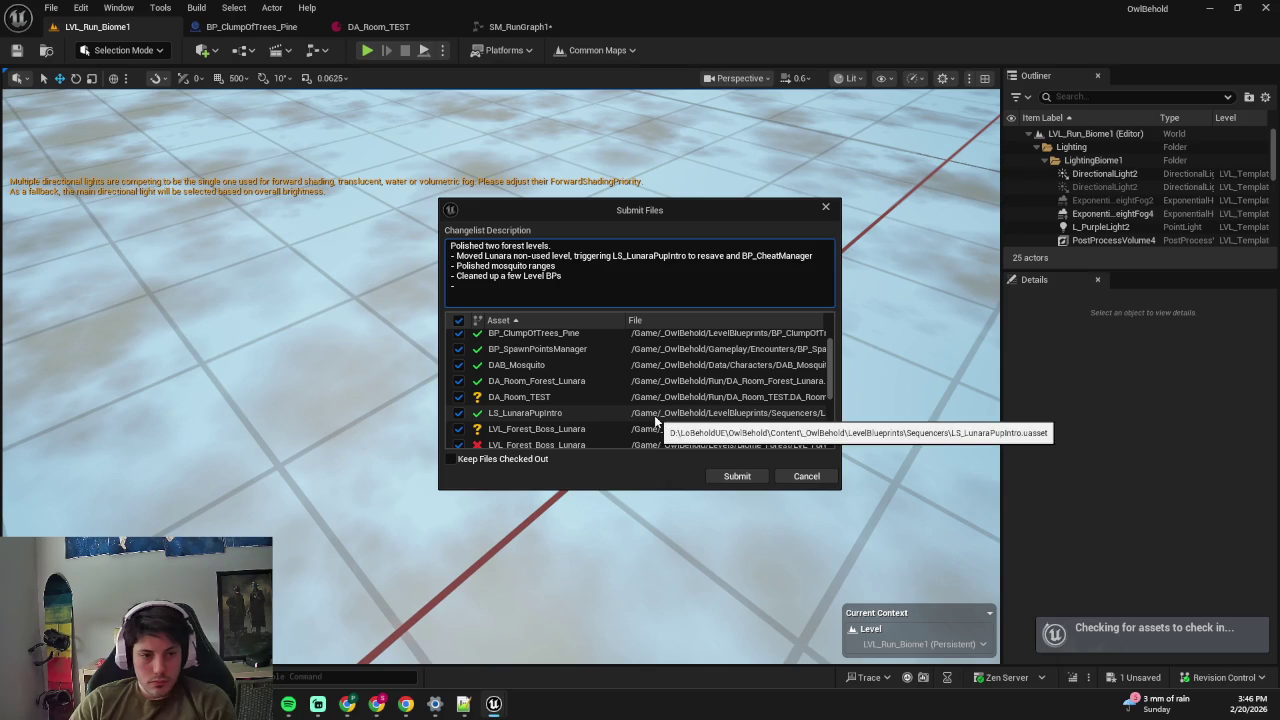
pyautogui.write('created DA_R')
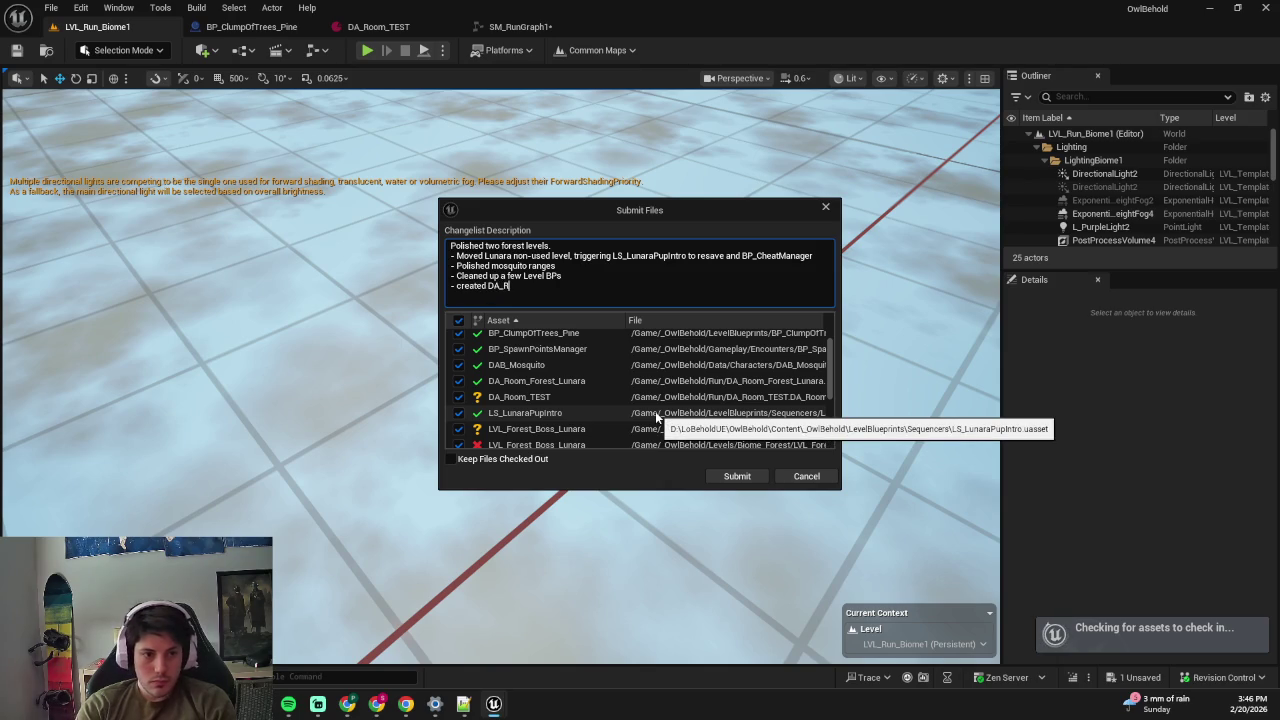
pyautogui.write('oom_Test to ')
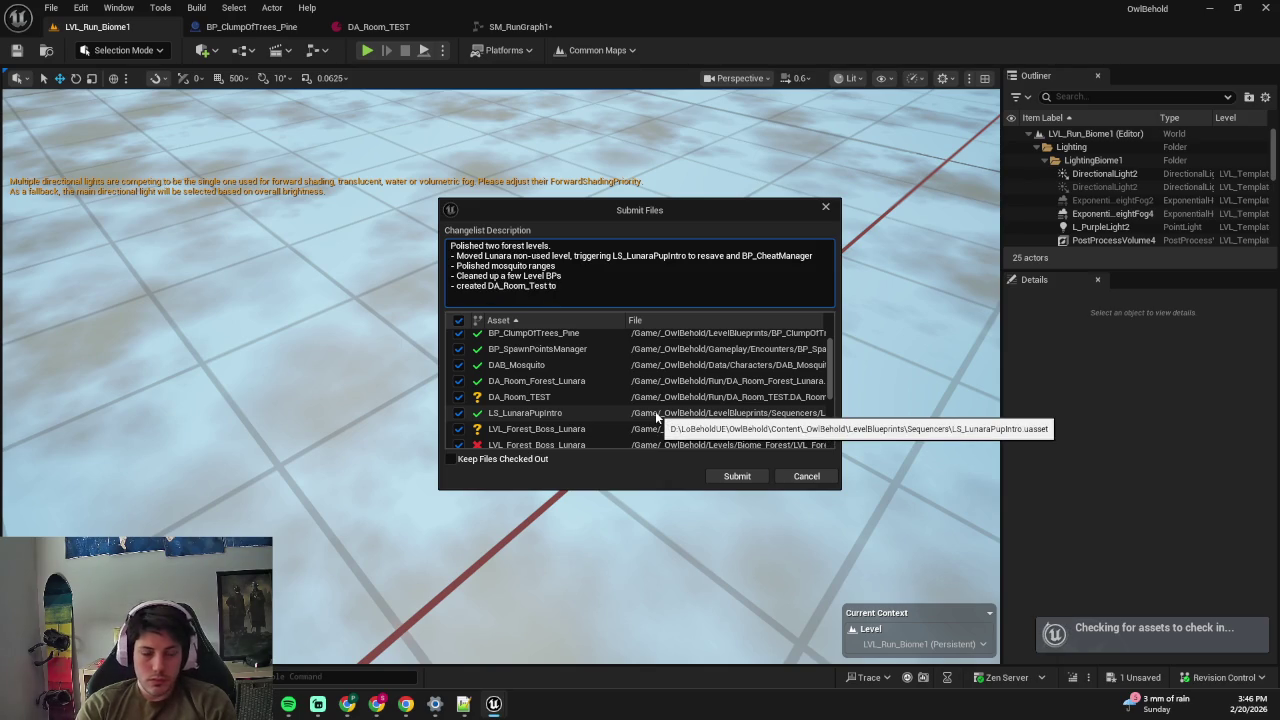
pyautogui.write('have an e')
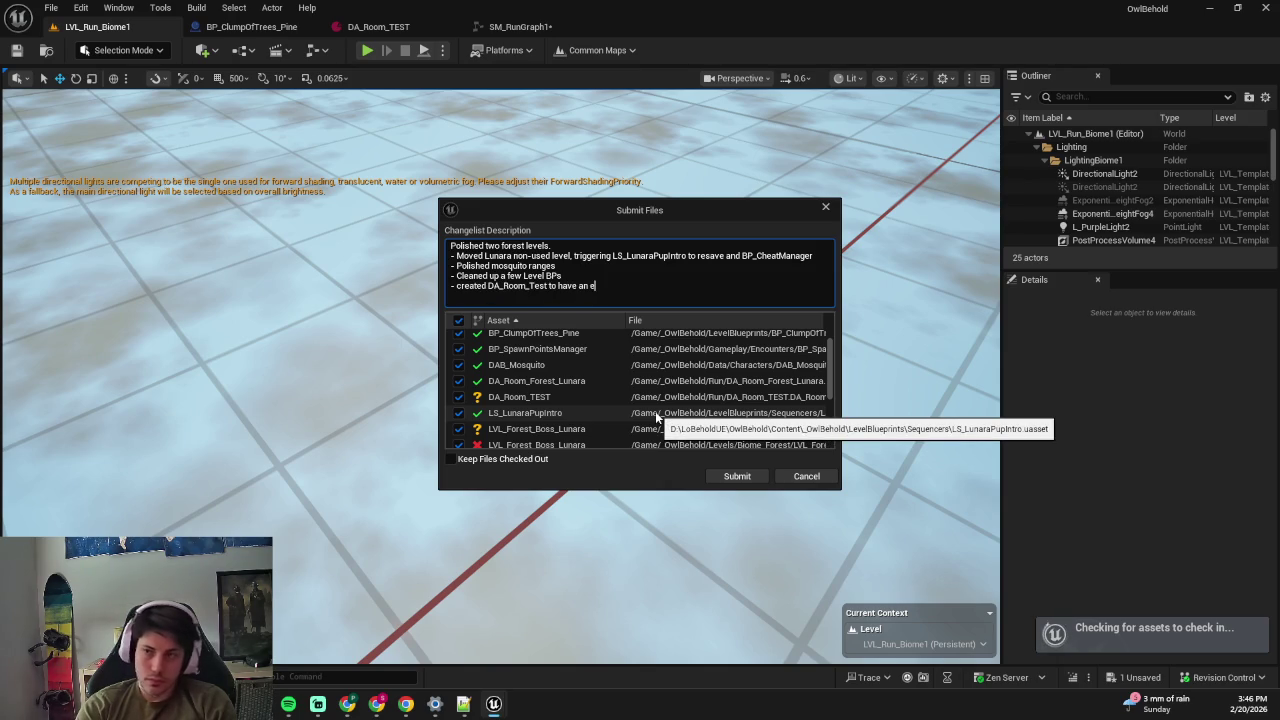
pyautogui.write('asy data asset to test new levels')
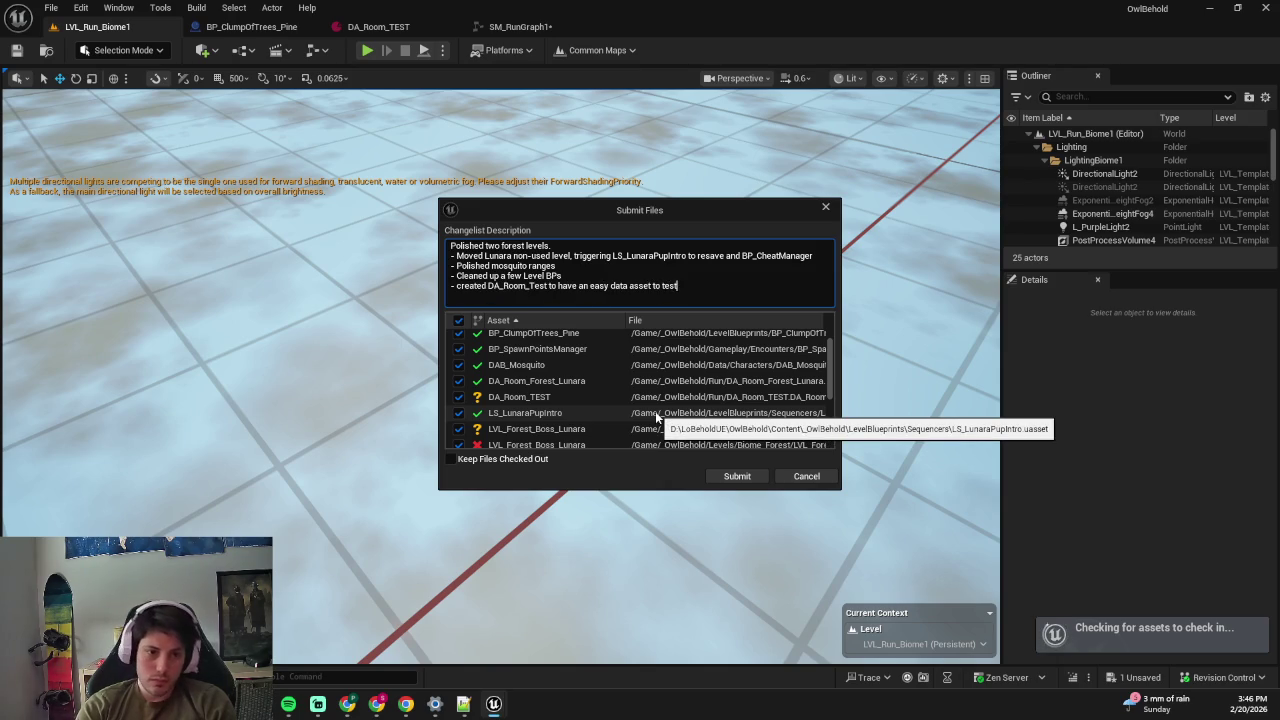